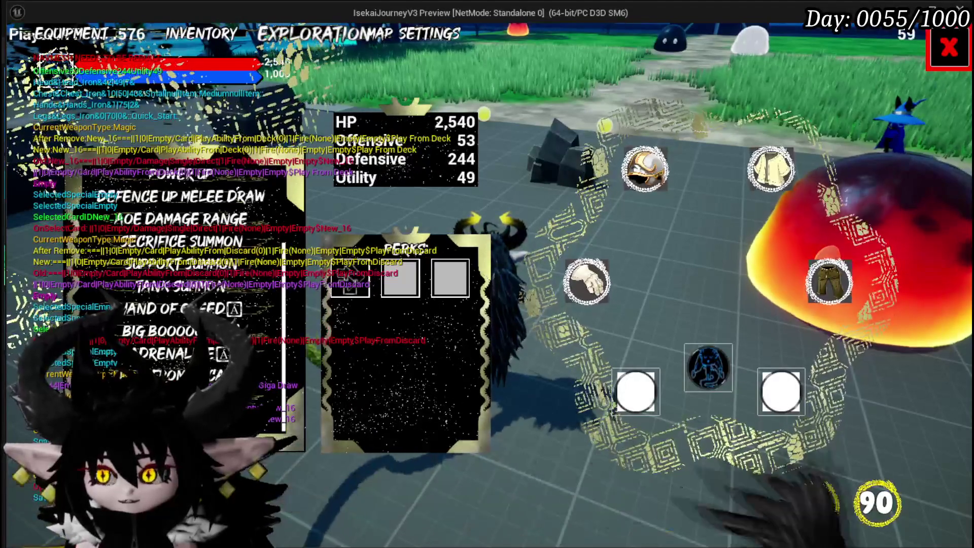
Save the game from the settings menu and resume play
left_click(964, 49)
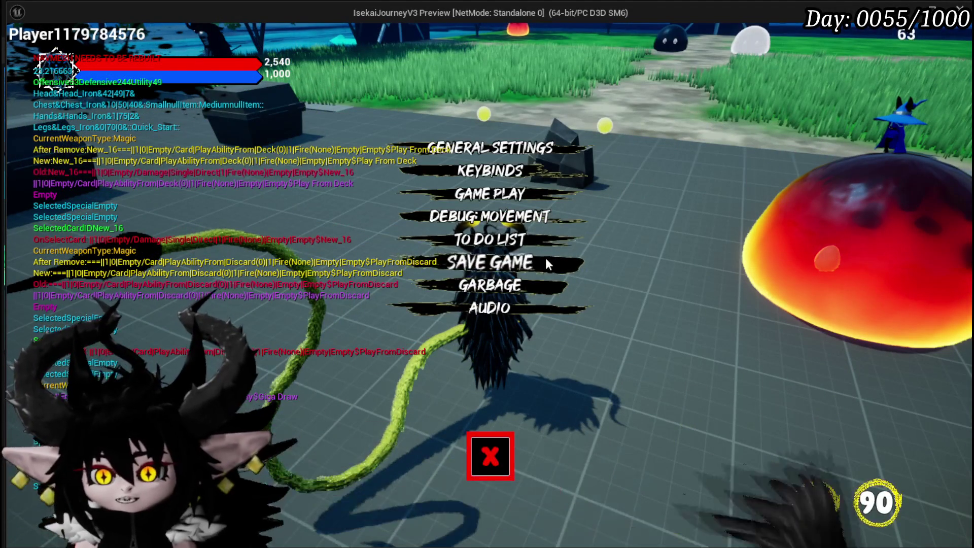
left_click(546, 260)
left_click(500, 449)
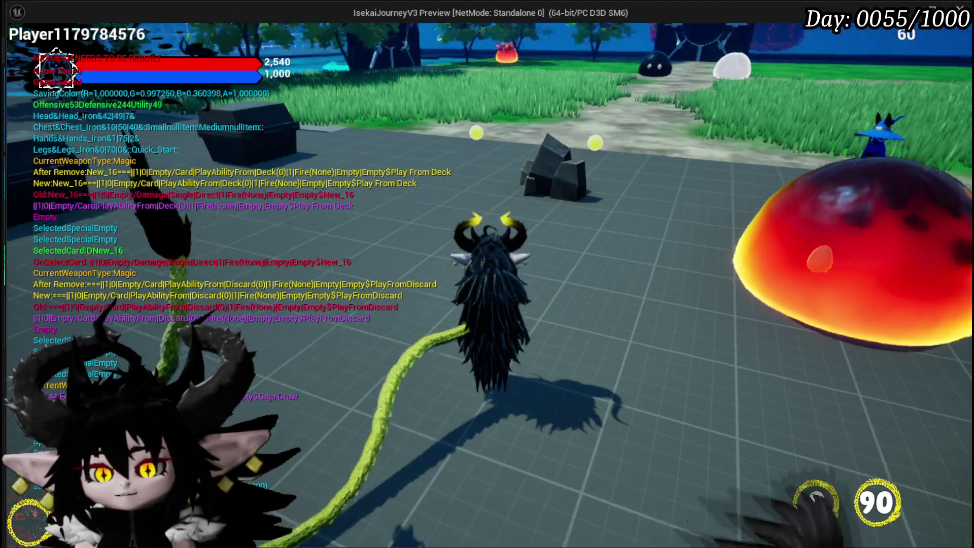
Run at the red fire slime and attack it, answering the battle prompt with X
key("w")
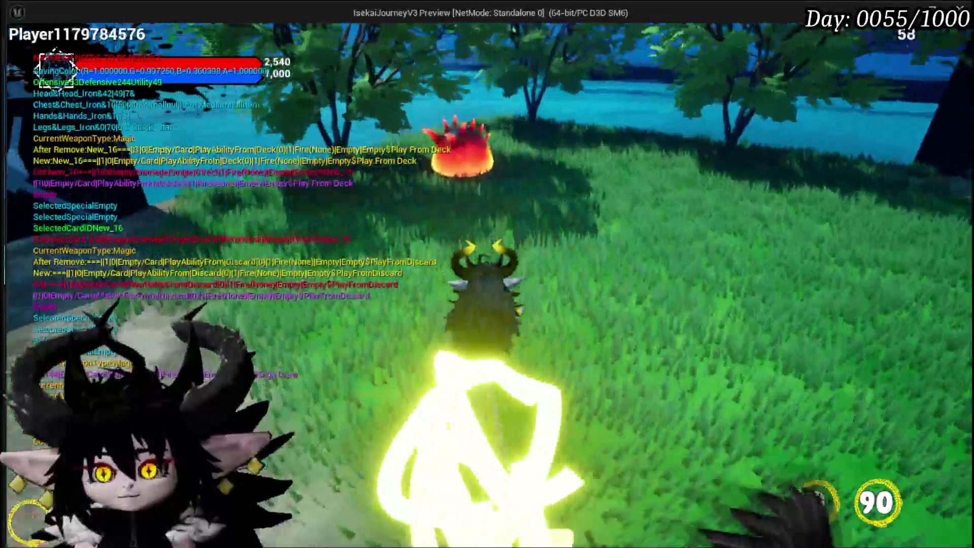
key("w")
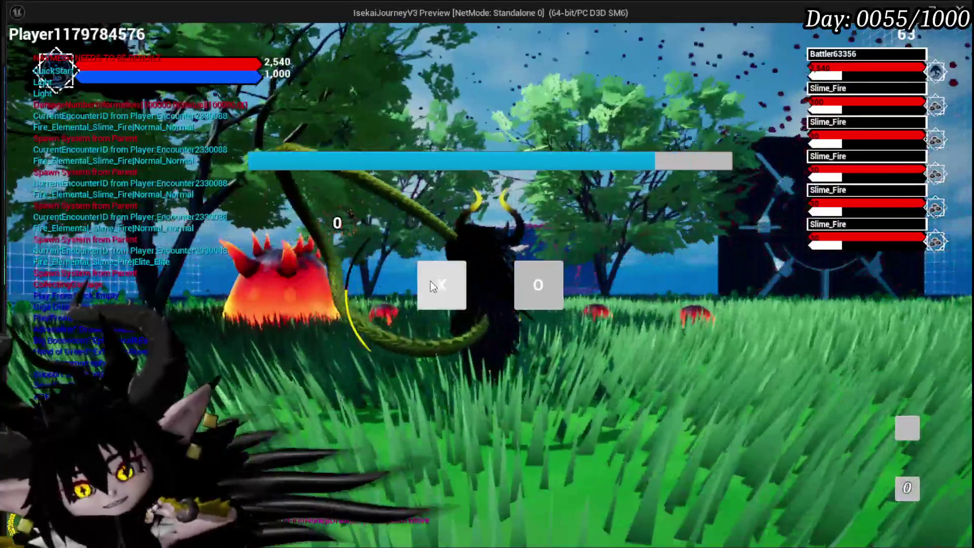
left_click(430, 281)
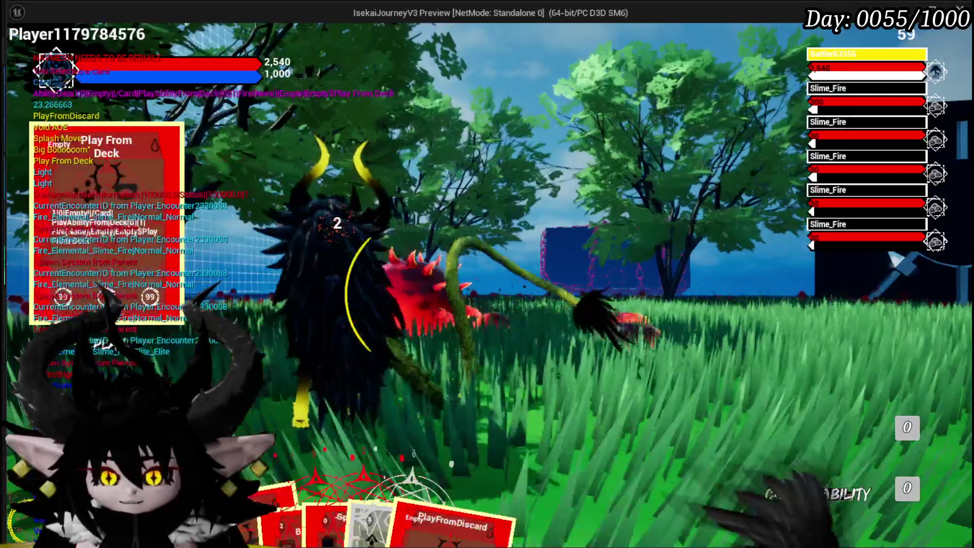
Play the Play From Deck card to summon Tank Summon, then bring up the deck list
left_click(472, 326)
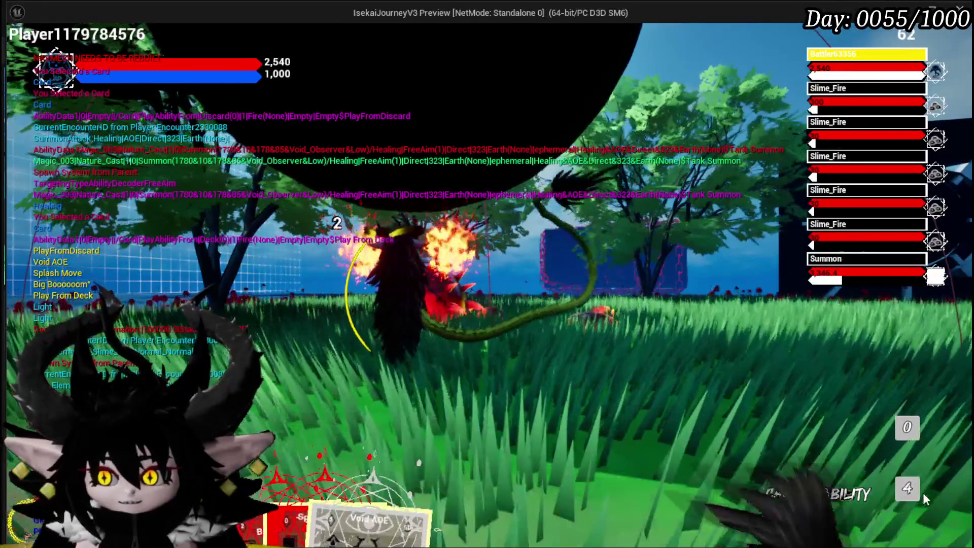
left_click(908, 489)
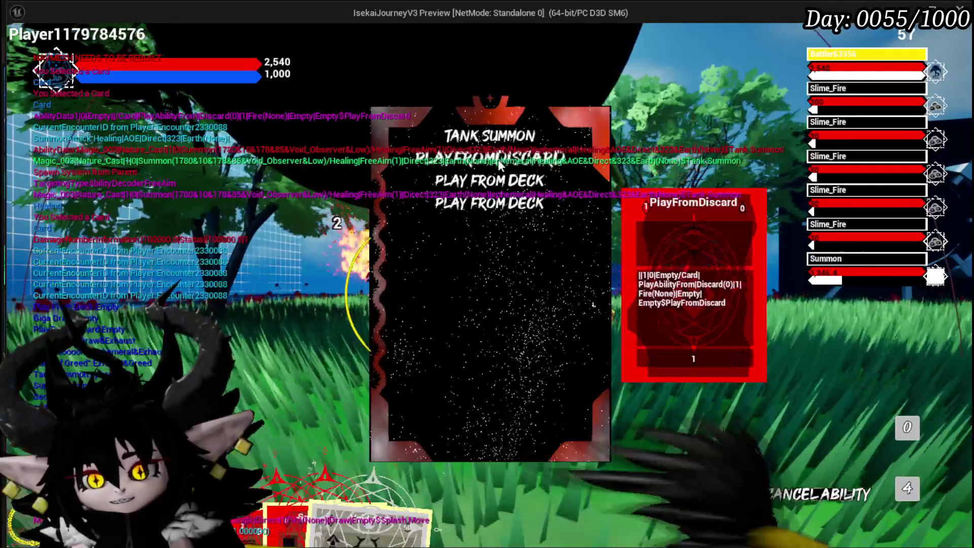
Choose Play From Deck, pick a card from the Giga Draw hand, and use Adrenaline on the target
left_click(472, 184)
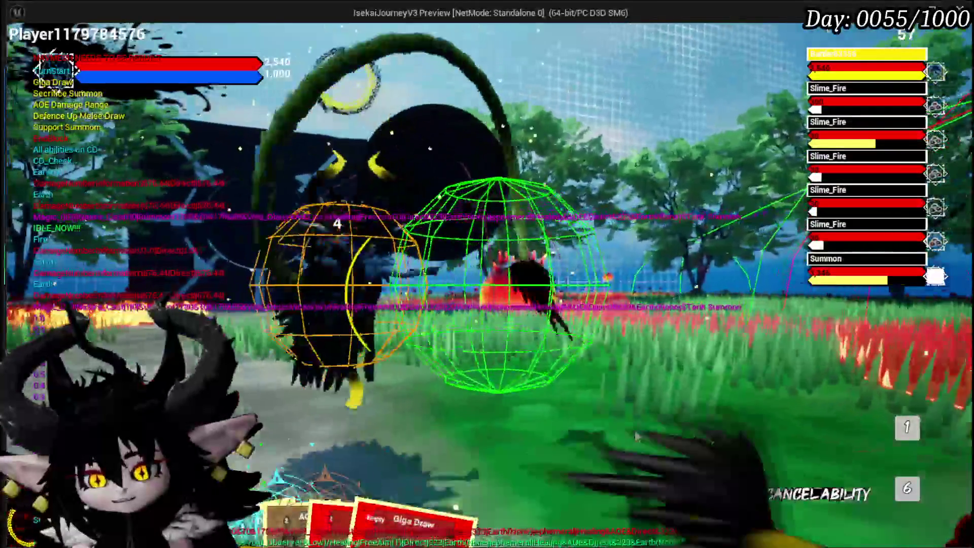
left_click(391, 465)
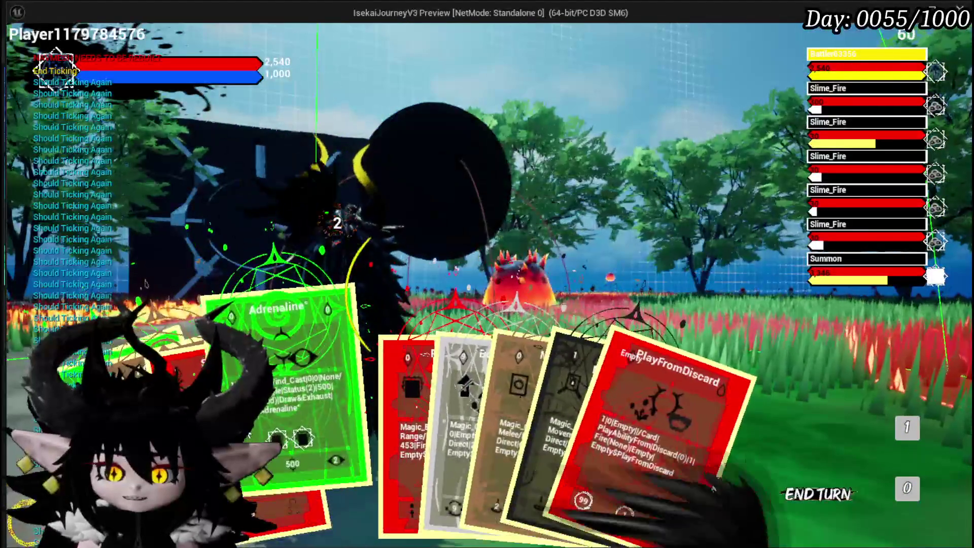
left_click(284, 416)
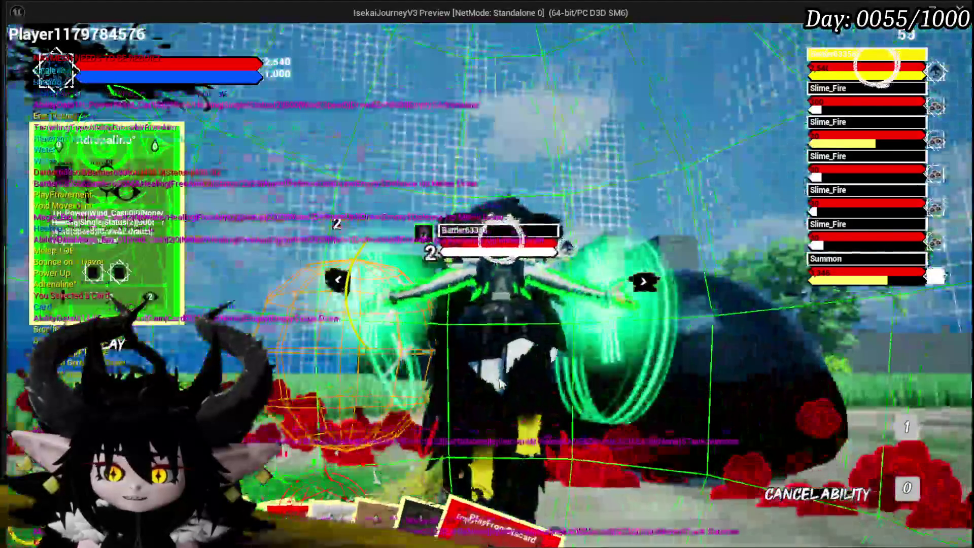
left_click(500, 384)
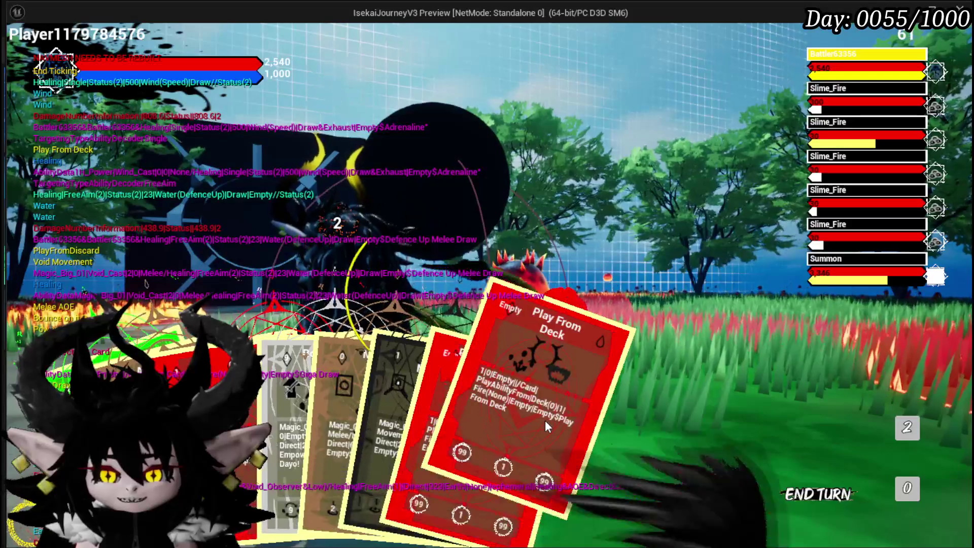
Play Play From Deck and PlayFromDiscard to hit Slime_Fire, then end the preview
left_click(545, 420)
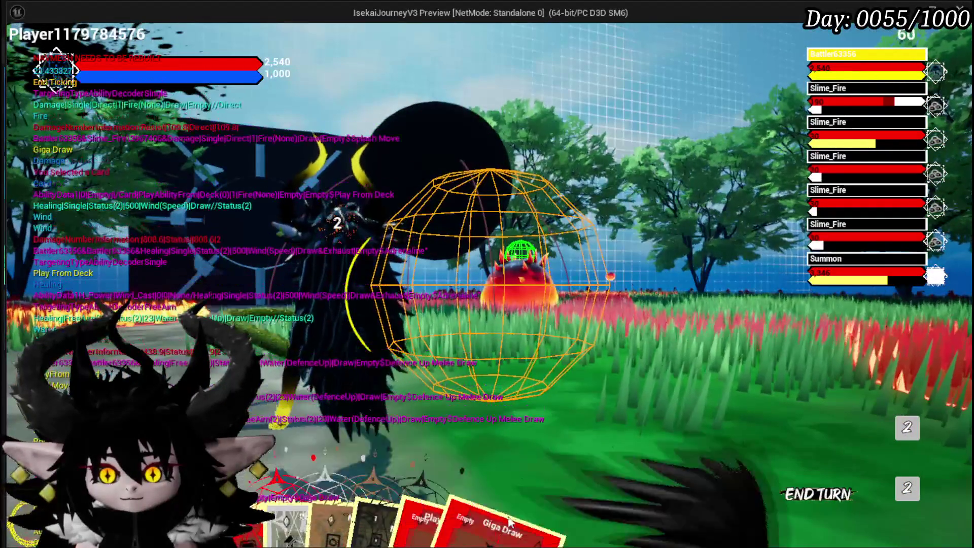
left_click(510, 425)
left_click(508, 418)
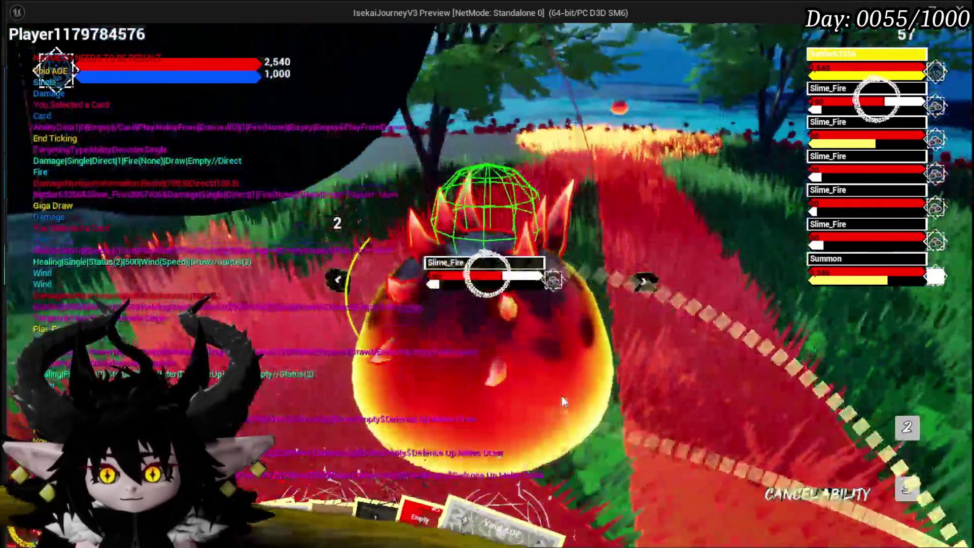
left_click(561, 401)
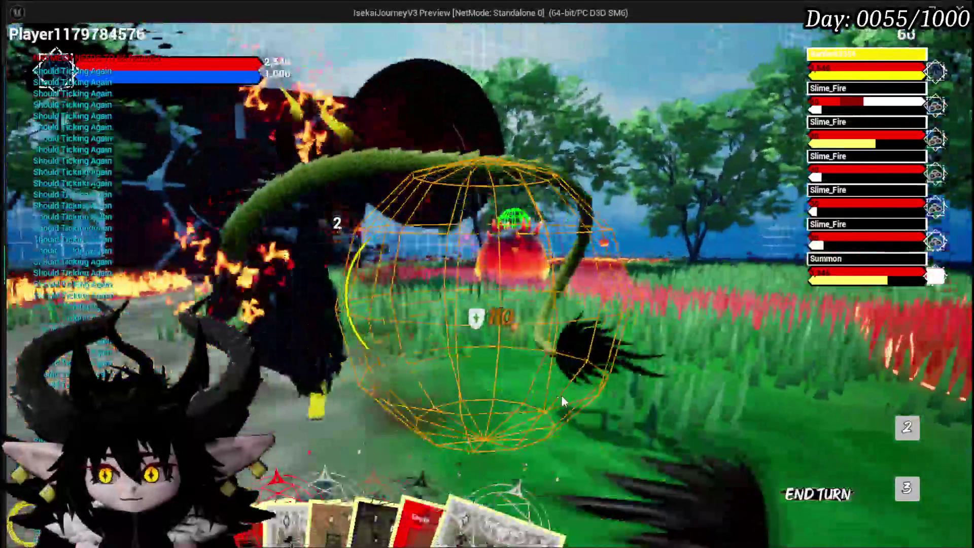
key("Escape")
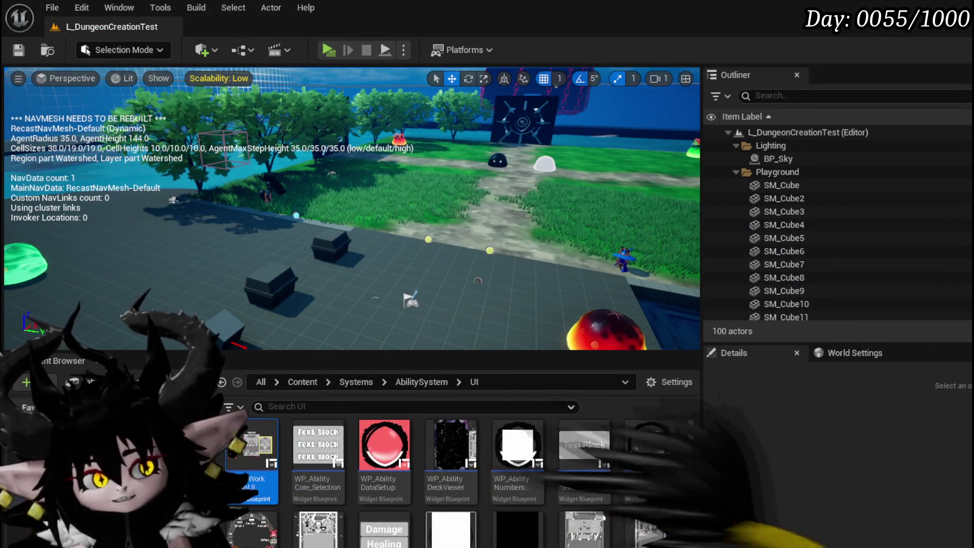
left_click_drag(416, 265, 476, 263)
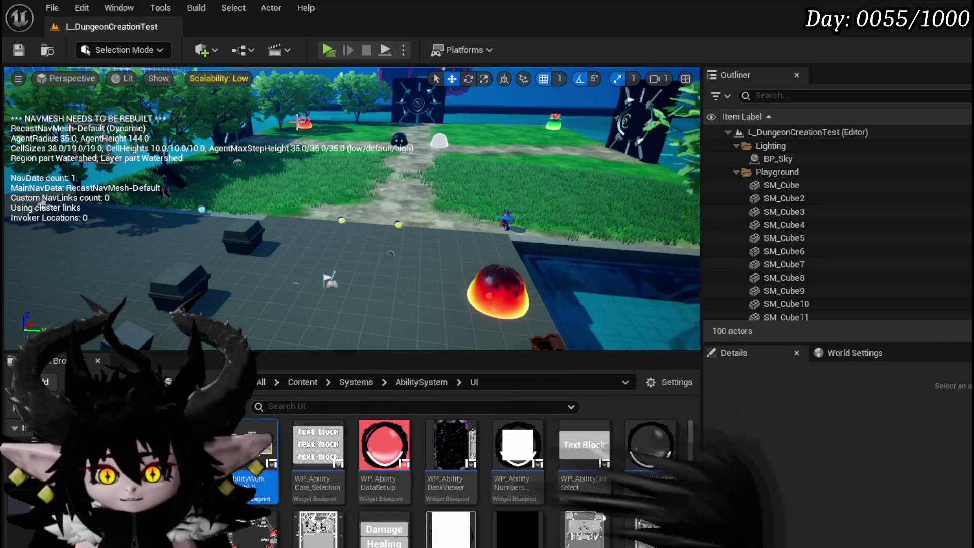
left_click_drag(287, 152, 300, 46)
Start the preview and open the Melee AOE ability in the in-game Ability workbench
left_click(327, 49)
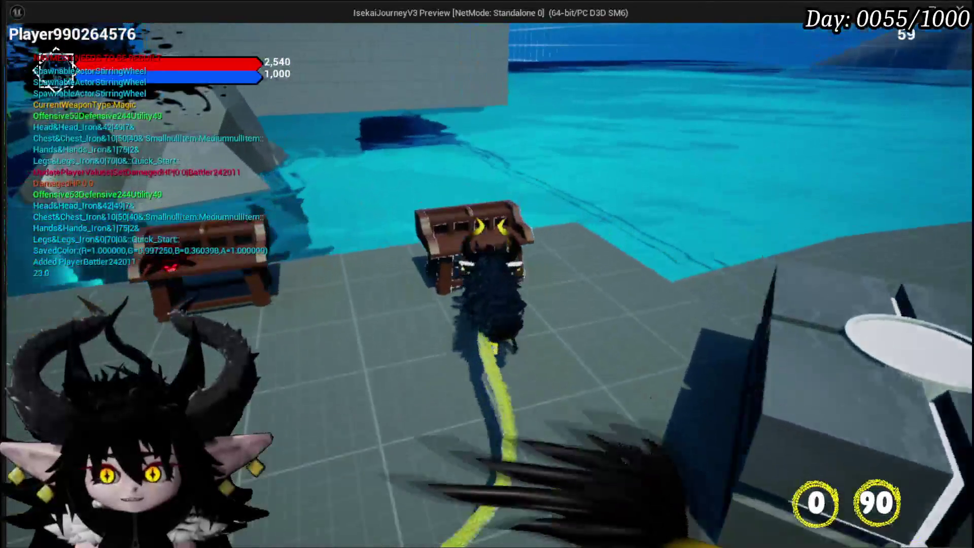
key("Tab")
left_click(25, 27)
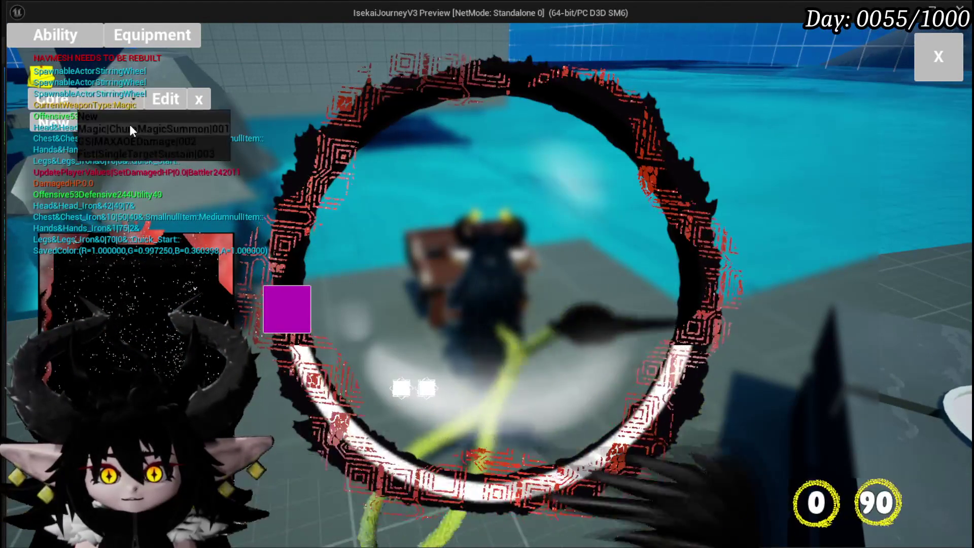
left_click(129, 124)
left_click(161, 316)
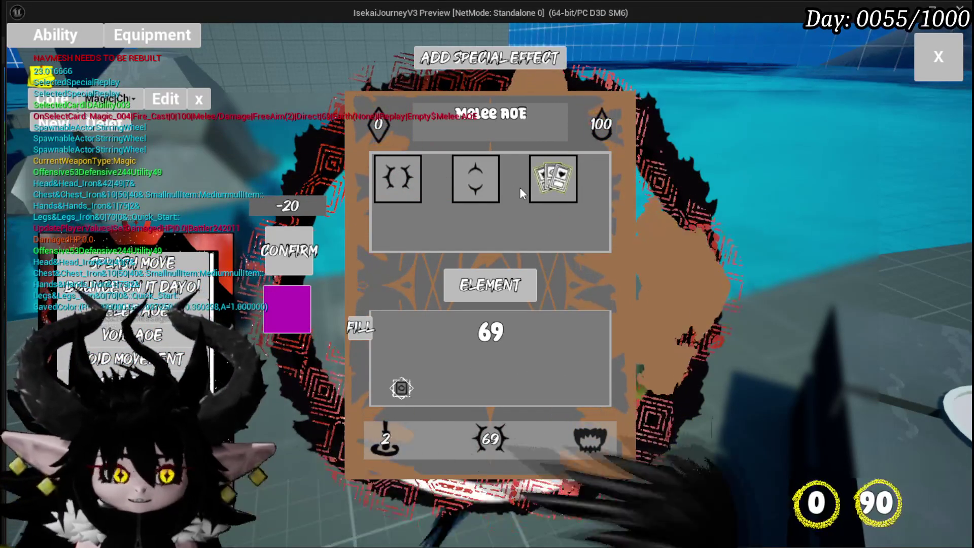
Load the ChuraMagicSummon core, browse its skills, and close the workbench
mouse_move(386, 187)
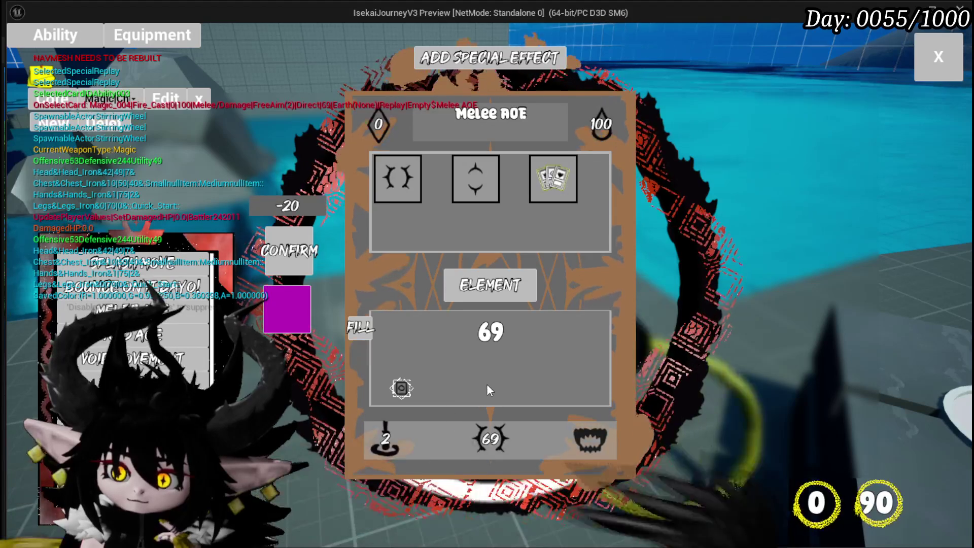
left_click(109, 99)
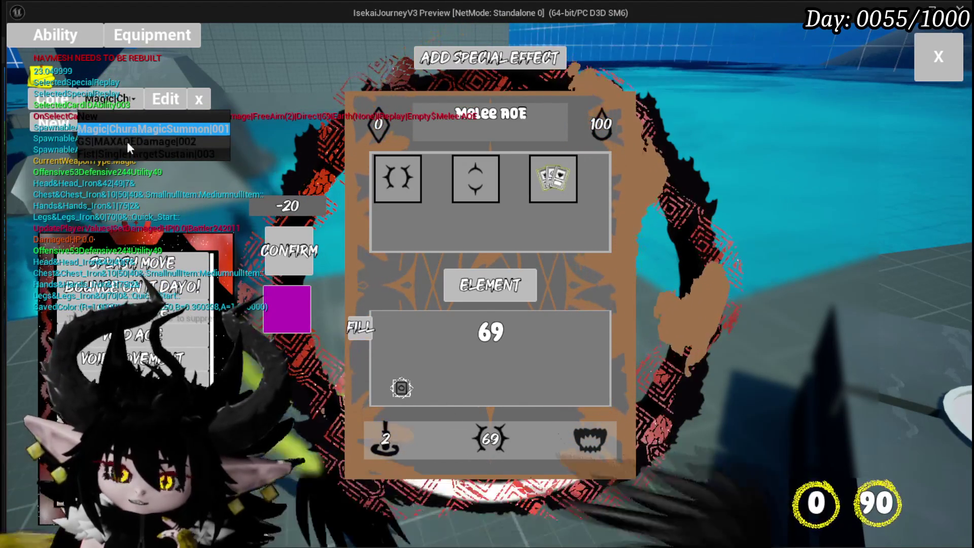
left_click(122, 195)
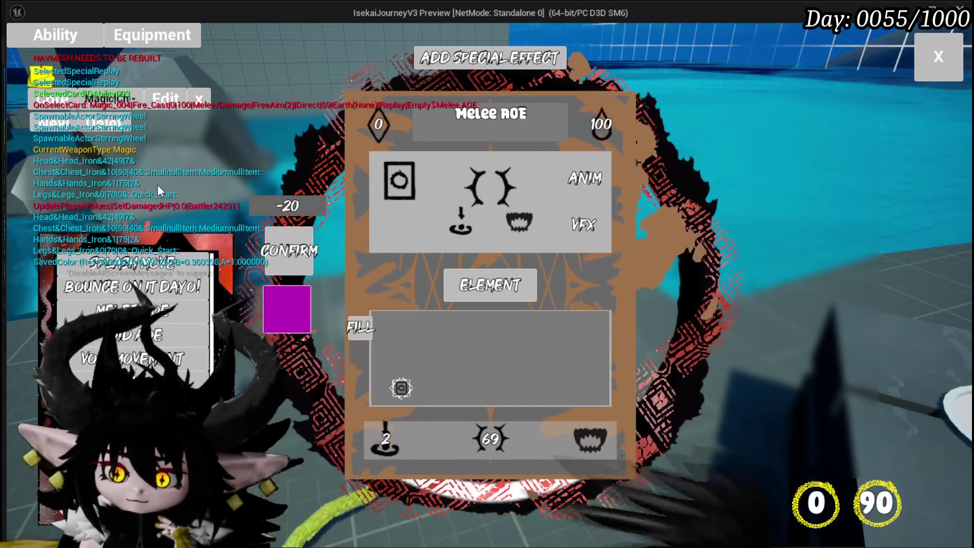
mouse_move(101, 294)
scroll(101, 297, "down", 3)
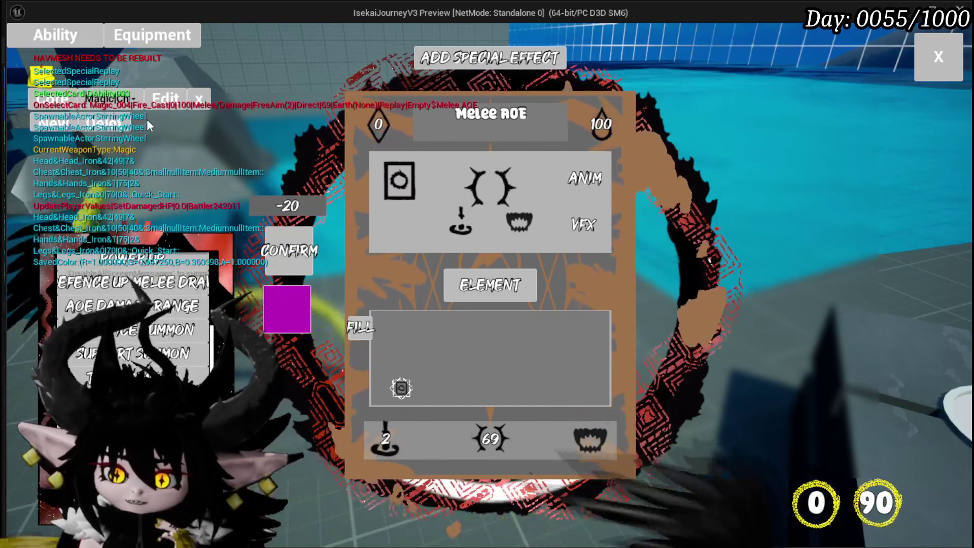
scroll(206, 330, "down", 1)
mouse_move(207, 331)
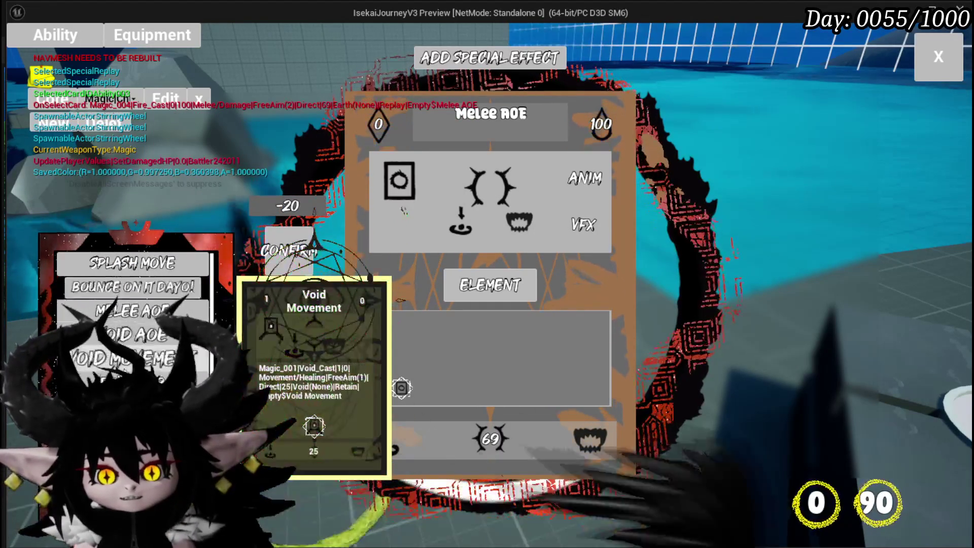
scroll(137, 335, "down", 5)
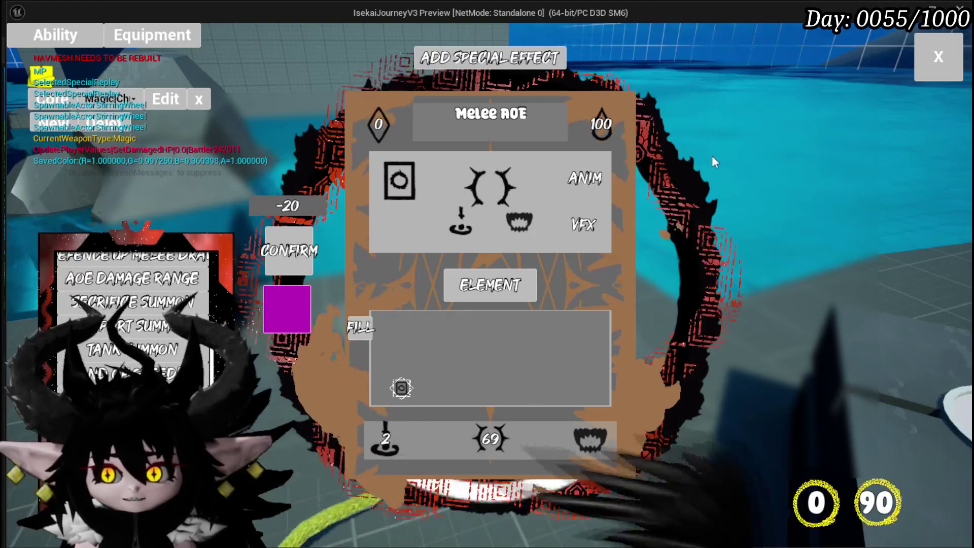
left_click(916, 63)
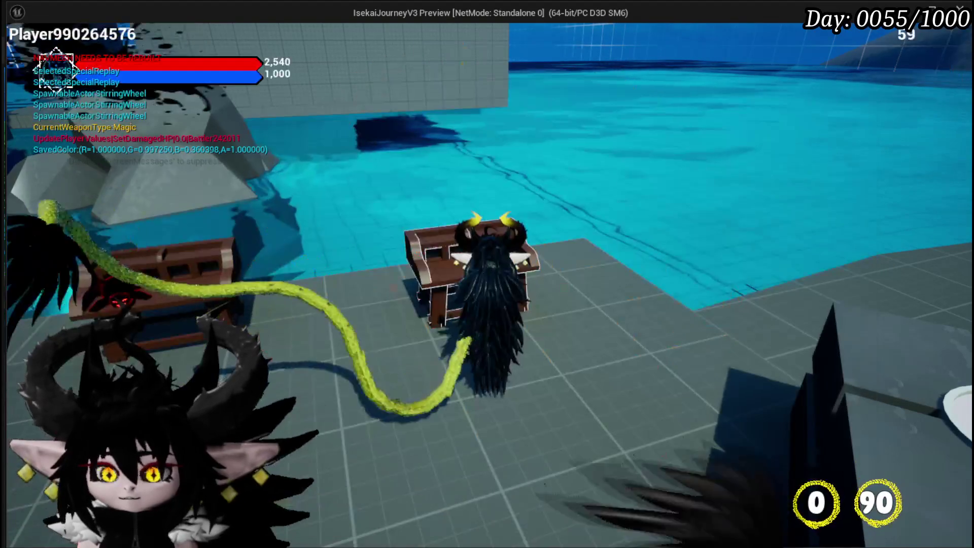
Stop the preview and open the AbilityWorkBenchUI widget blueprint
key("Escape")
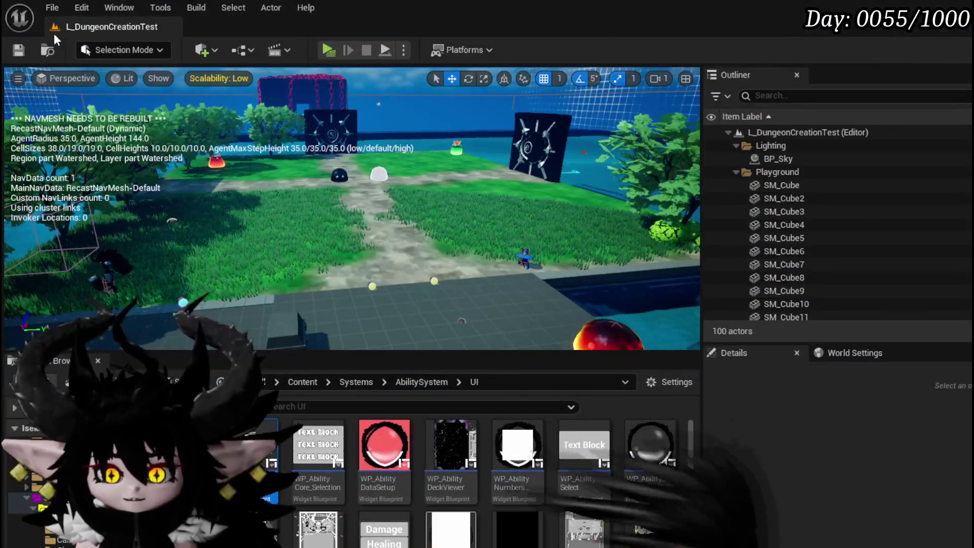
left_click(18, 50)
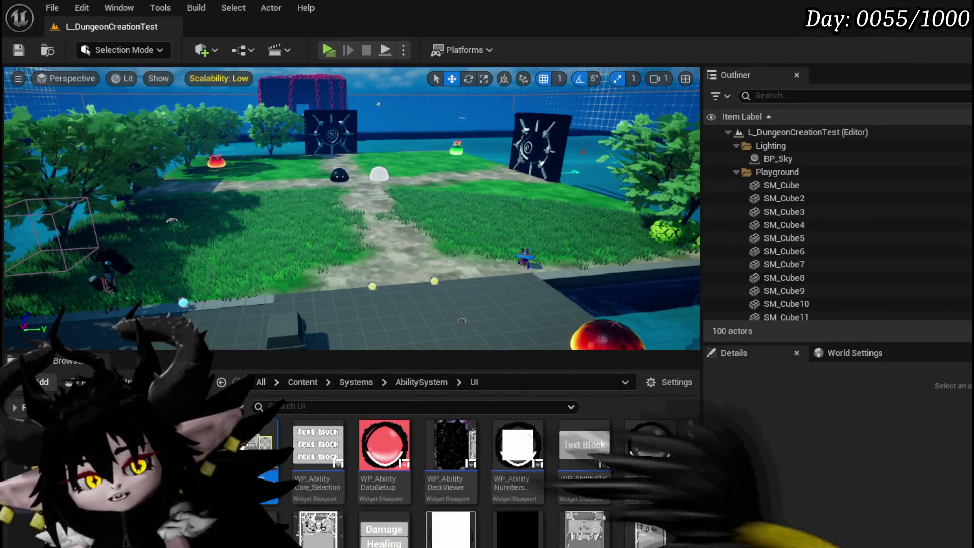
double_click(257, 417)
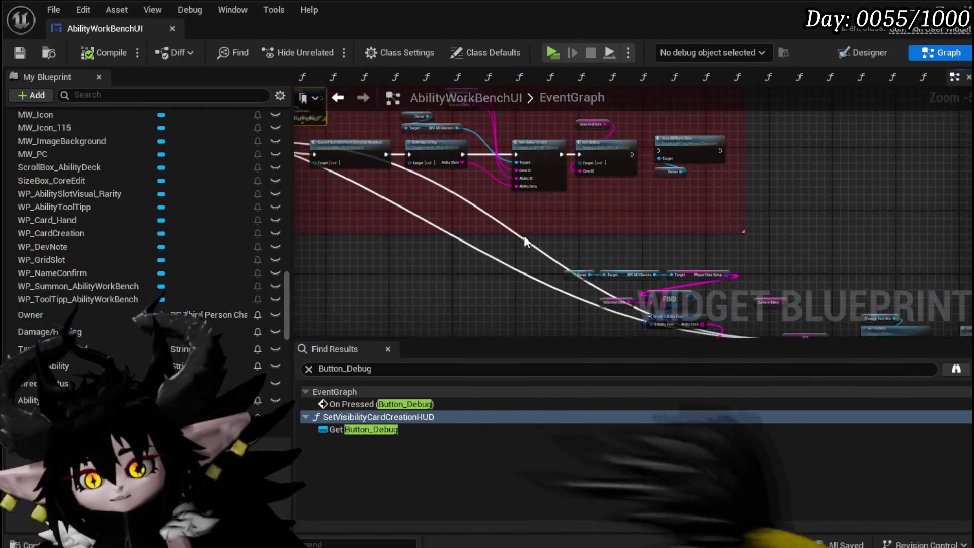
Delete the Branch, Print String, Append and Build nodes from the event graph
scroll(423, 260, "up", 3)
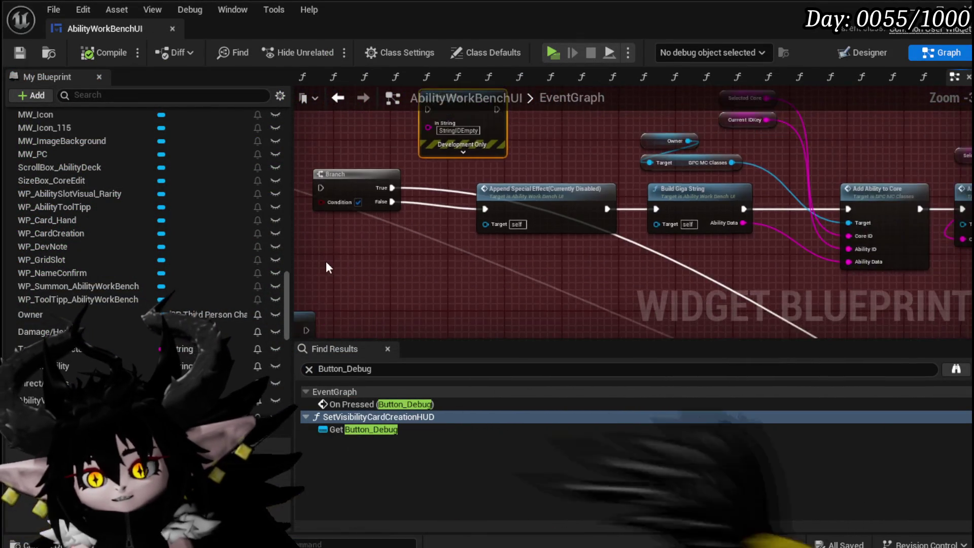
left_click_drag(325, 256, 712, 138)
key("Delete")
Shift the Add Abilitys node groups slightly left inside the comment
left_click_drag(516, 307, 689, 218)
scroll(730, 206, "down", 3)
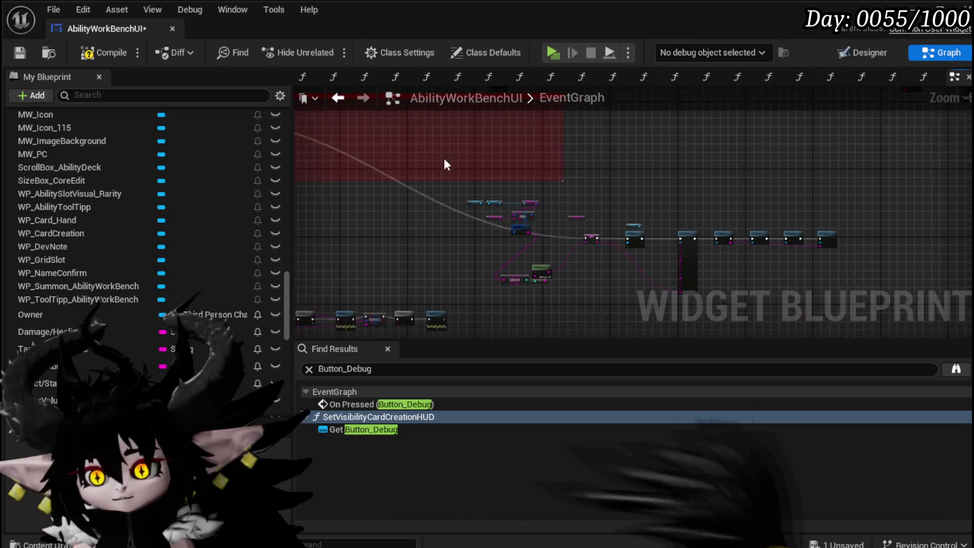
left_click_drag(445, 160, 823, 313)
mouse_move(668, 244)
left_mouse_down()
mouse_move(587, 167)
mouse_move(500, 132)
mouse_move(683, 195)
mouse_move(787, 204)
left_mouse_up()
mouse_move(442, 270)
left_mouse_down()
mouse_move(473, 269)
mouse_move(602, 208)
left_mouse_up()
mouse_move(484, 248)
left_mouse_down()
mouse_move(565, 279)
mouse_move(407, 223)
mouse_move(397, 276)
left_mouse_up()
mouse_move(535, 185)
left_mouse_down()
mouse_move(661, 175)
mouse_move(734, 183)
left_mouse_up()
left_click_drag(859, 163, 856, 171)
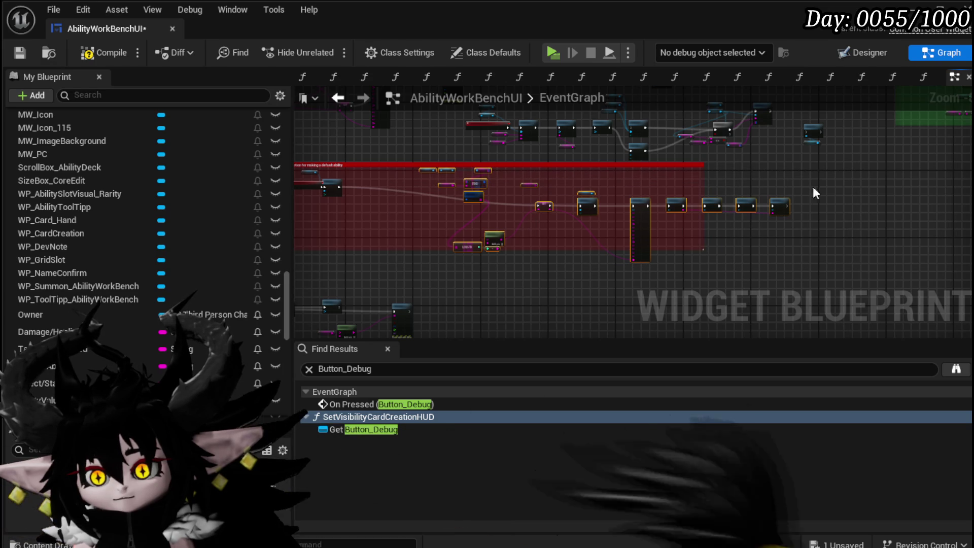
left_click_drag(635, 206, 622, 204)
Compile and save AbilityWorkBenchUI, centred on the red comment block
mouse_move(563, 212)
left_mouse_down()
mouse_move(591, 242)
mouse_move(616, 250)
left_mouse_up()
scroll(463, 200, "up", 5)
scroll(543, 153, "up", 2)
scroll(544, 153, "down", 1)
scroll(543, 154, "down", 1)
left_click(99, 56)
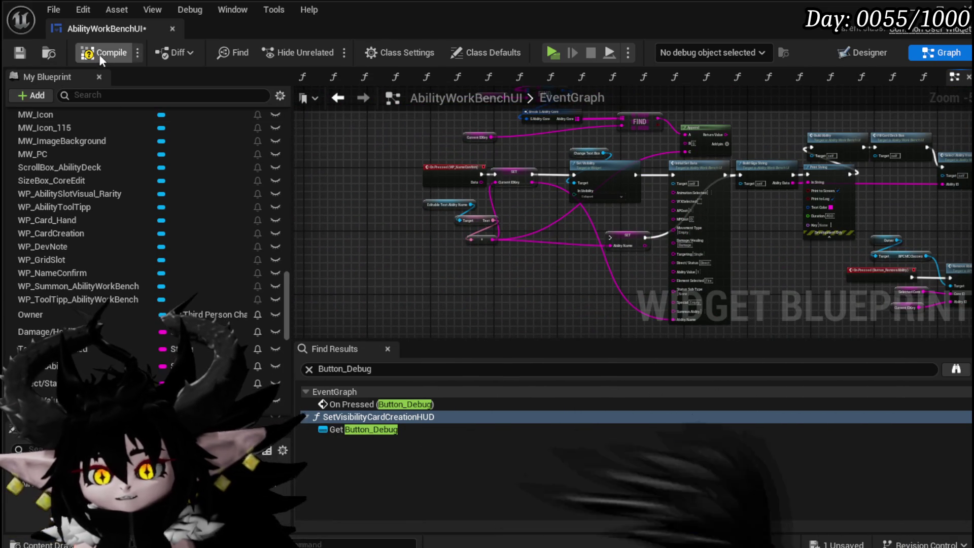
left_click(20, 53)
mouse_move(446, 280)
left_mouse_down()
mouse_move(325, 193)
mouse_move(390, 188)
left_mouse_up()
left_click(834, 54)
Select the Button_NewAbility widget inside the New button row in the Designer
scroll(300, 174, "up", 9)
left_click(350, 152)
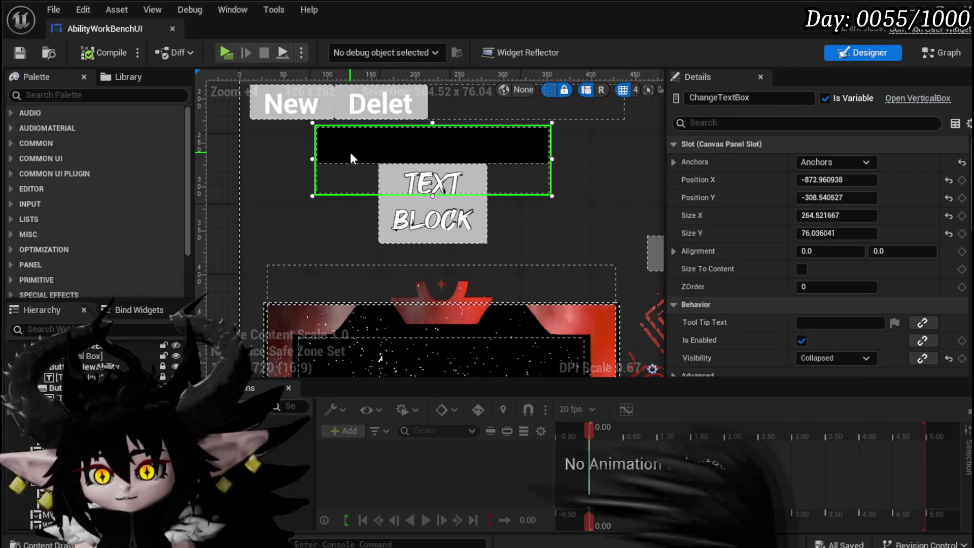
left_click(290, 96)
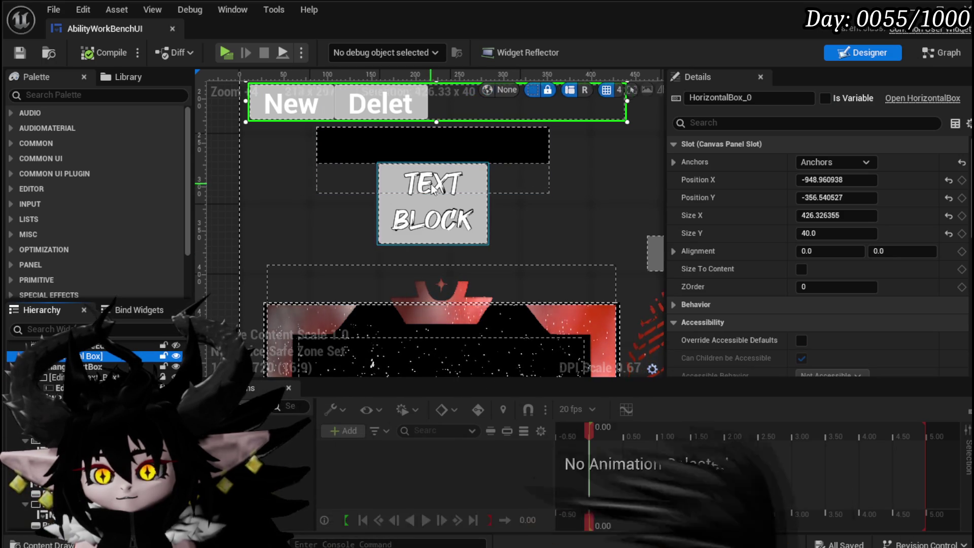
scroll(364, 195, "down", 2)
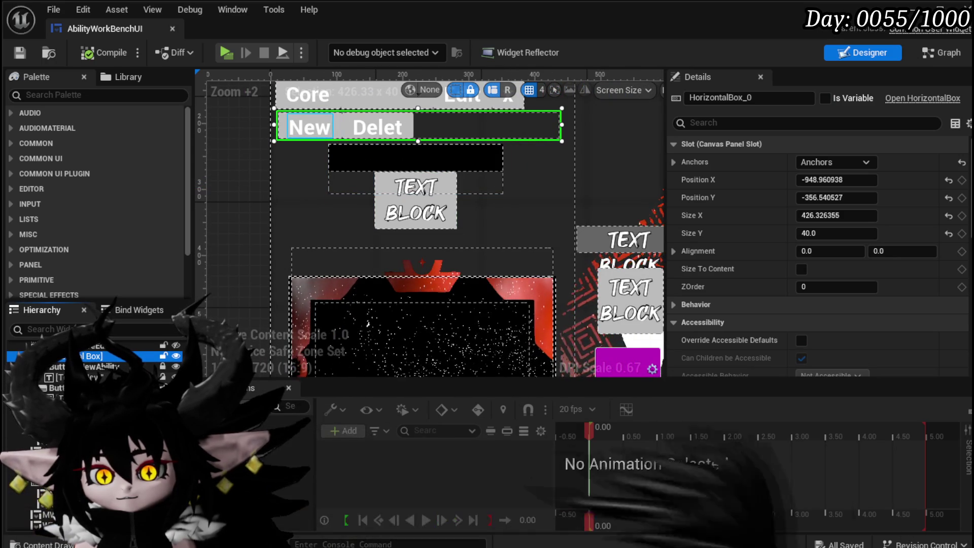
left_click(309, 127)
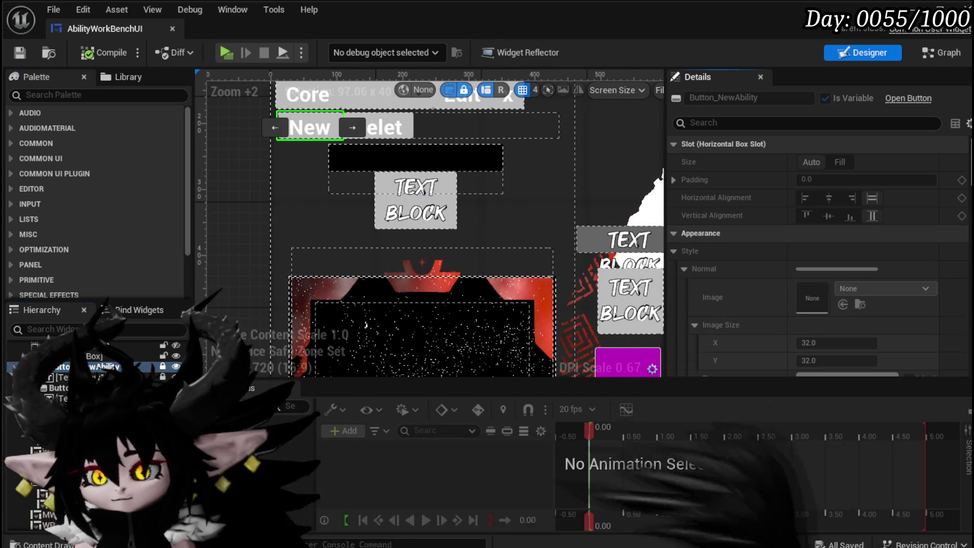
Expand the button's Events and jump to its On Pressed (Button_NewAbility) graph node
scroll(951, 313, "down", 15)
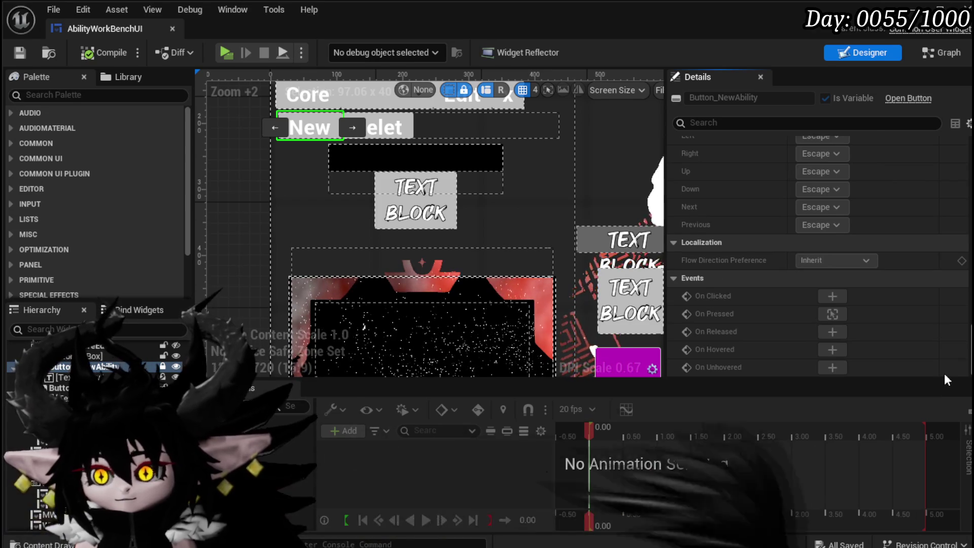
scroll(944, 373, "up", 4)
left_click(949, 358)
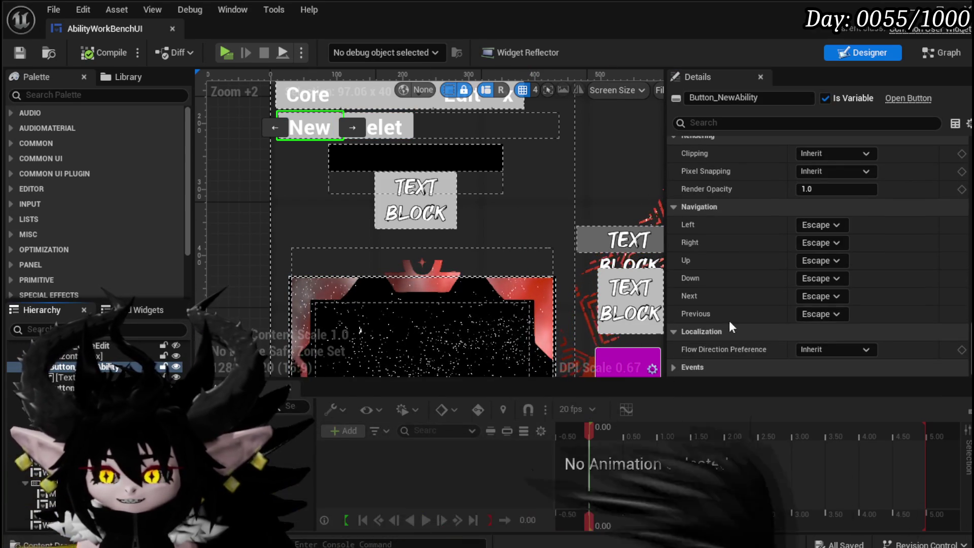
scroll(789, 254, "up", 8)
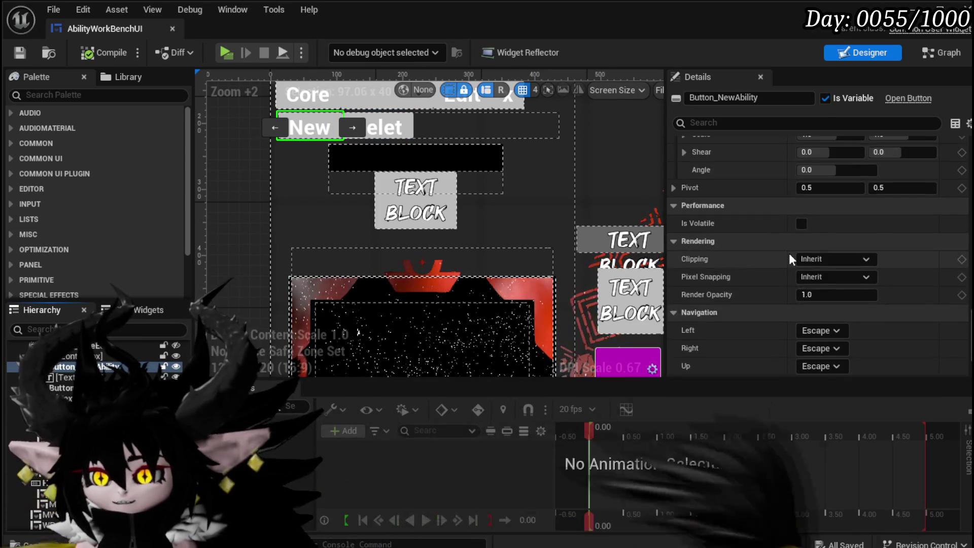
scroll(789, 254, "up", 10)
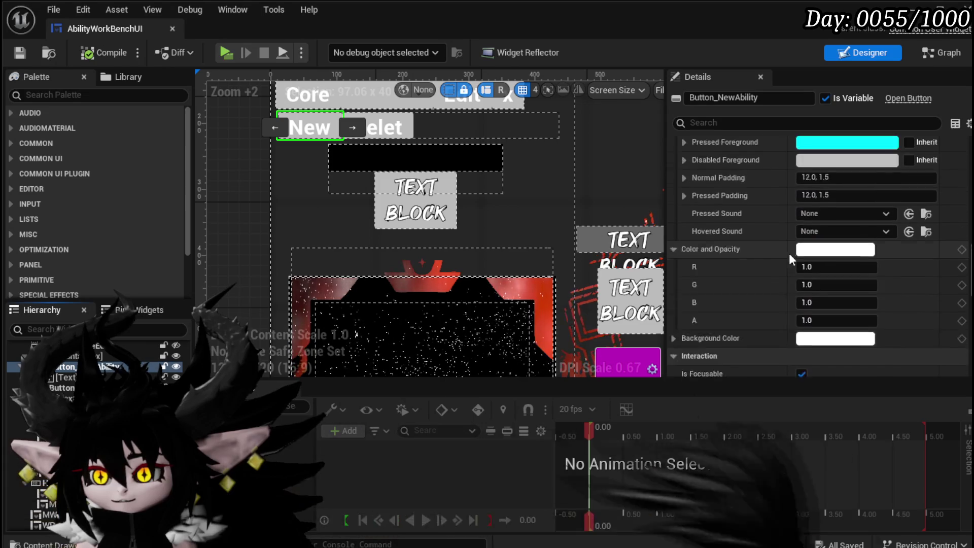
scroll(789, 254, "down", 10)
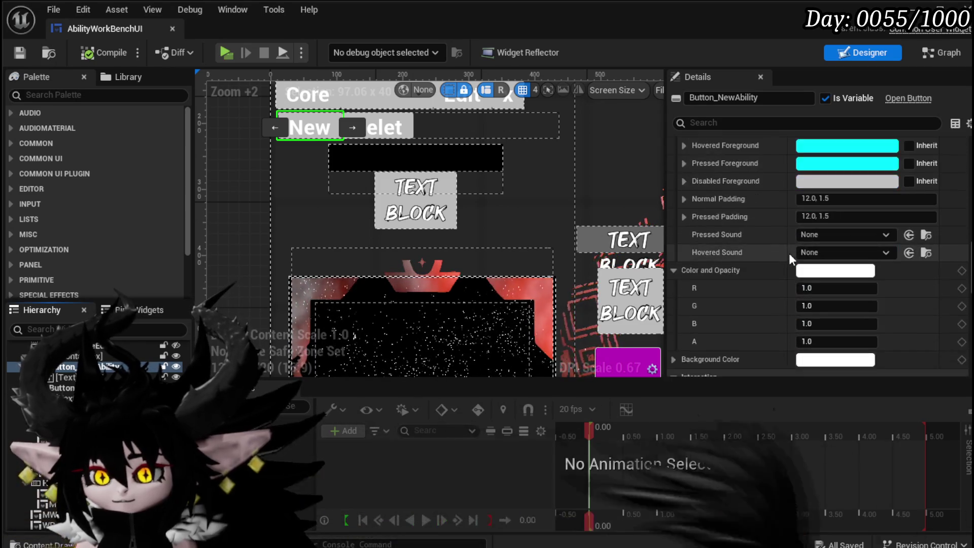
scroll(789, 253, "down", 10)
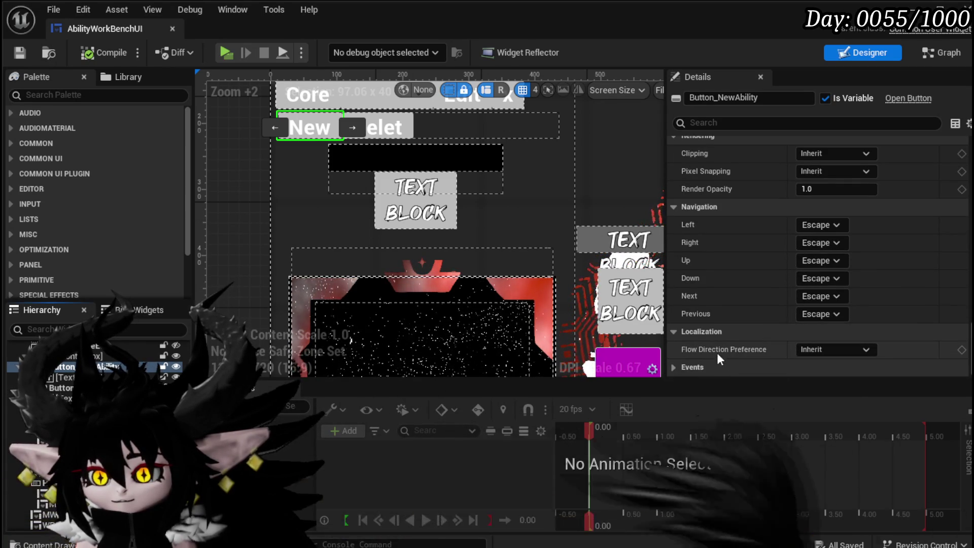
scroll(720, 341, "up", 3)
scroll(722, 341, "down", 3)
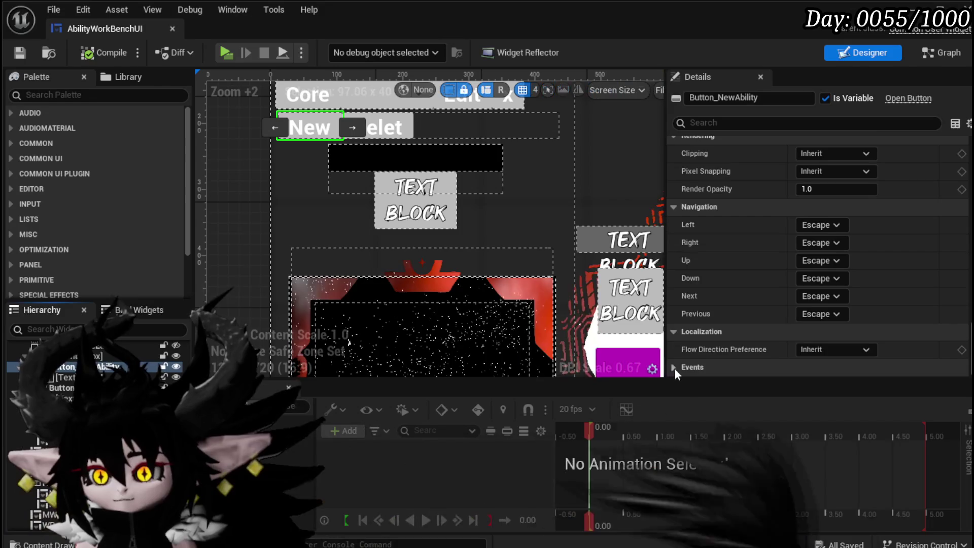
left_click(672, 368)
scroll(740, 312, "down", 4)
left_click(832, 312)
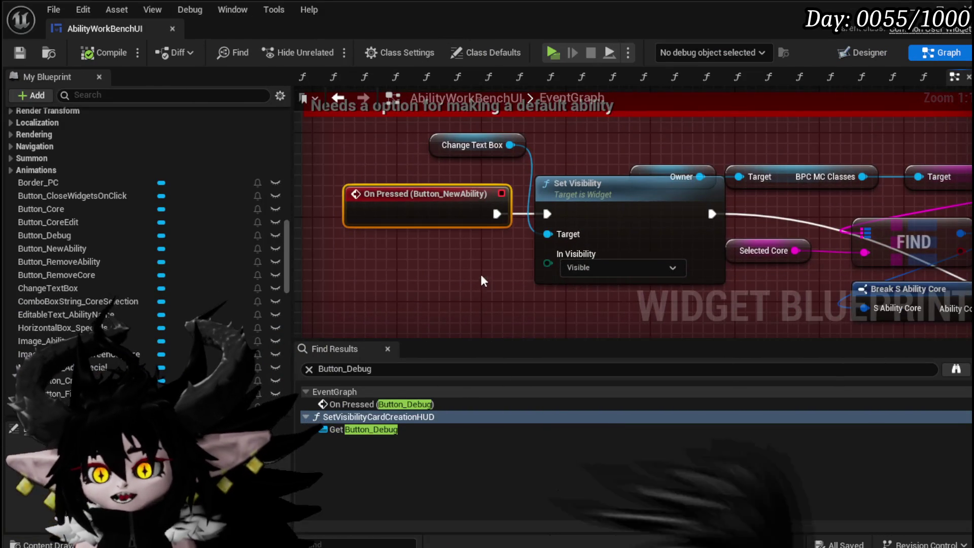
scroll(336, 240, "down", 5)
left_click_drag(336, 240, 350, 225)
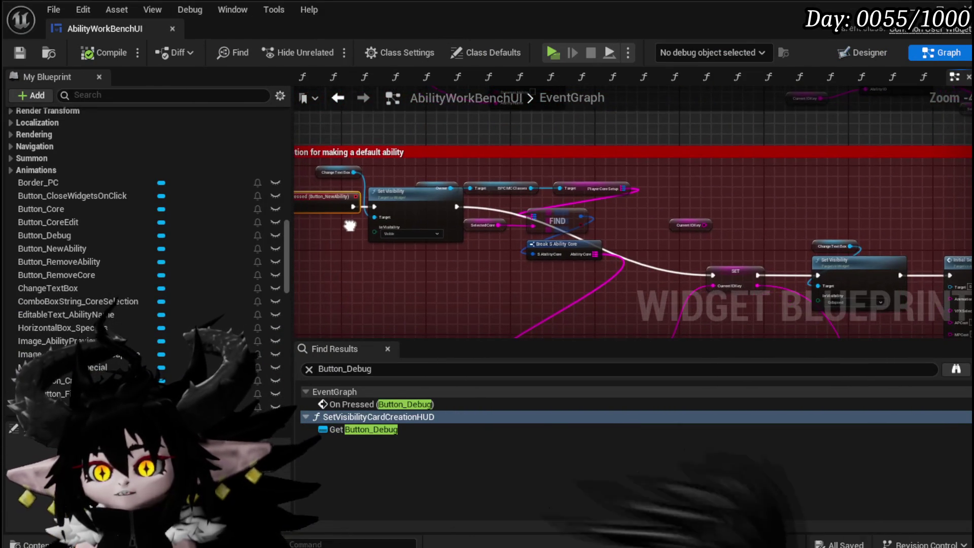
Wire On Pressed (Button_NewAbility) directly to SET Current IDKey, straighten the wire, and save
scroll(349, 224, "up", 2)
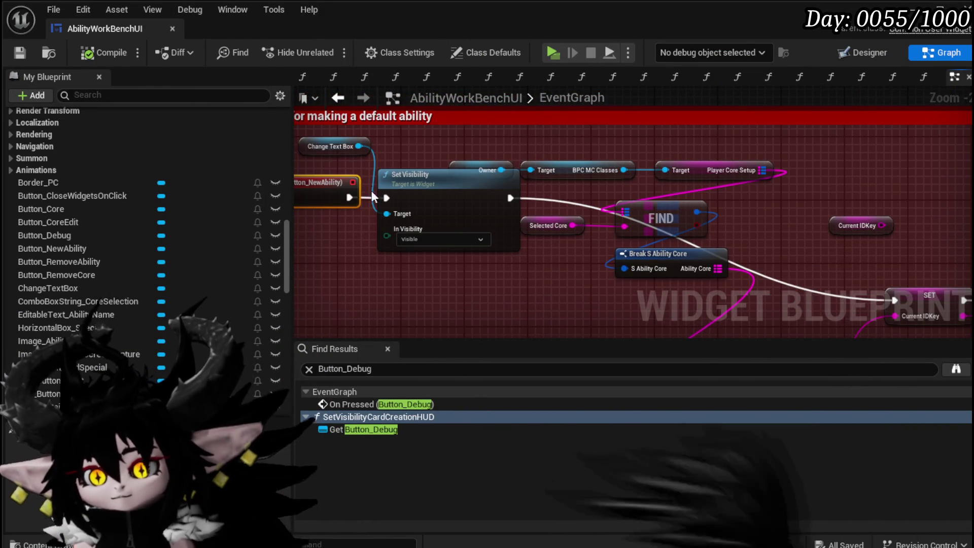
mouse_move(955, 320)
left_mouse_down()
mouse_move(536, 263)
mouse_move(525, 194)
mouse_move(538, 198)
left_mouse_up()
mouse_move(315, 213)
left_mouse_down()
mouse_move(442, 256)
mouse_move(550, 179)
left_mouse_up()
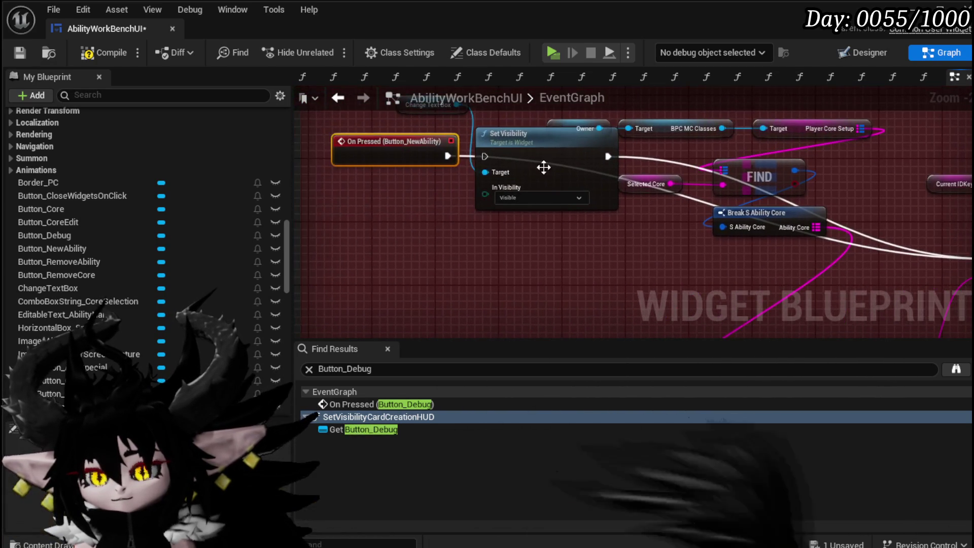
left_click(394, 155)
left_click_drag(391, 168, 383, 254)
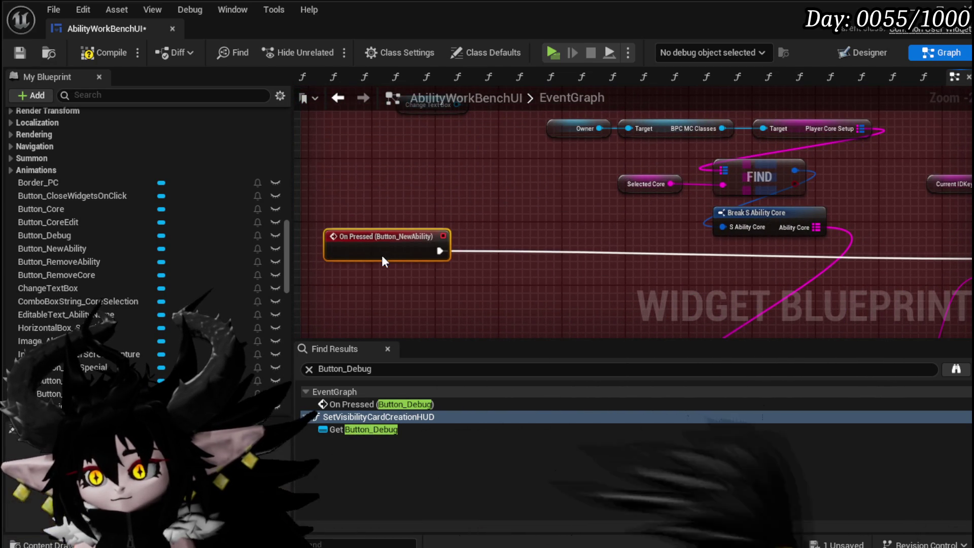
scroll(511, 231, "down", 2)
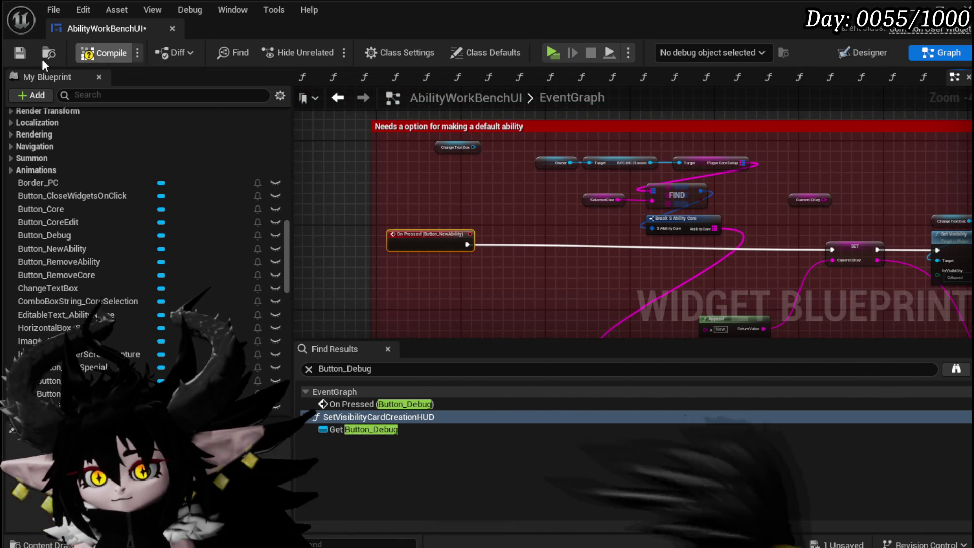
left_click(16, 56)
left_click_drag(414, 234, 414, 239)
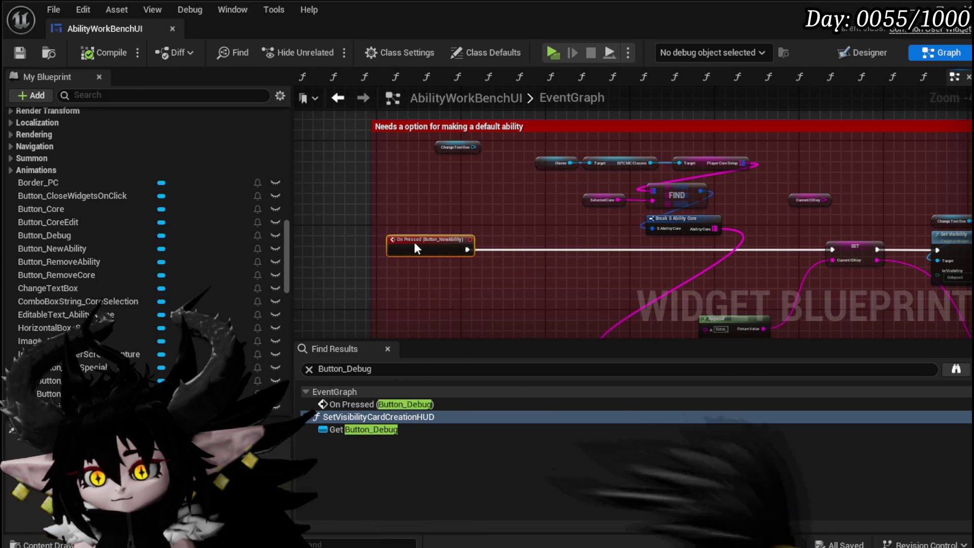
left_click(20, 54)
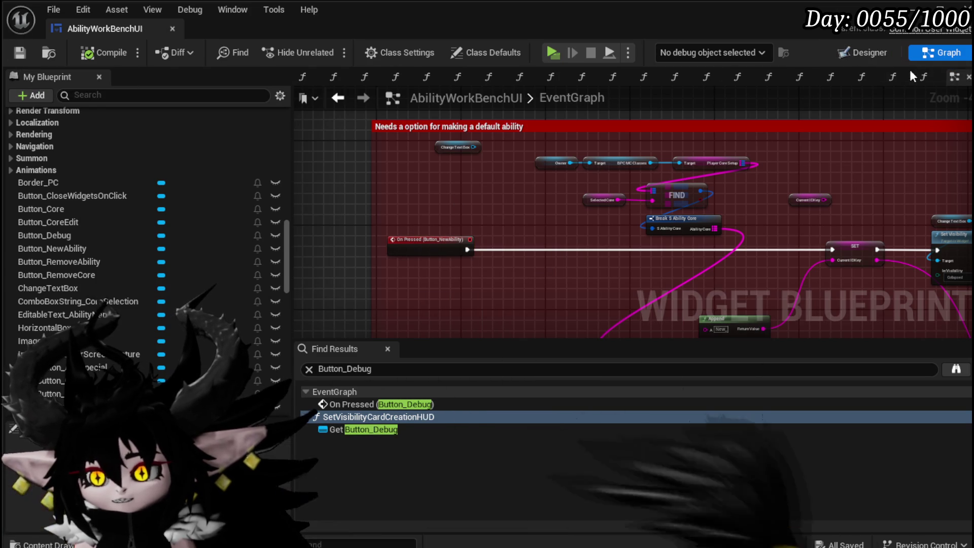
Move the Event Graph tab to the front and save with Ctrl+S
mouse_move(955, 81)
left_mouse_down()
mouse_move(358, 89)
mouse_move(324, 80)
mouse_move(333, 91)
mouse_move(311, 78)
left_mouse_up()
right_click(310, 77)
left_click(455, 135)
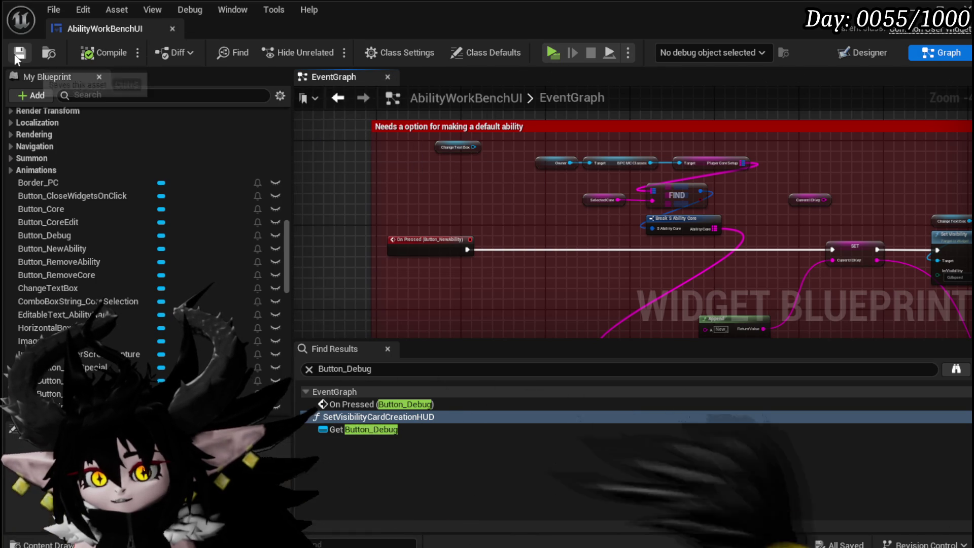
key("ctrl+s")
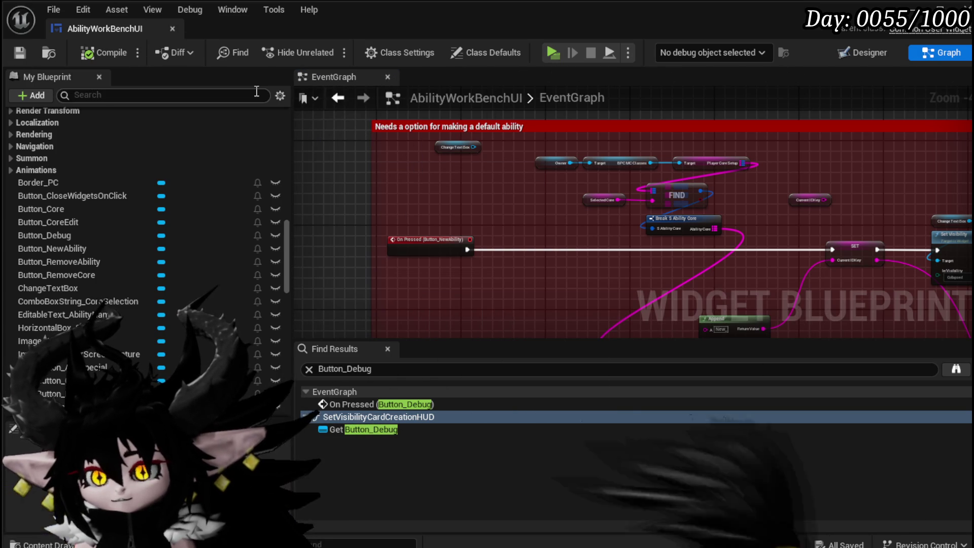
left_click(855, 58)
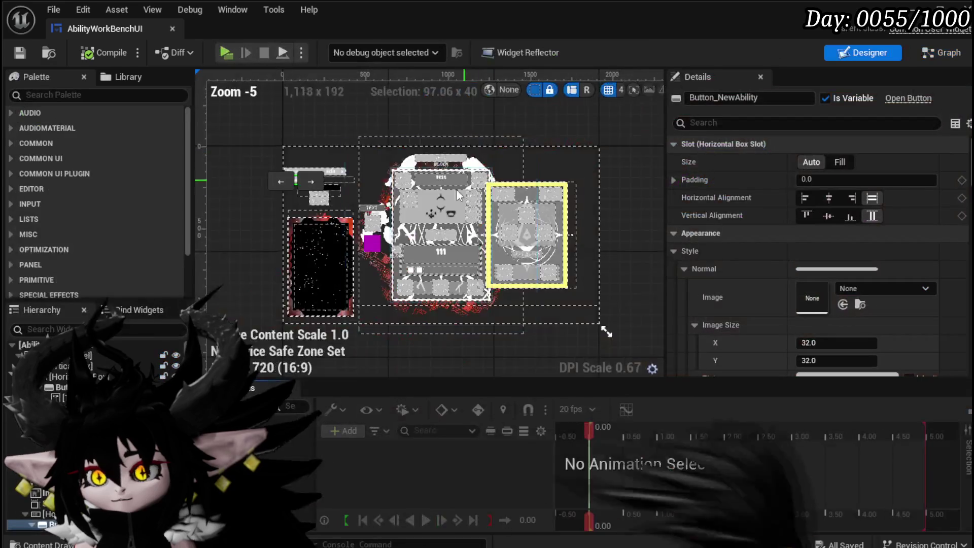
Add an MW Button from the palette into the New button row
scroll(257, 228, "up", 7)
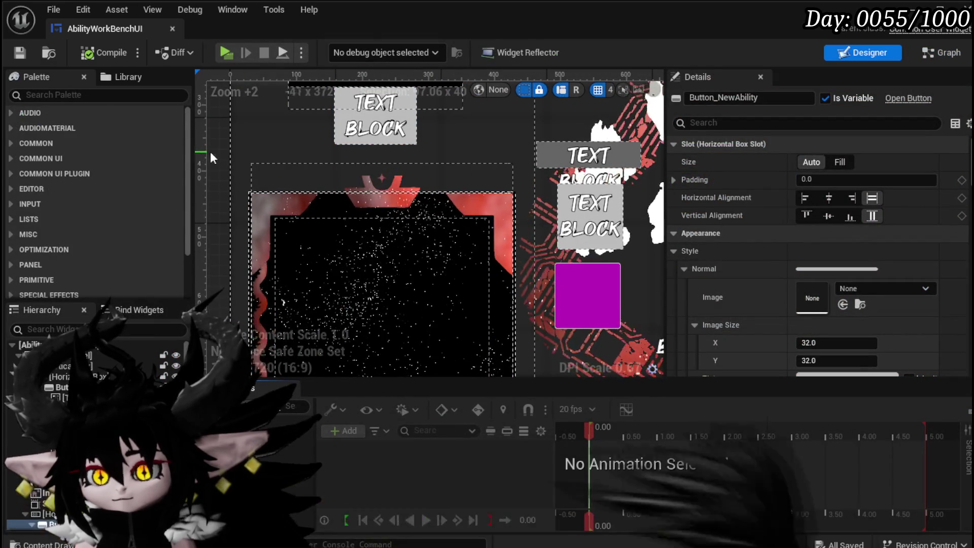
mouse_move(220, 139)
left_mouse_down()
mouse_move(270, 244)
mouse_move(266, 259)
left_mouse_up()
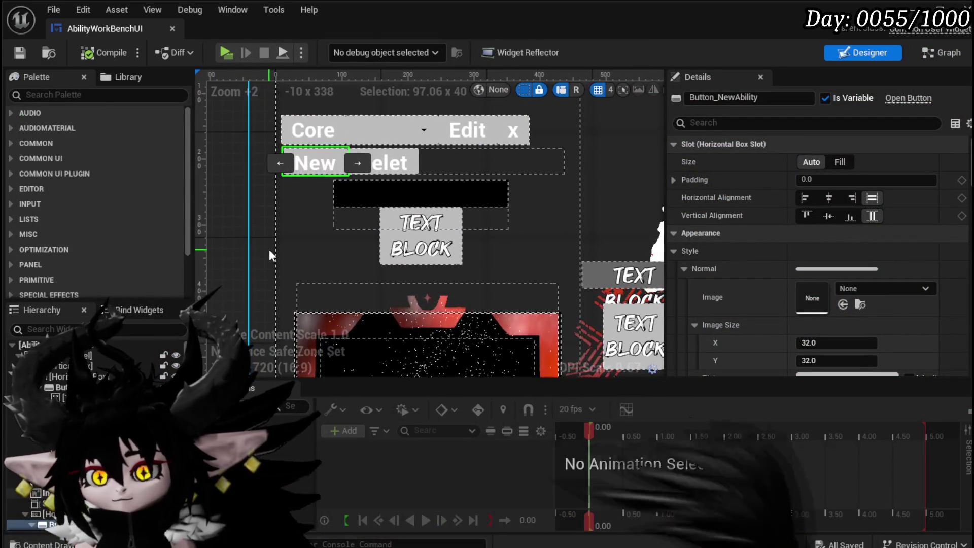
left_click(60, 95)
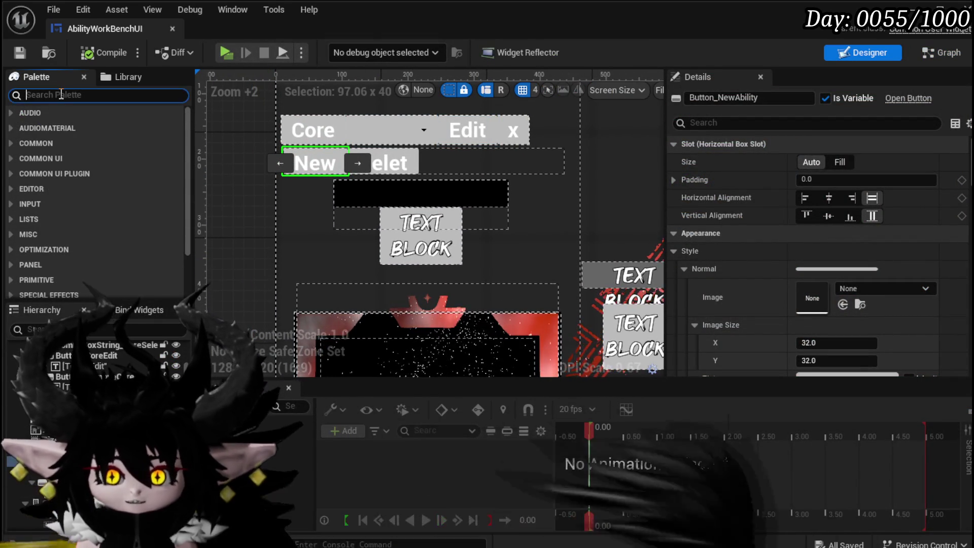
type("Buton")
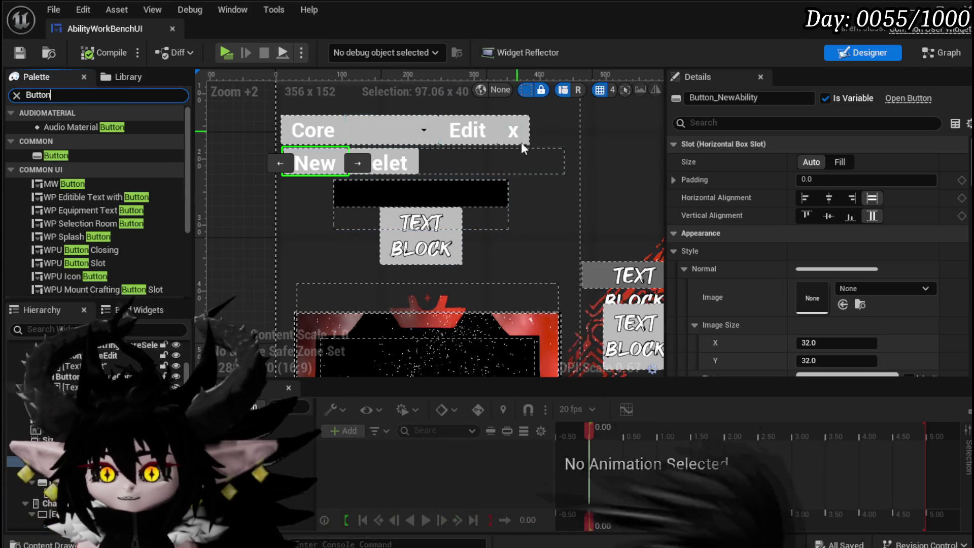
left_click(76, 183)
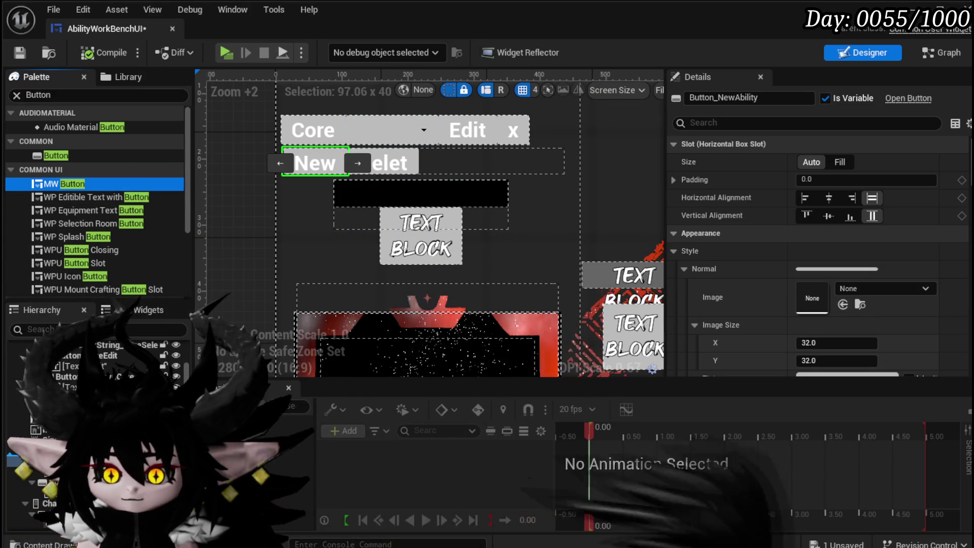
left_click_drag(385, 162, 400, 163)
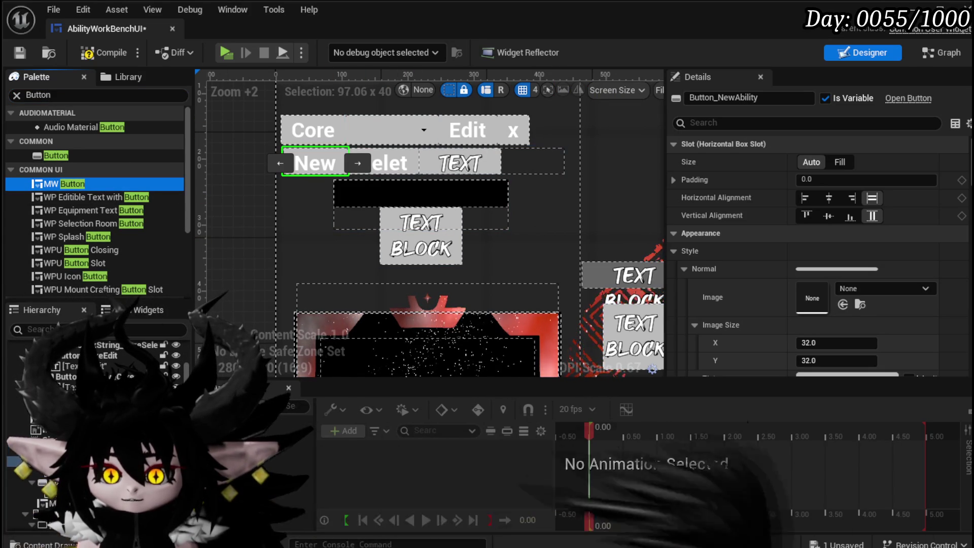
Rename the button MW_Button_NewAbility and set its Name to 'Add New'
left_click(460, 163)
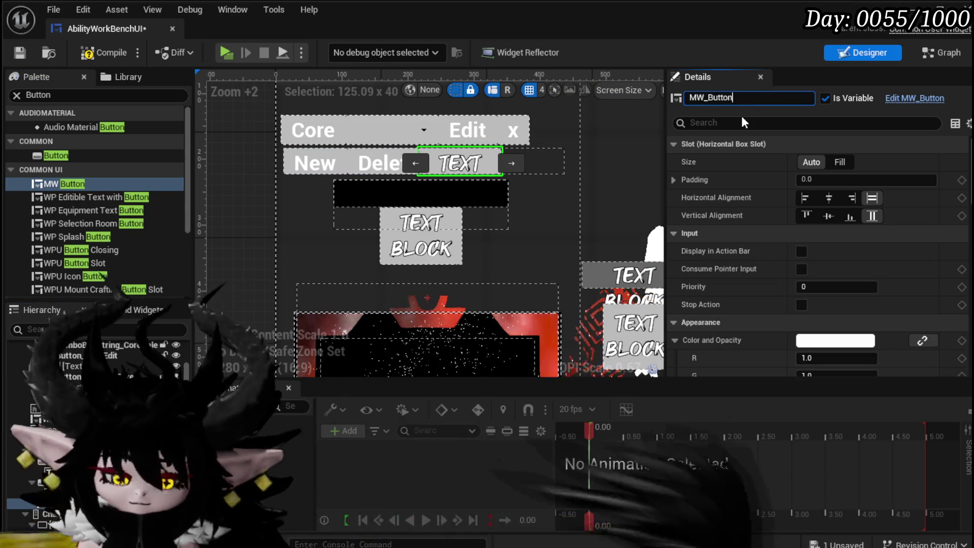
type("_NewAbility")
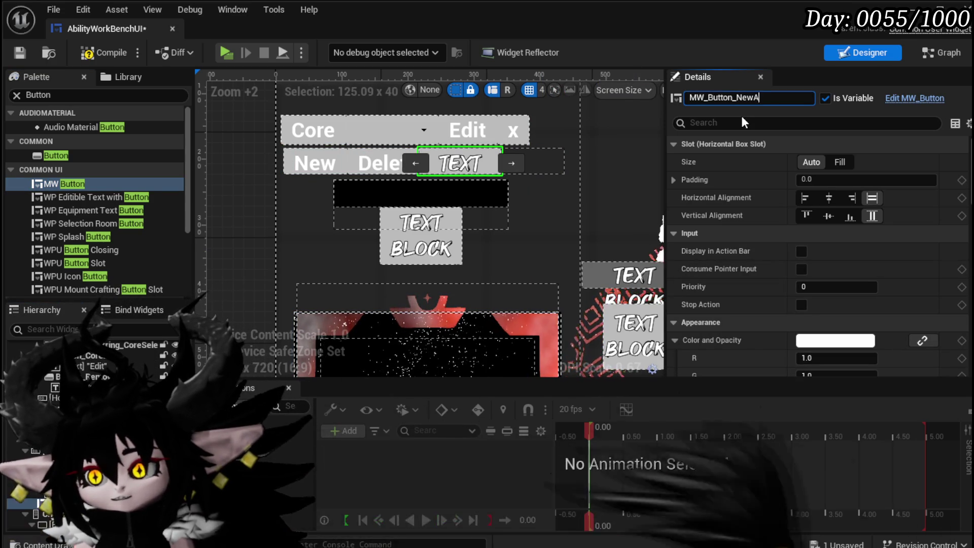
key("Return")
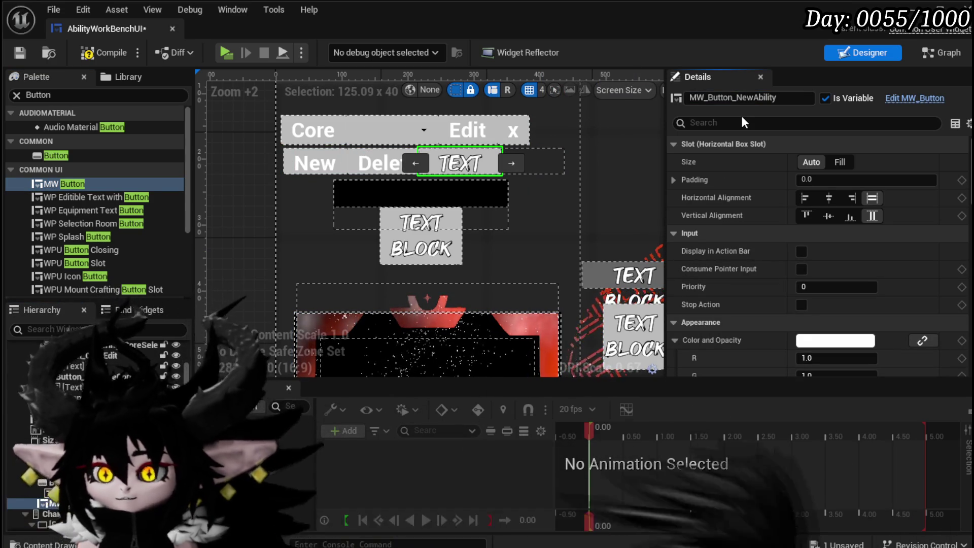
scroll(729, 220, "down", 3)
scroll(753, 238, "down", 15)
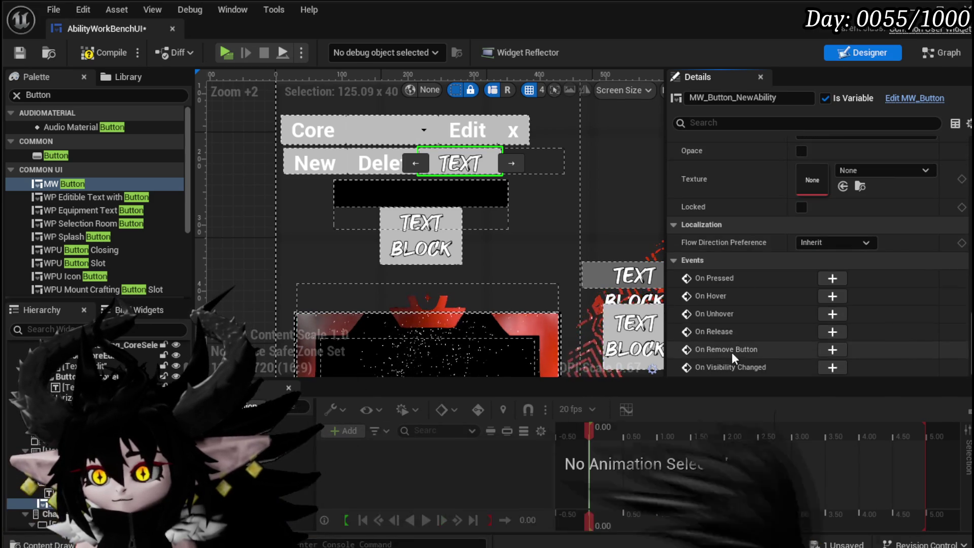
scroll(751, 278, "up", 3)
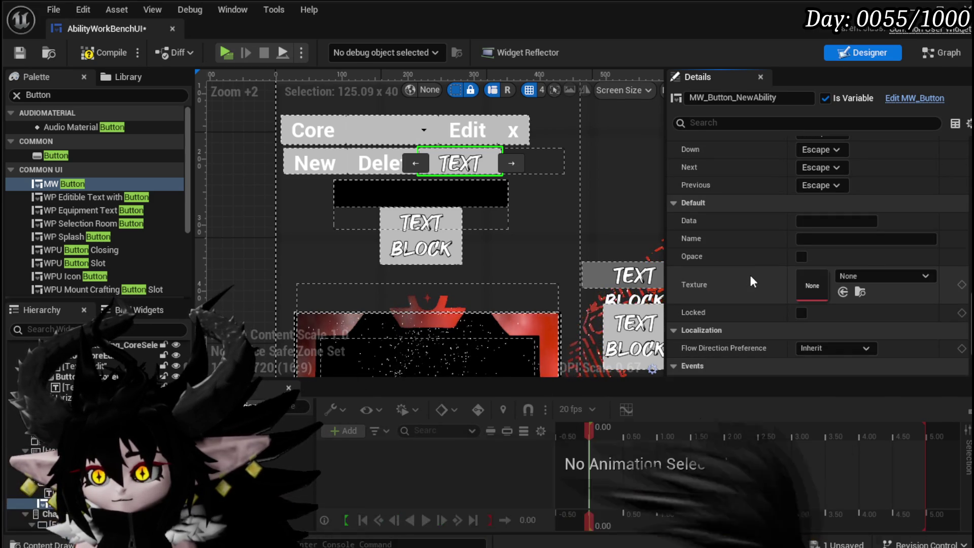
left_click(817, 239)
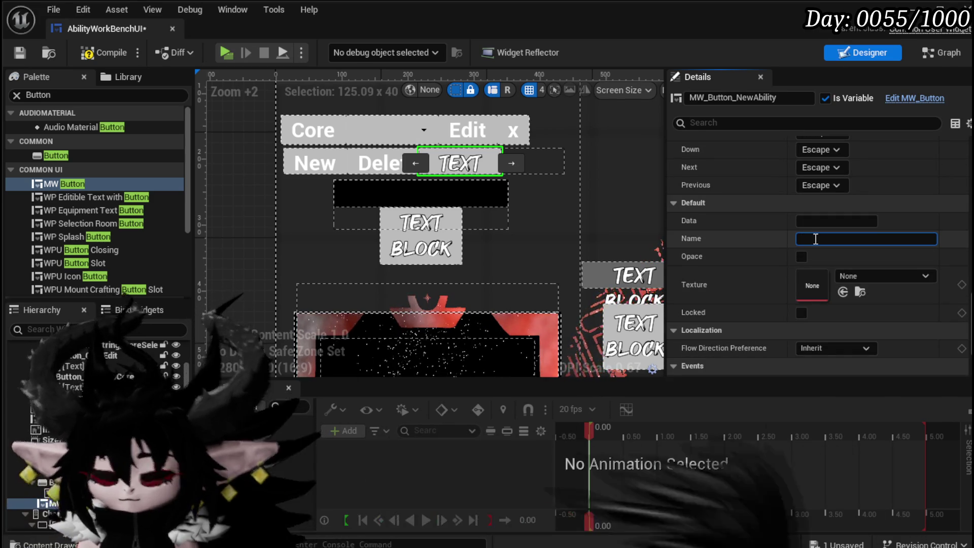
type("New")
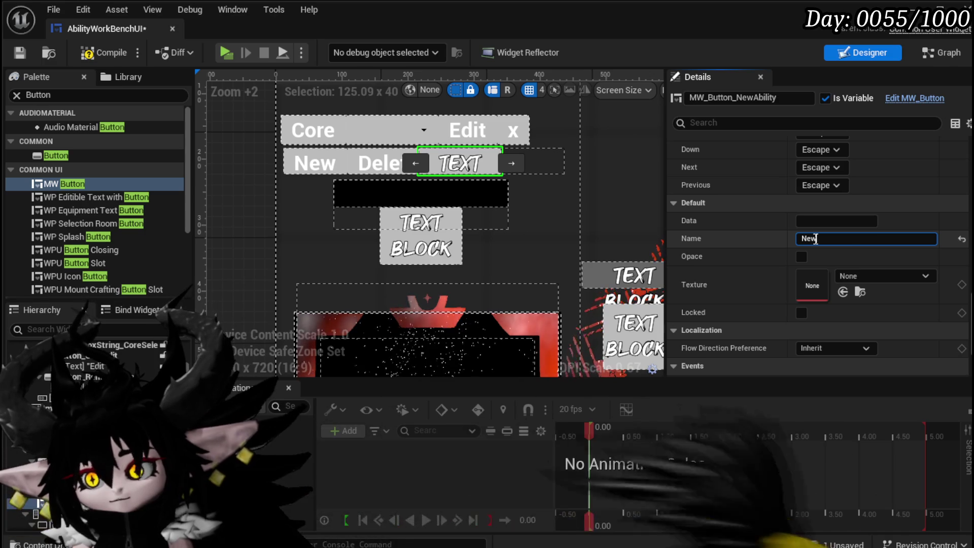
left_click(802, 239)
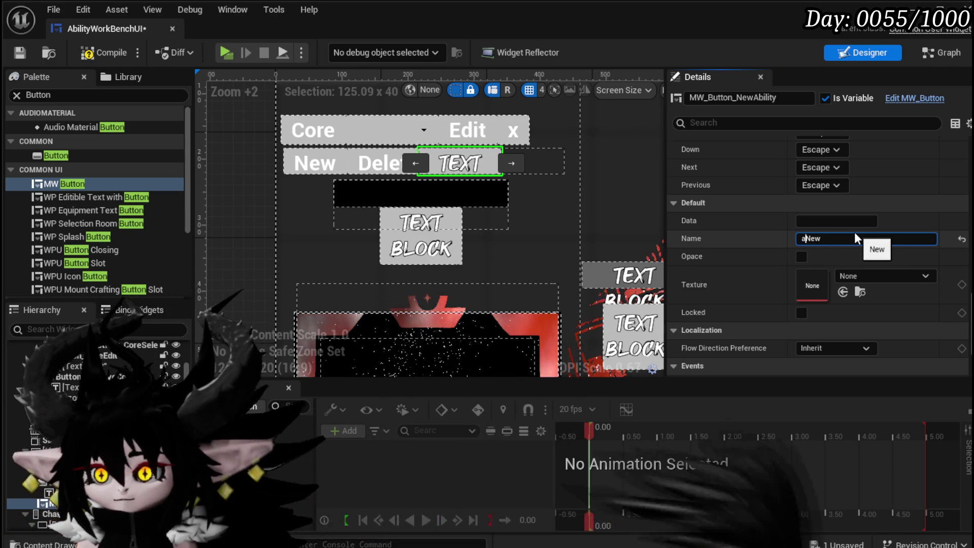
type("add")
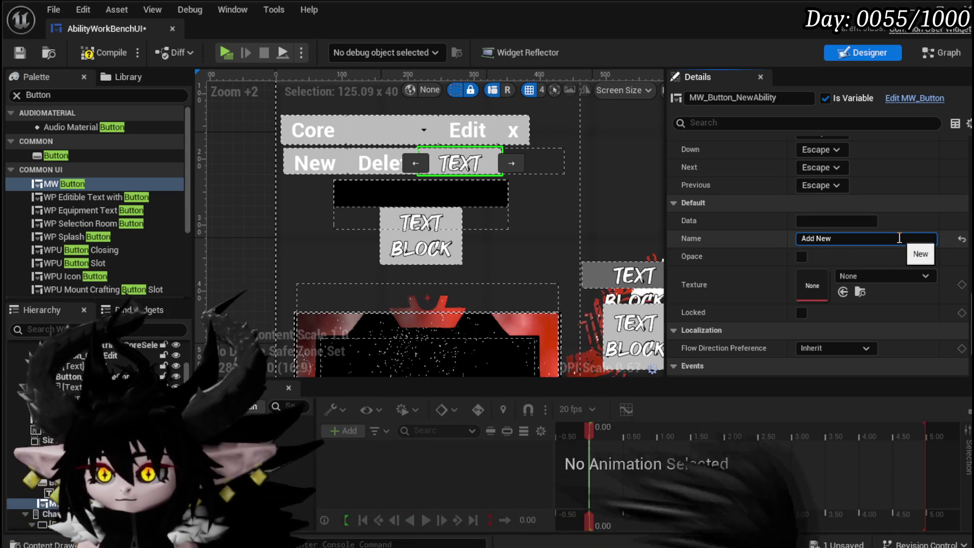
Move MW_Button_NewAbility to the start of the row, then compile and save
mouse_move(435, 177)
left_mouse_down()
mouse_move(420, 160)
mouse_move(345, 159)
left_mouse_up()
left_click(92, 53)
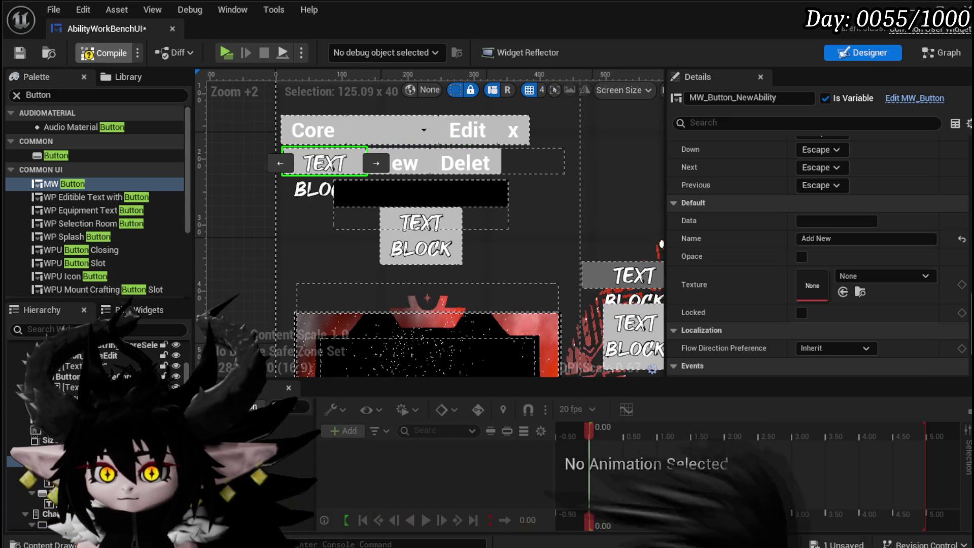
left_click(19, 52)
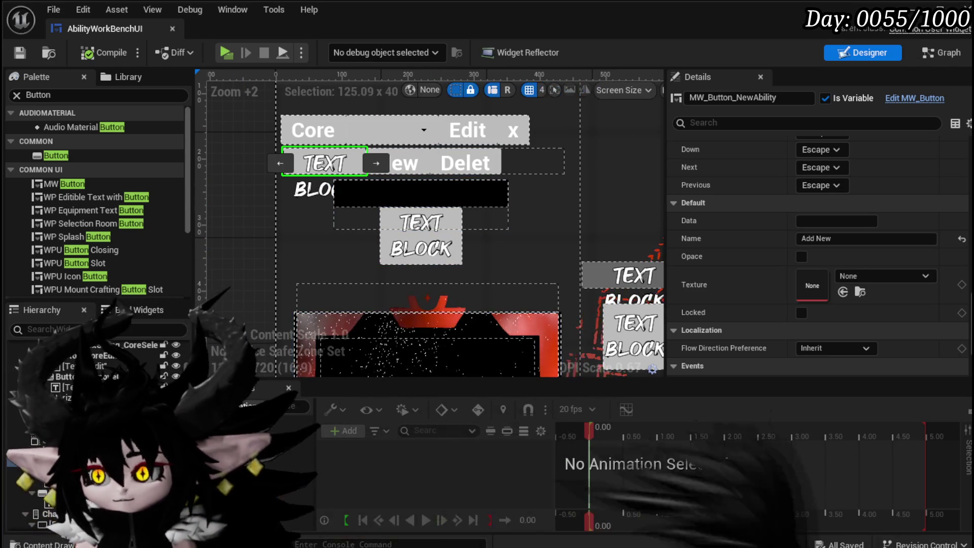
Add an On Pressed (MW_Button_NewAbility) event, wire it into the SET Current IDKey chain, and save
scroll(796, 301, "down", 4)
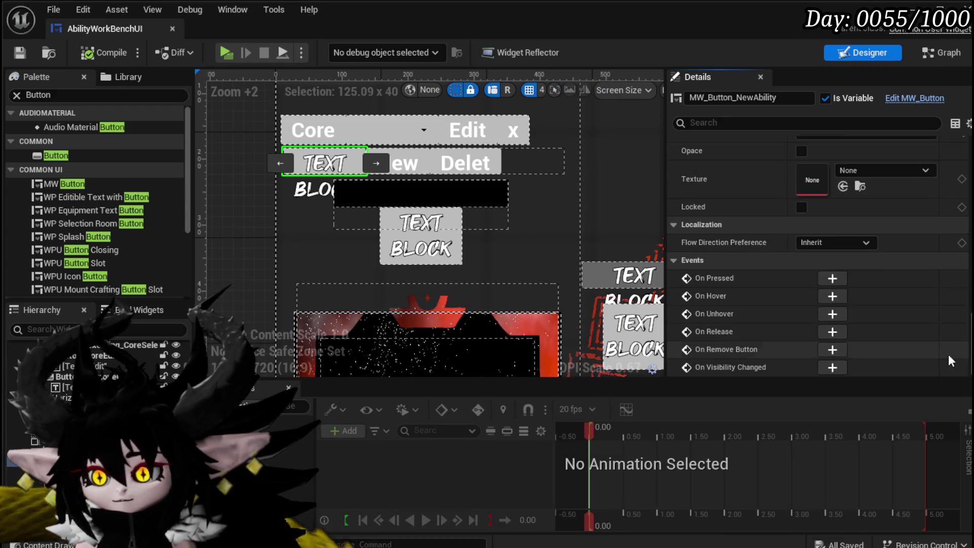
left_click(825, 280)
mouse_move(538, 215)
left_mouse_down()
mouse_move(530, 279)
mouse_move(682, 278)
mouse_move(891, 169)
left_mouse_up()
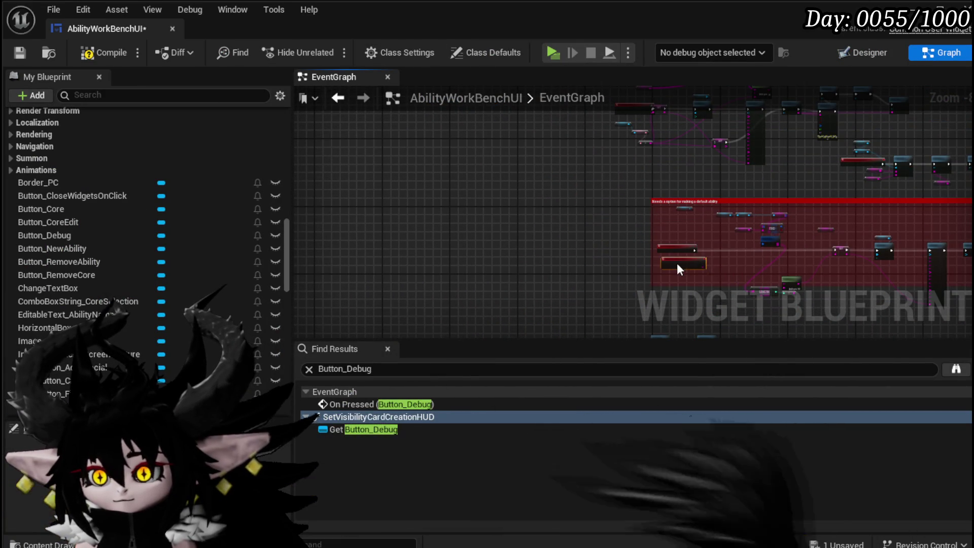
scroll(672, 263, "up", 8)
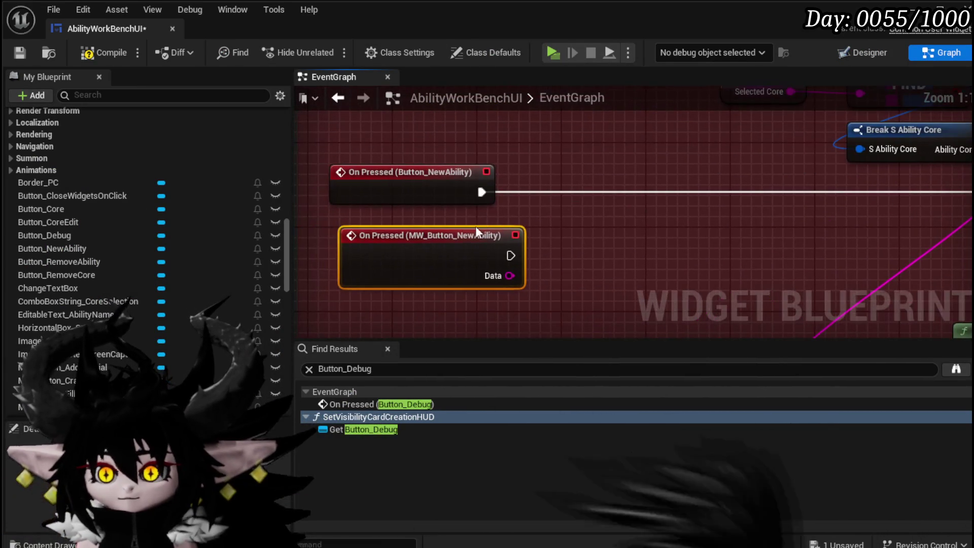
left_click_drag(479, 228, 447, 219)
left_click_drag(477, 189, 479, 245)
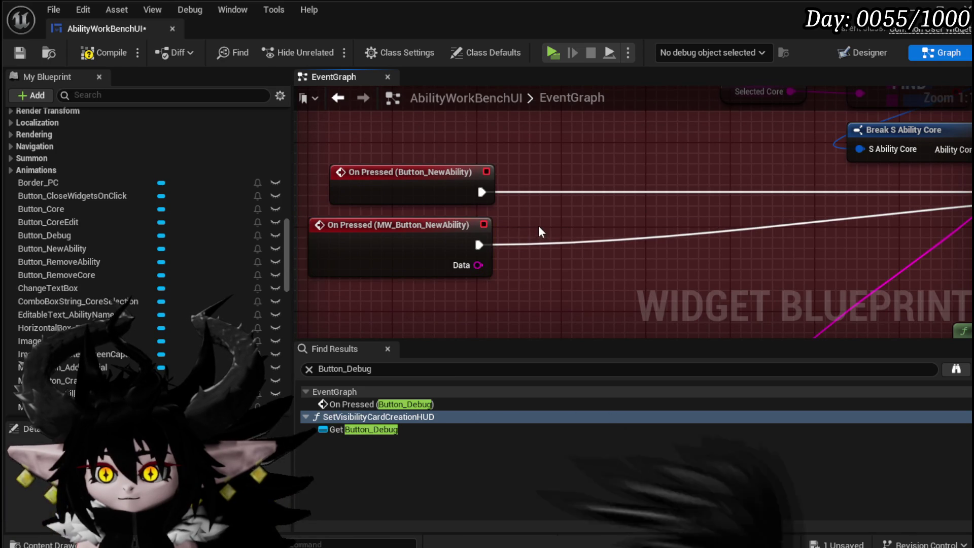
left_click(23, 50)
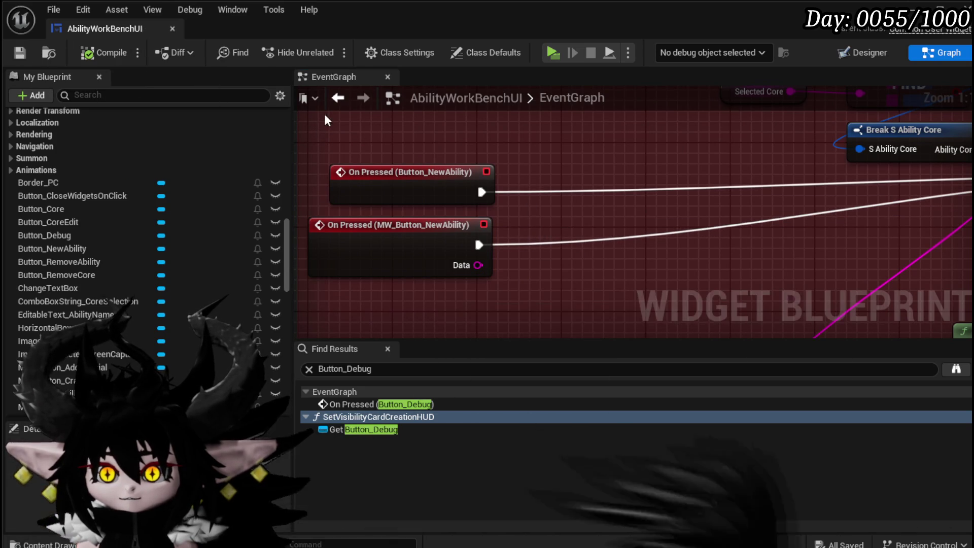
left_click(336, 99)
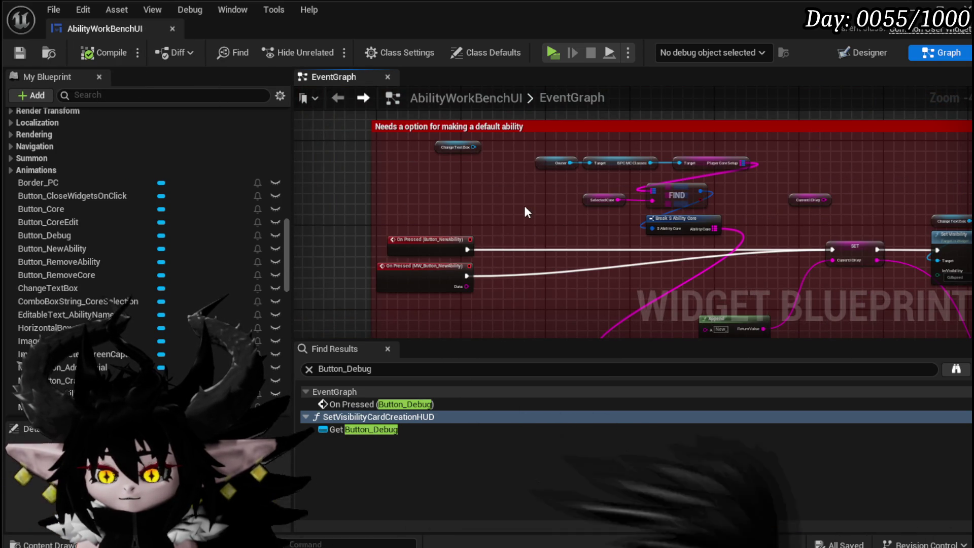
left_click(867, 52)
Delete Button_NewAbility and ChangeTextBox from the layout, then compile and save
scroll(326, 198, "up", 3)
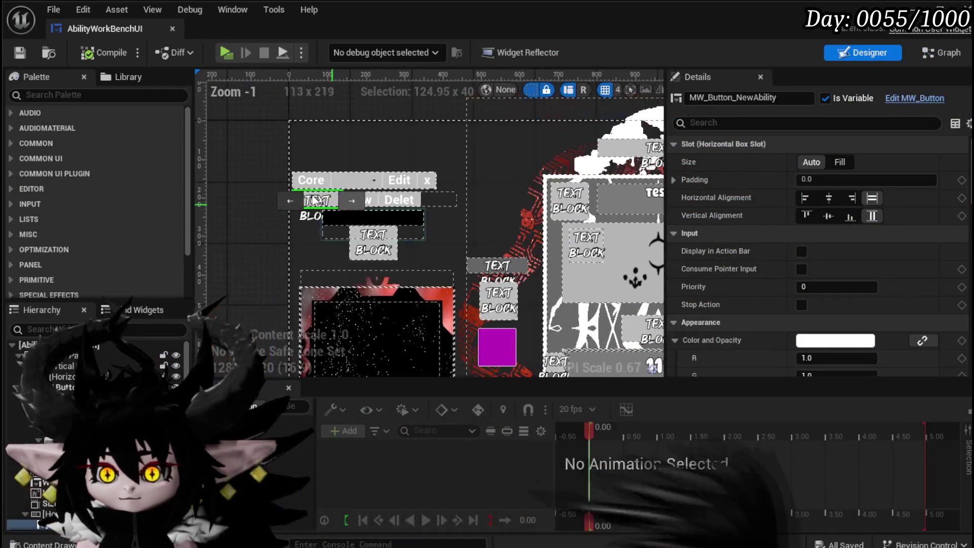
left_click(424, 202)
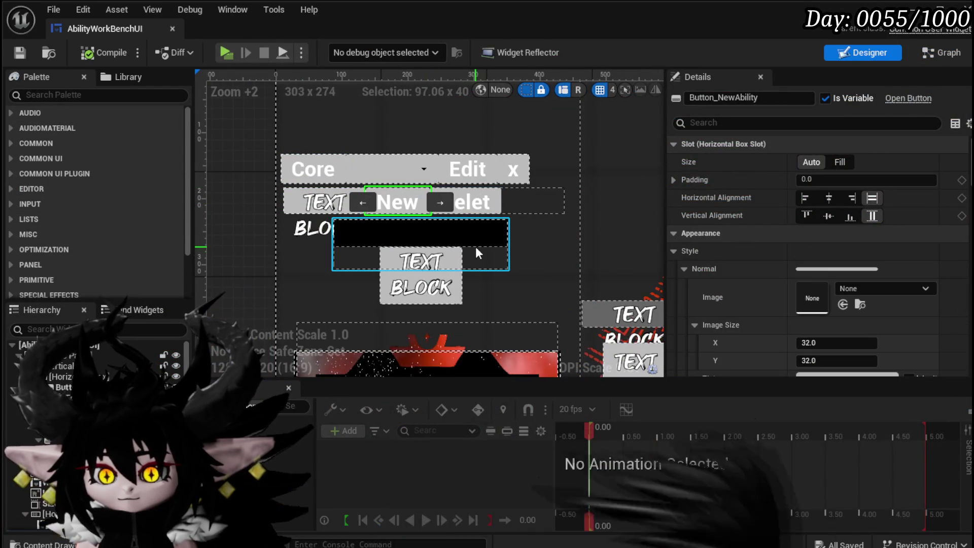
key("Delete")
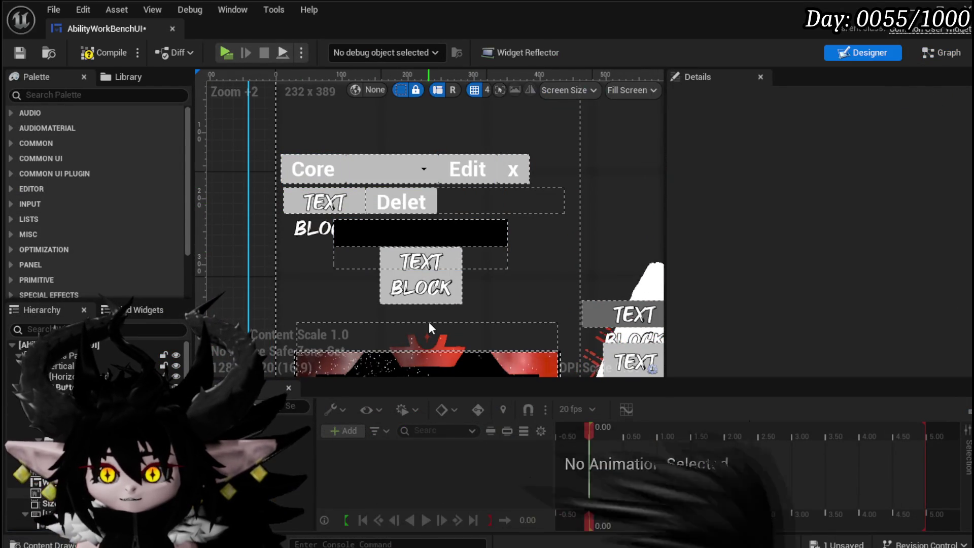
left_click(378, 230)
key("Delete")
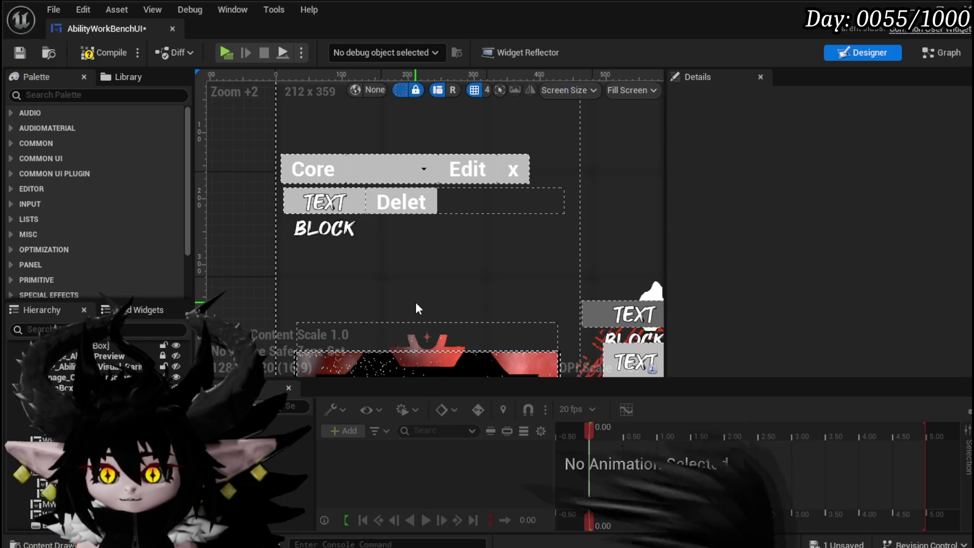
left_click(104, 53)
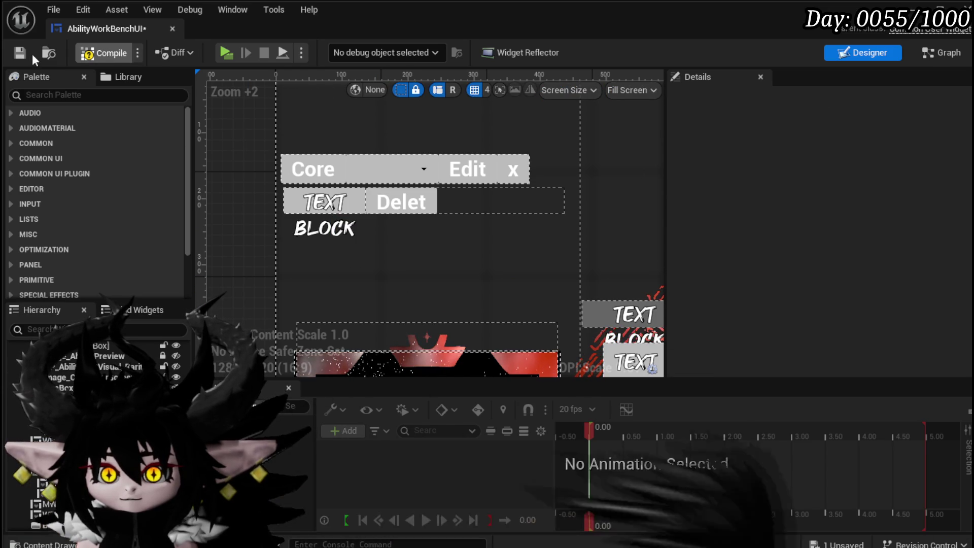
left_click(20, 53)
At the ChangeTextBox error node, reroute execution past Set Visibility to Initial Set Data
left_click(867, 419)
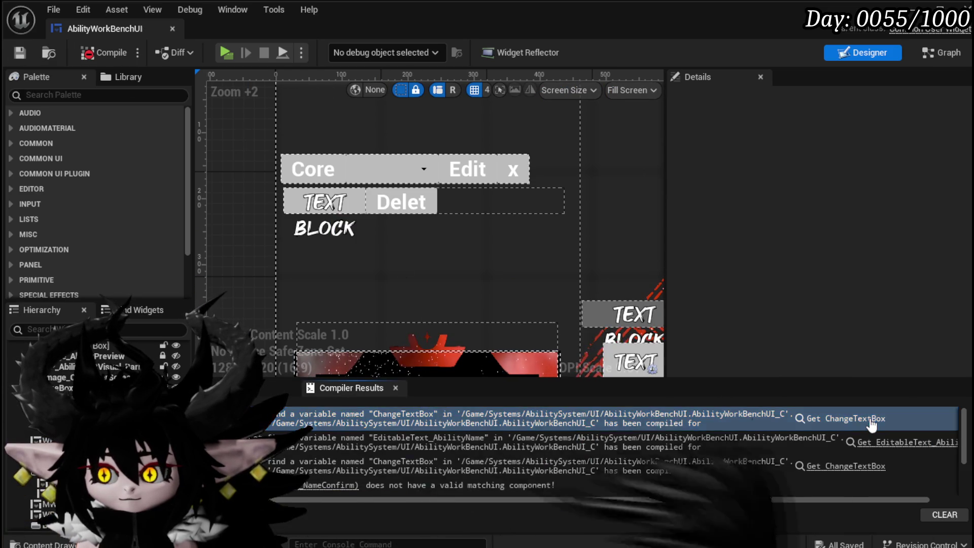
left_click_drag(580, 196, 414, 135)
left_click_drag(318, 207, 701, 207)
Delete the broken Change Text Box, Set Visibility and obsolete name-confirm nodes, then compile and save
key("Delete")
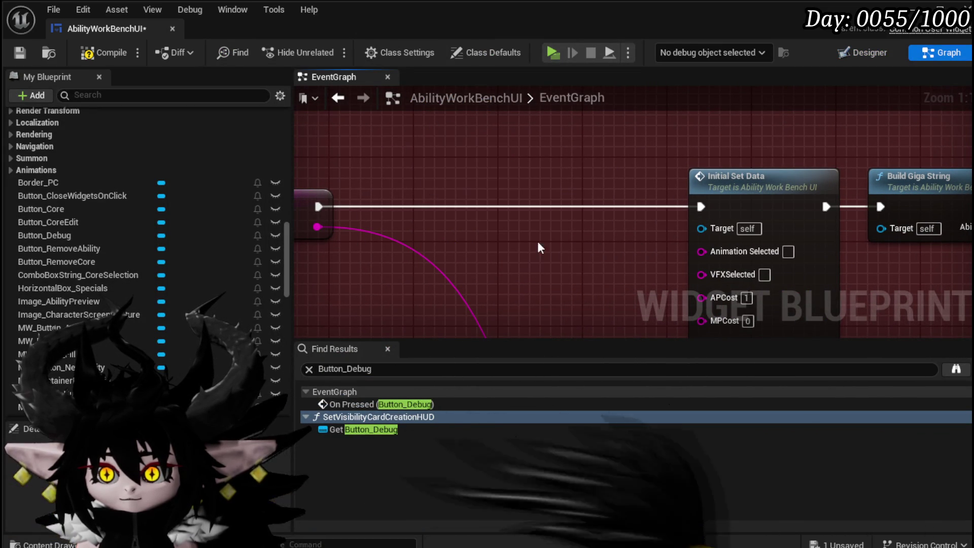
left_click(21, 53)
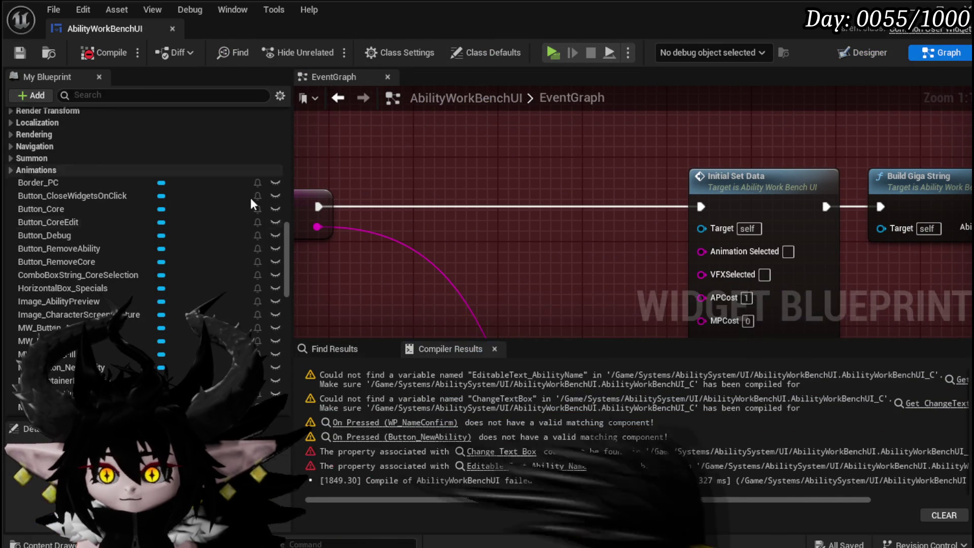
left_click(961, 379)
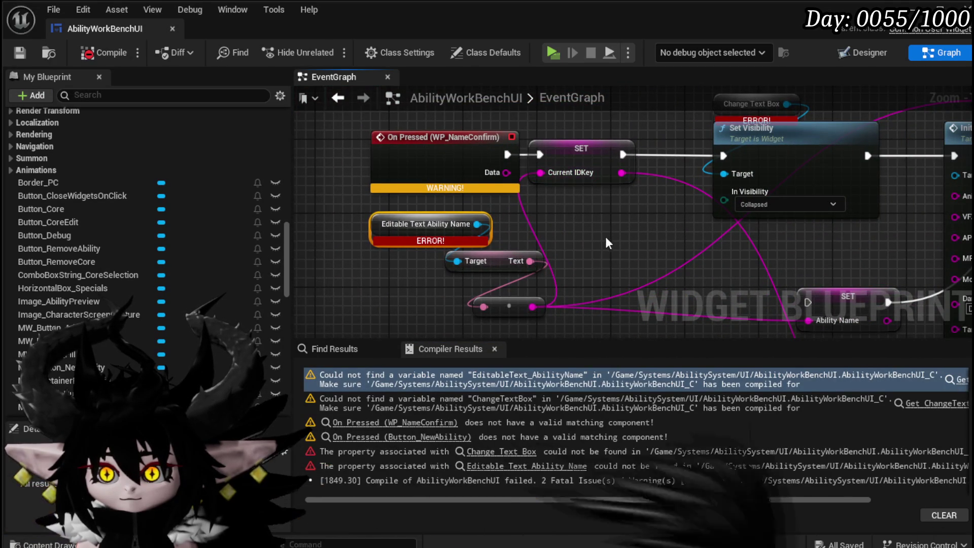
scroll(470, 212, "down", 4)
scroll(470, 212, "down", 2)
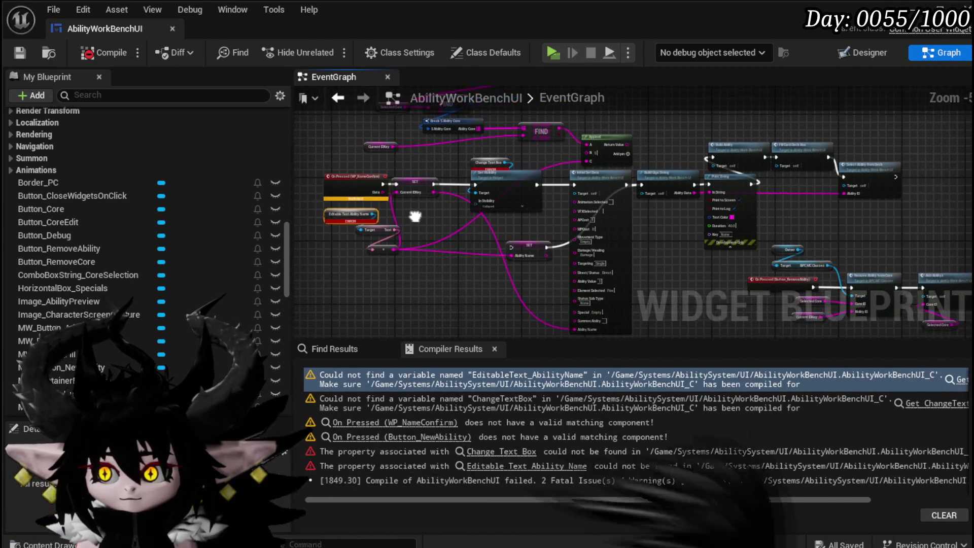
scroll(401, 223, "down", 2)
mouse_move(330, 263)
left_mouse_down()
mouse_move(537, 129)
mouse_move(564, 132)
mouse_move(553, 146)
left_mouse_up()
key("Delete")
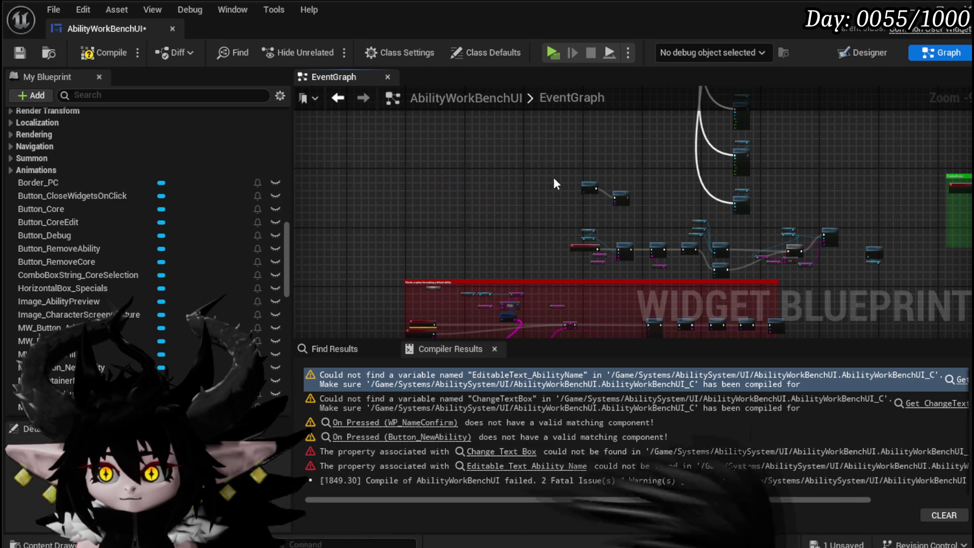
left_click(106, 52)
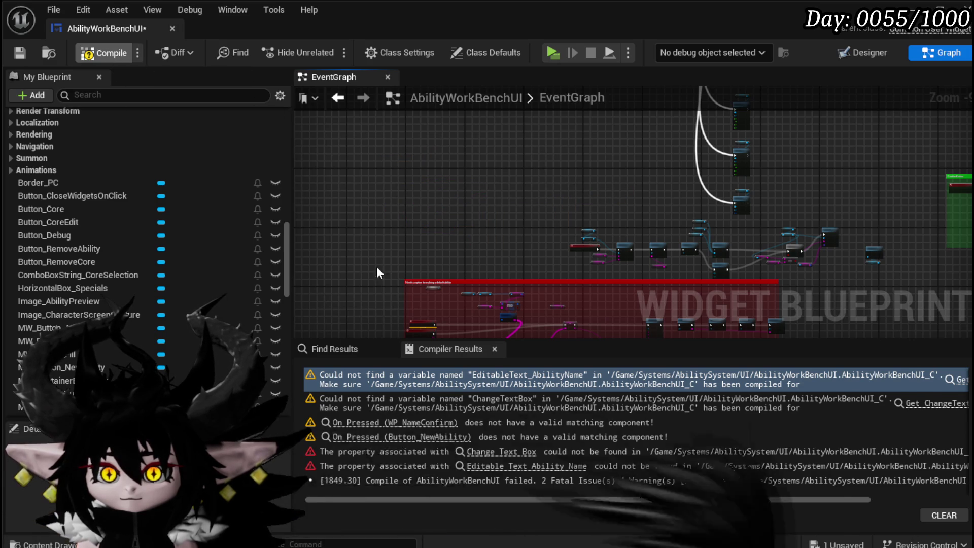
left_click(19, 52)
Delete the broken On Pressed (Button_NewAbility) event, reposition the remaining node, save, and launch the game
left_click(355, 375)
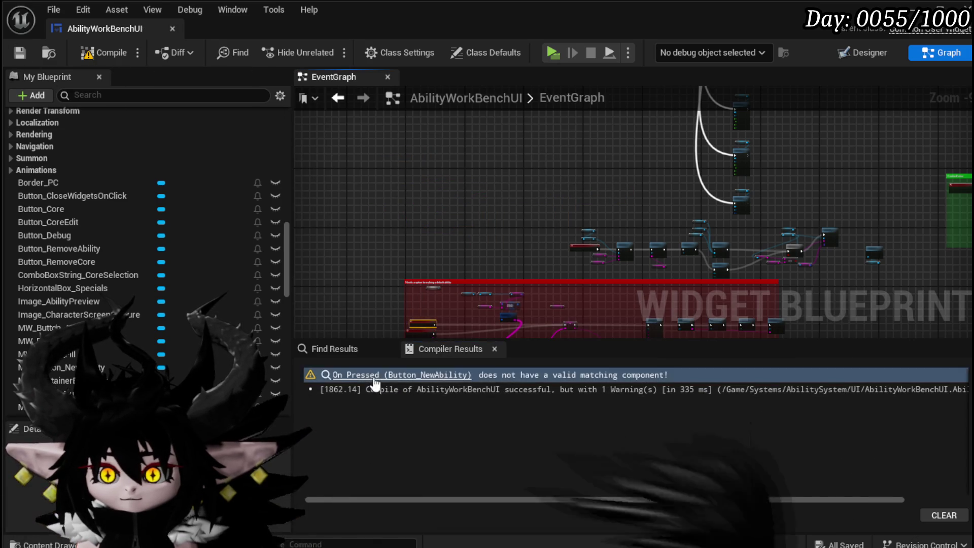
key("Delete")
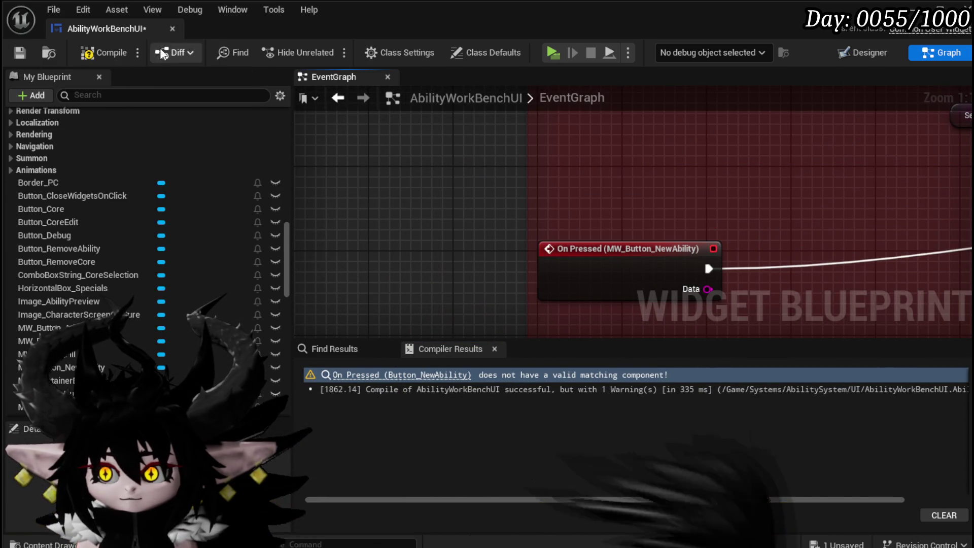
double_click(44, 235)
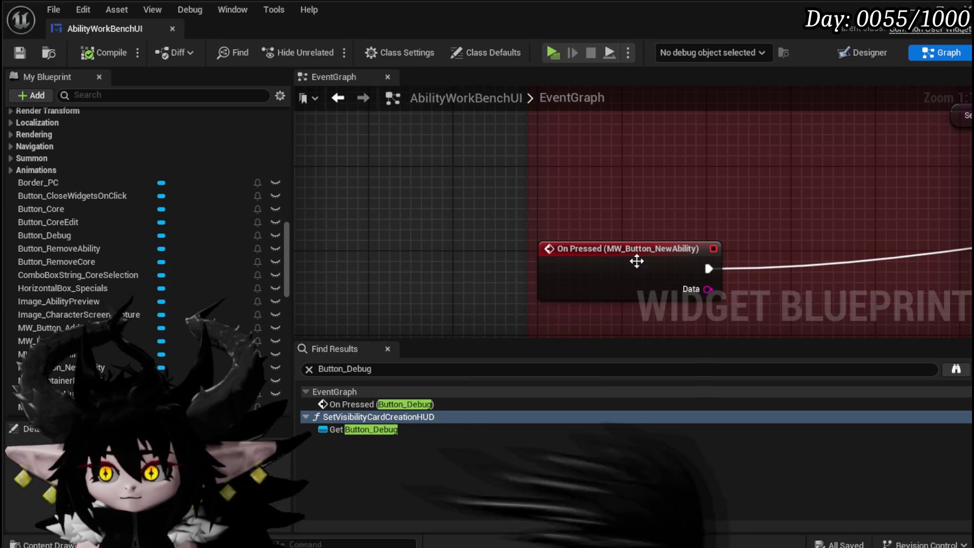
left_click_drag(635, 251, 655, 198)
left_click(20, 51)
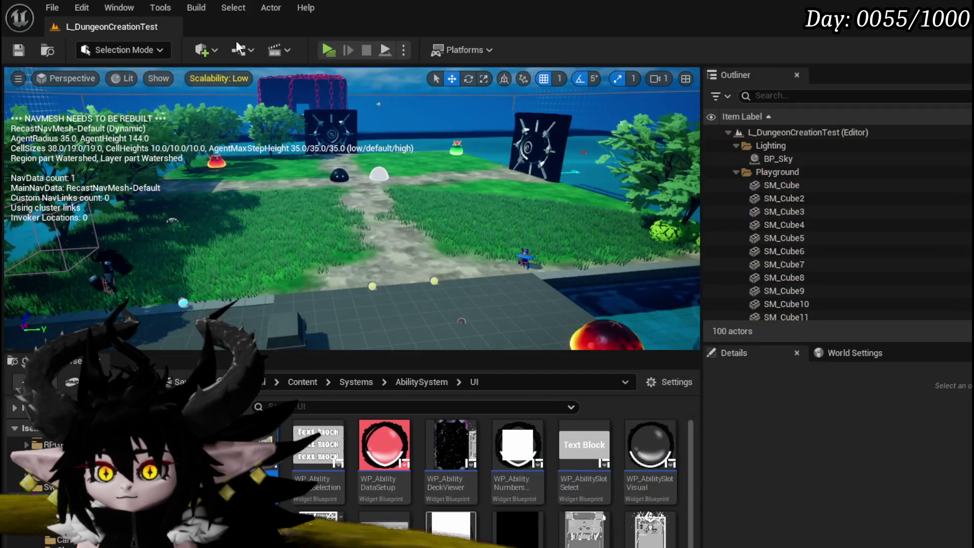
left_click(331, 51)
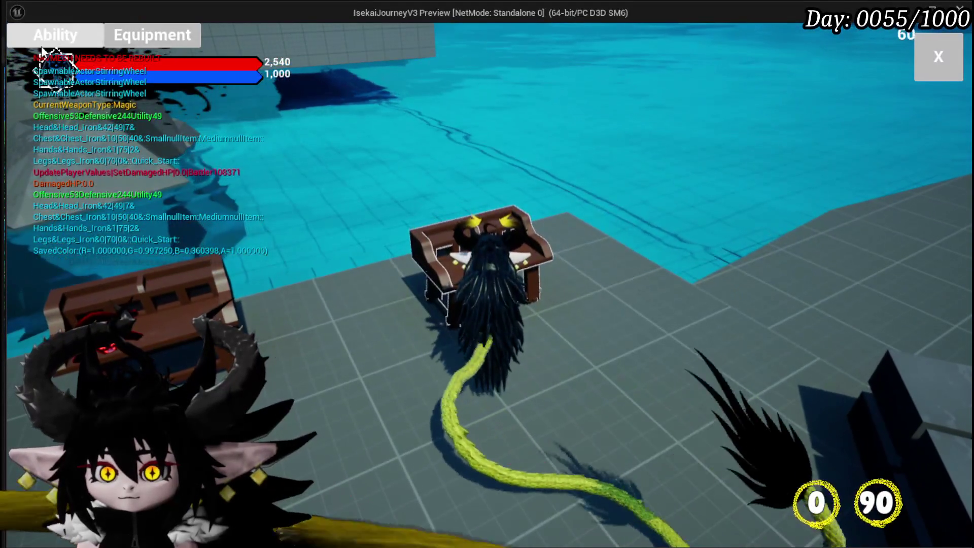
Browse the top ability's skill list, preview Tank Summon, and add new card New_17
left_click(38, 76)
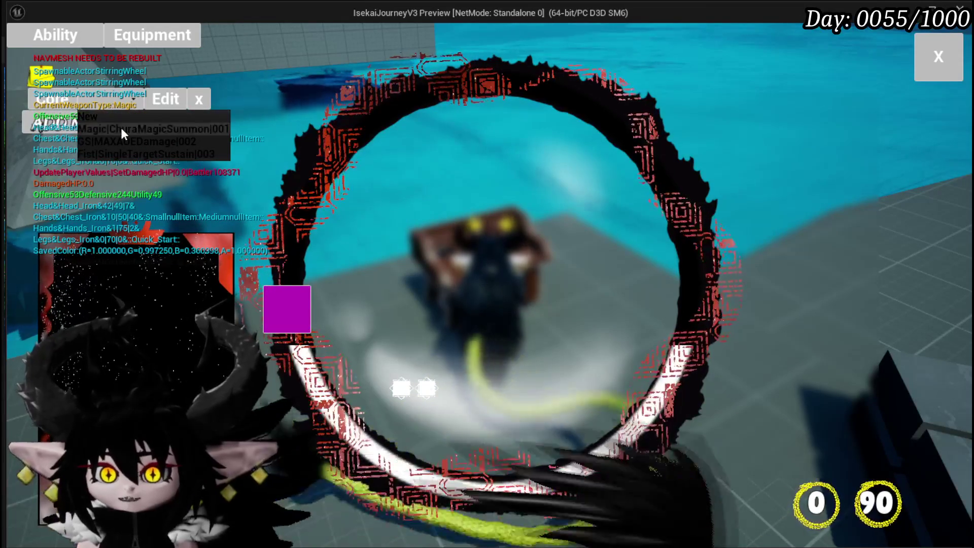
left_click(120, 126)
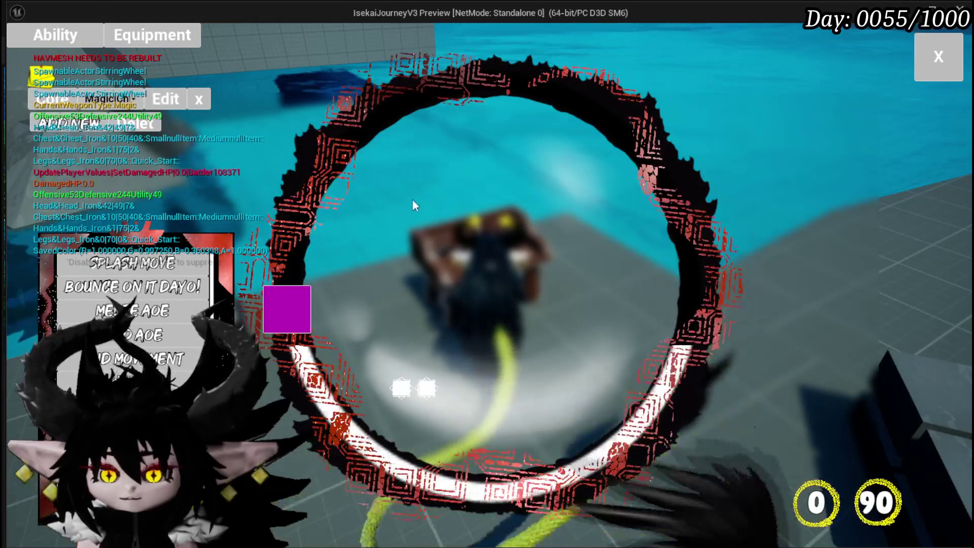
left_click(286, 309)
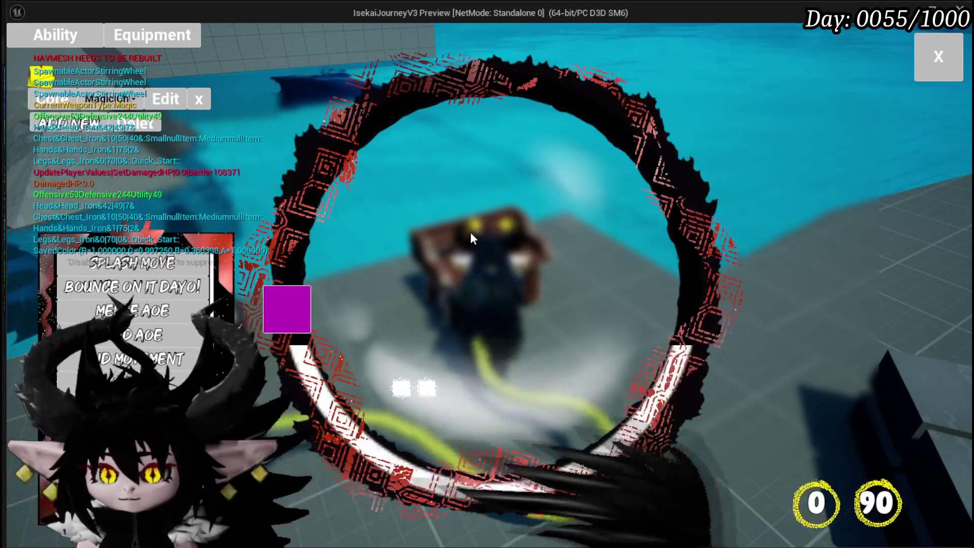
mouse_move(149, 339)
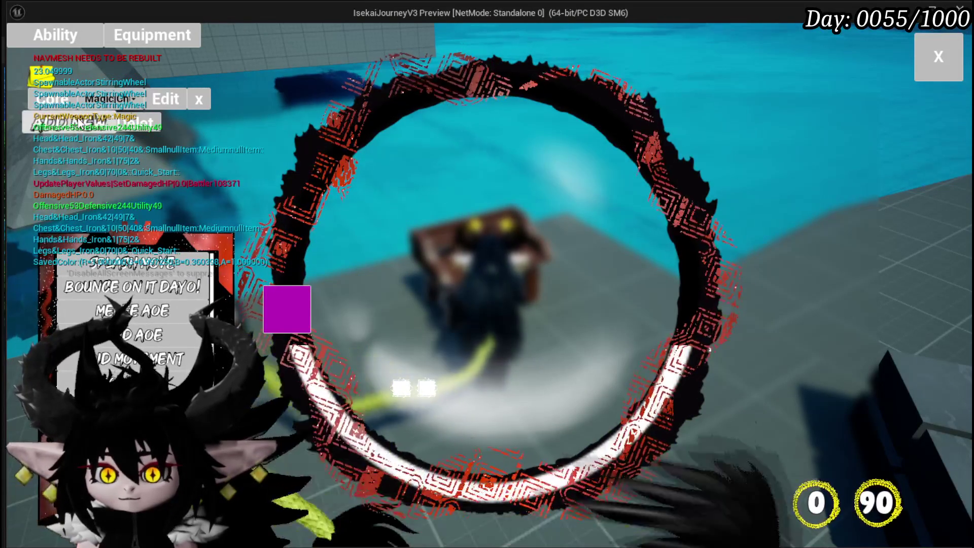
left_click(79, 126)
scroll(153, 304, "down", 5)
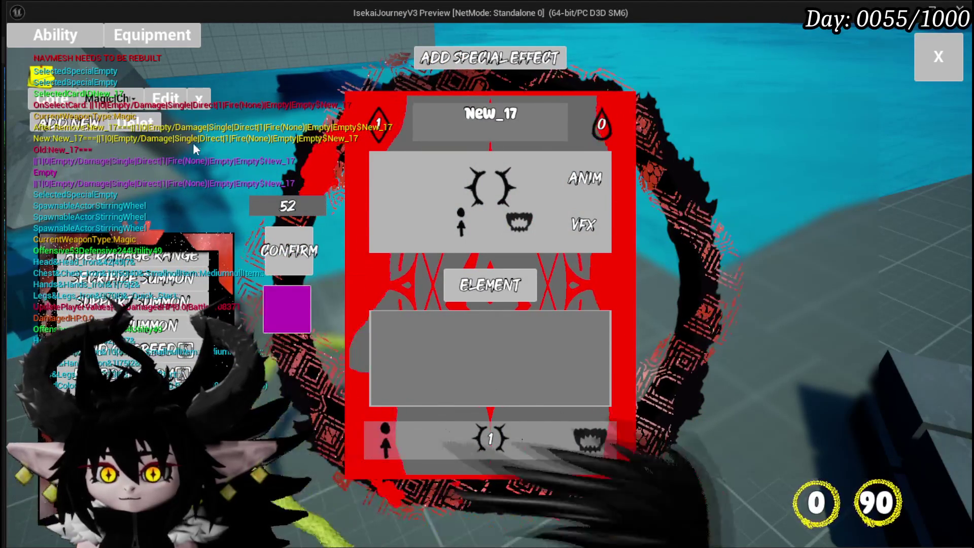
Close the special effect editor and switch the card editor between New_17 and New_18
key("Escape")
scroll(152, 304, "down", 3)
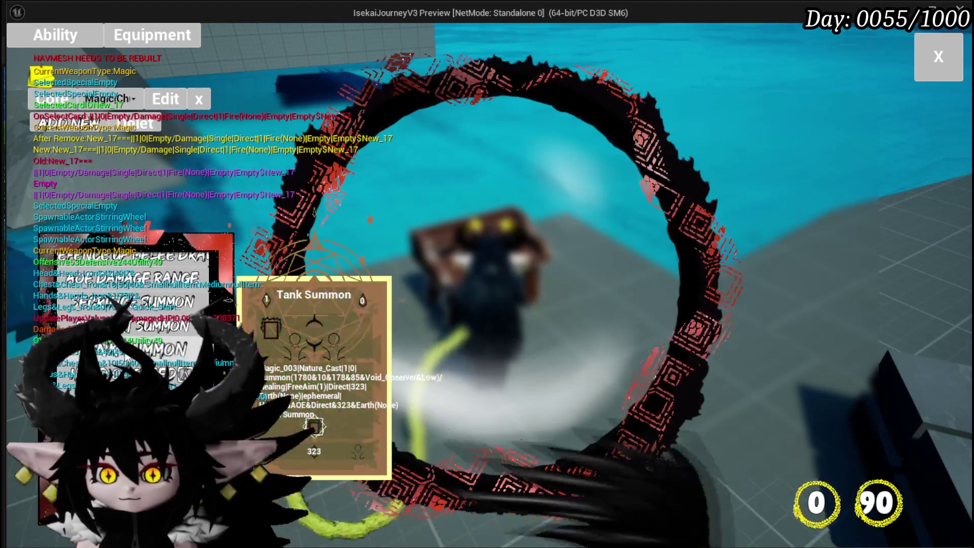
scroll(137, 304, "down", 3)
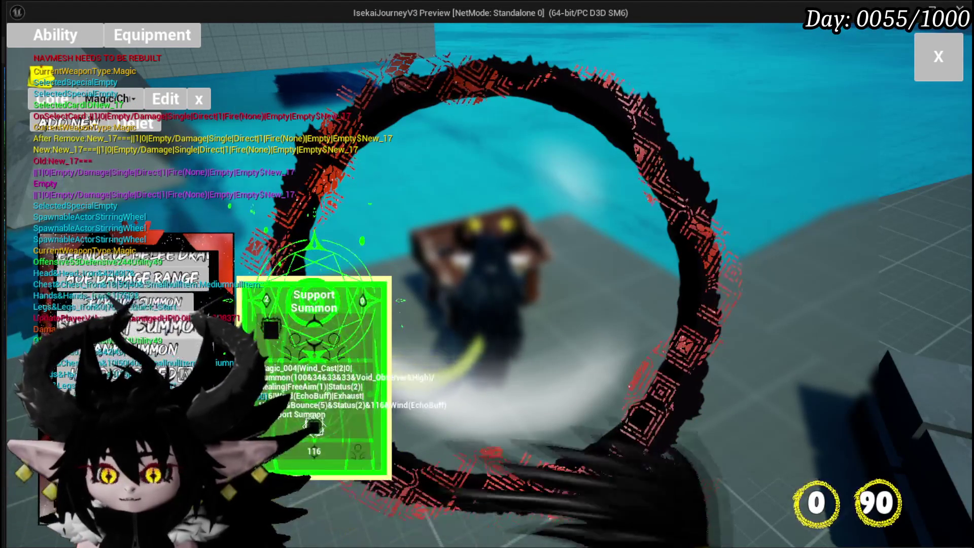
left_click(69, 126)
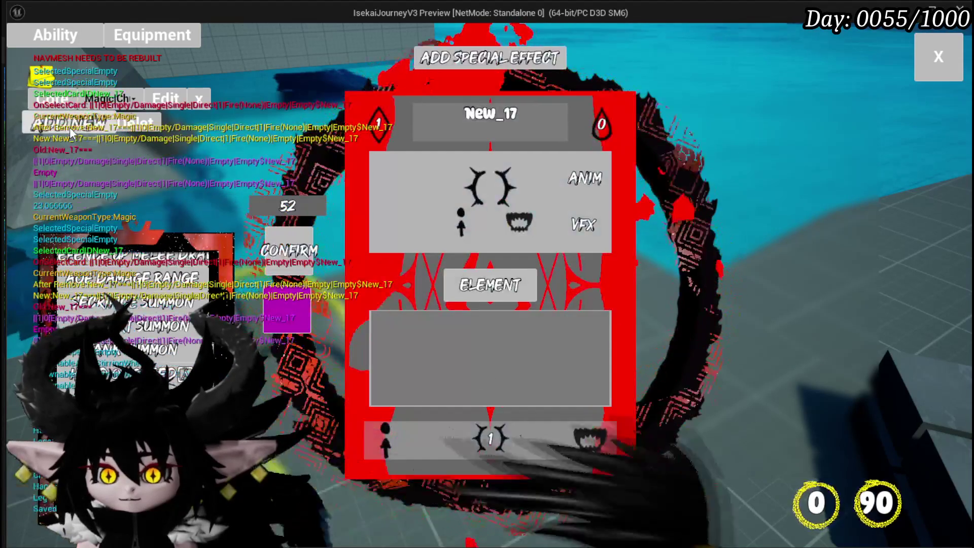
left_click(81, 130)
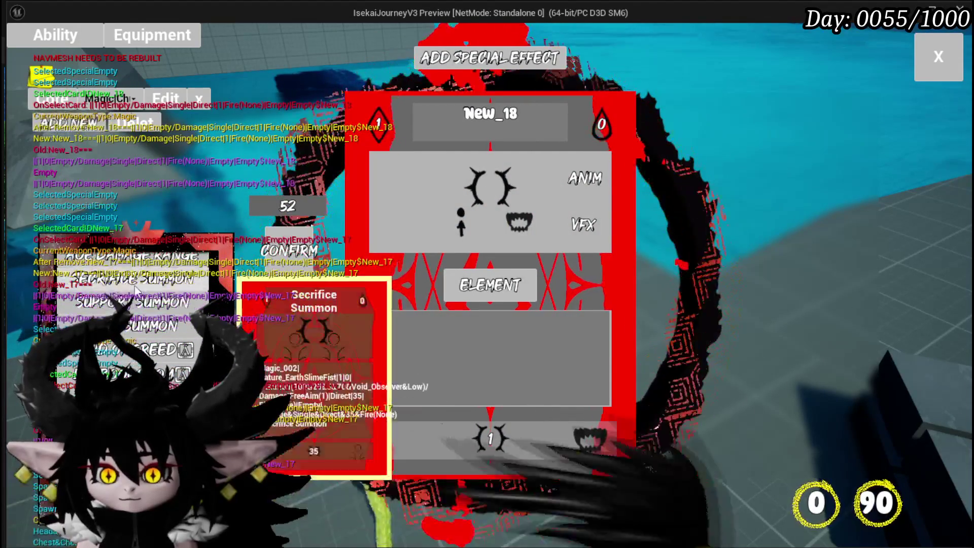
mouse_move(147, 307)
mouse_move(152, 395)
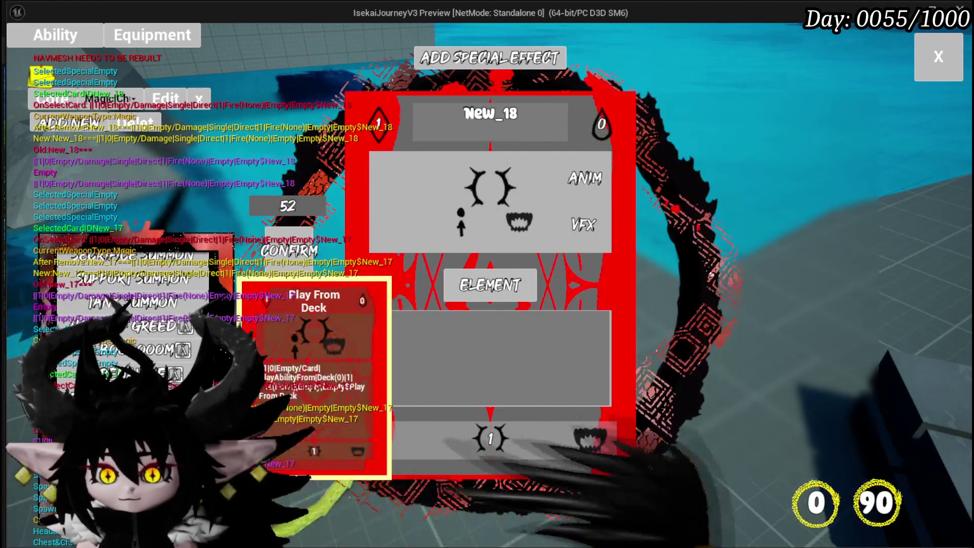
left_click(313, 335)
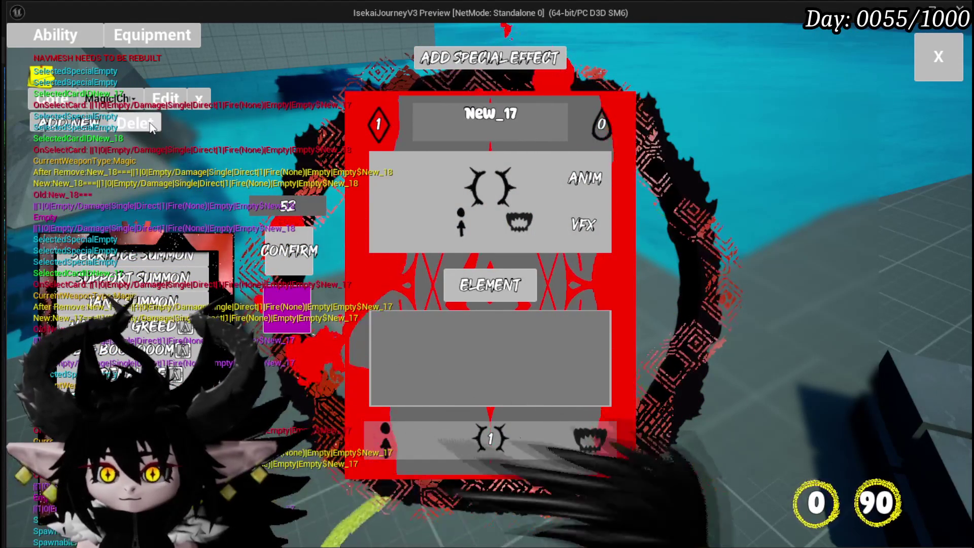
Close the New_17 and New_18 card editors and stop the play session
left_click(151, 127)
left_click(313, 314)
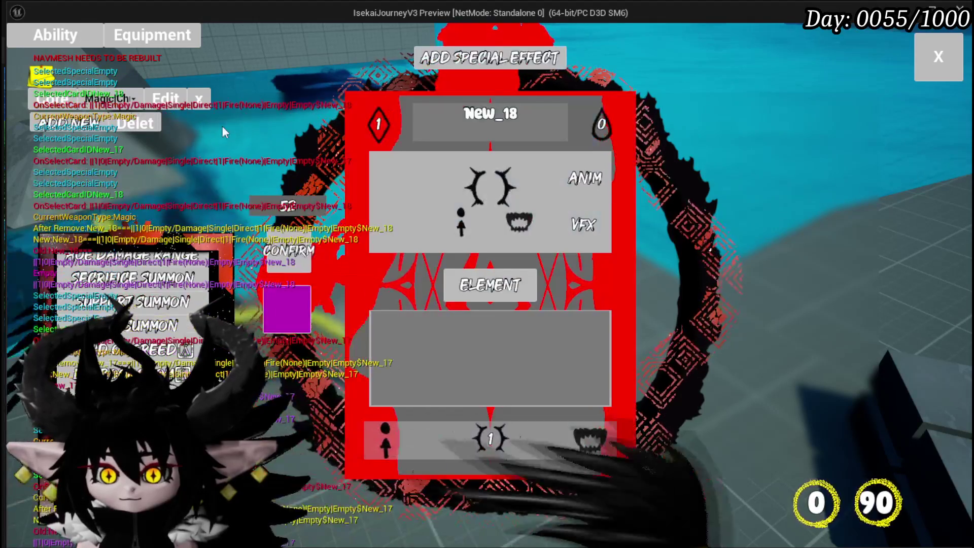
left_click(145, 125)
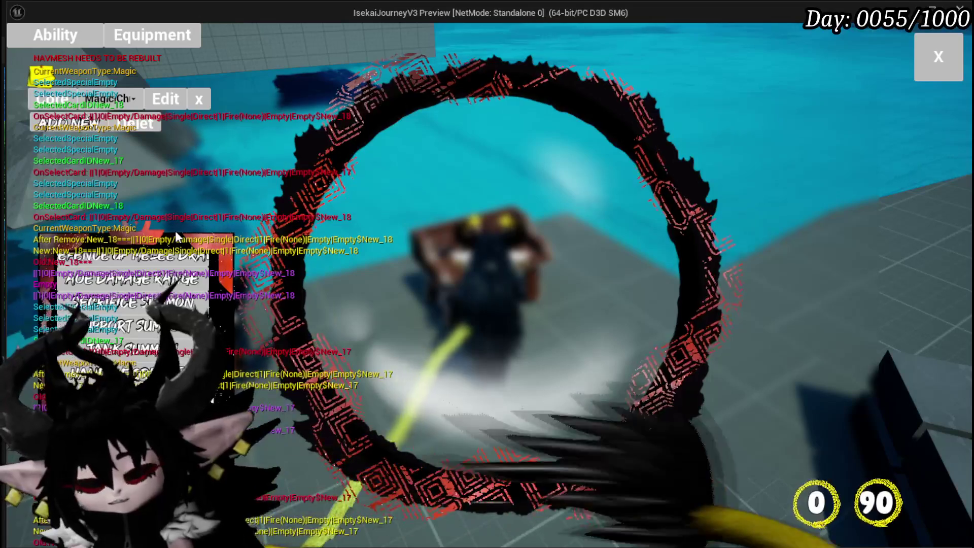
scroll(157, 274, "up", 5)
scroll(158, 274, "down", 5)
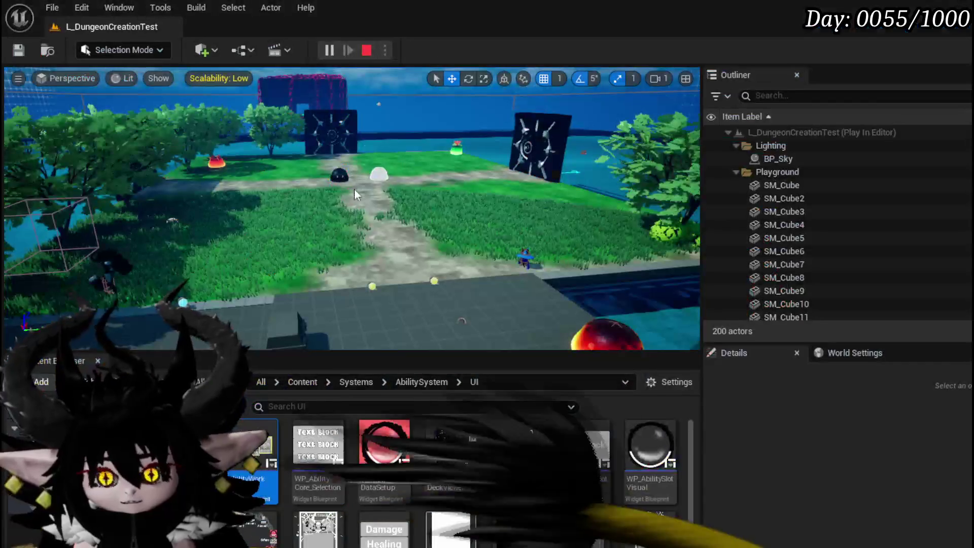
key("Escape")
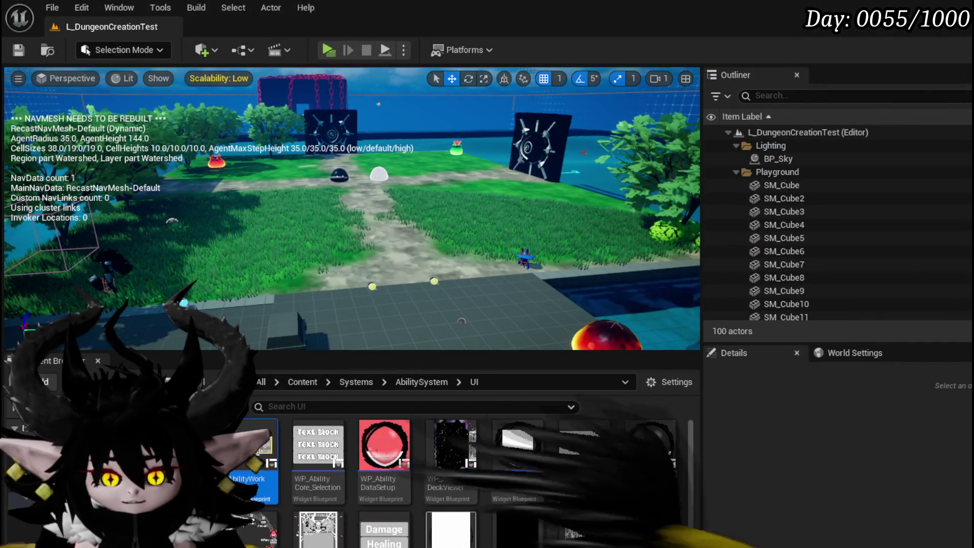
Move the selected node row left within the red comment, save AbilityWorkBenchUI, and show Designer
scroll(567, 206, "down", 8)
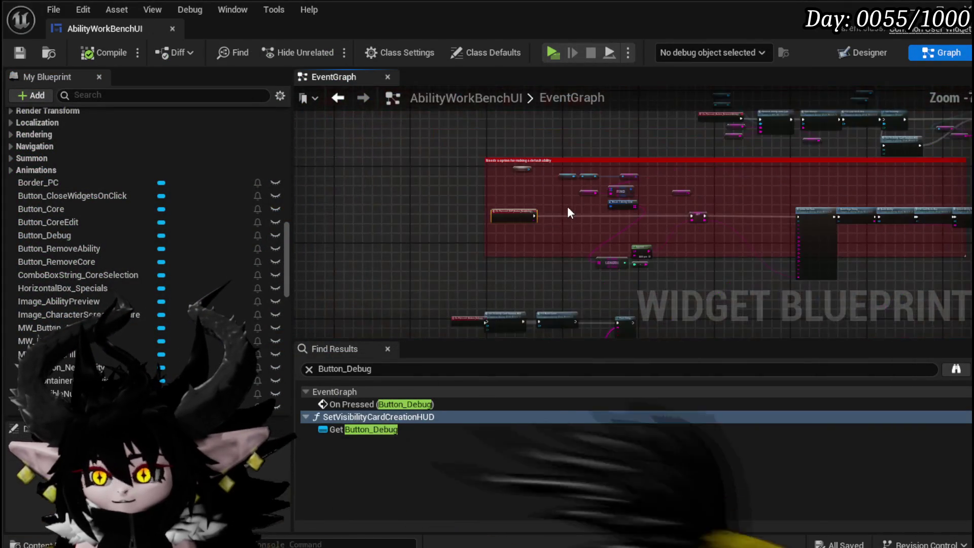
left_click_drag(465, 310, 713, 232)
left_click_drag(528, 231, 454, 235)
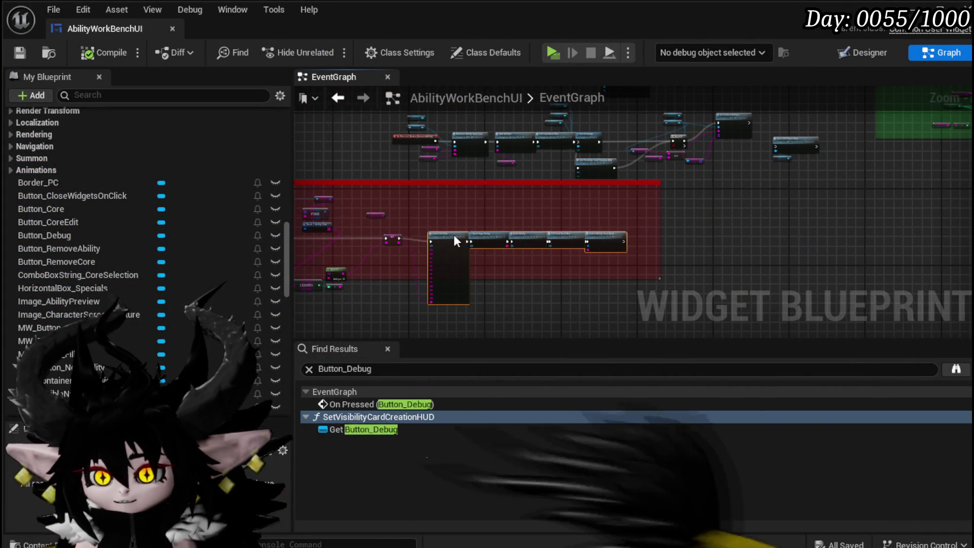
left_click(31, 52)
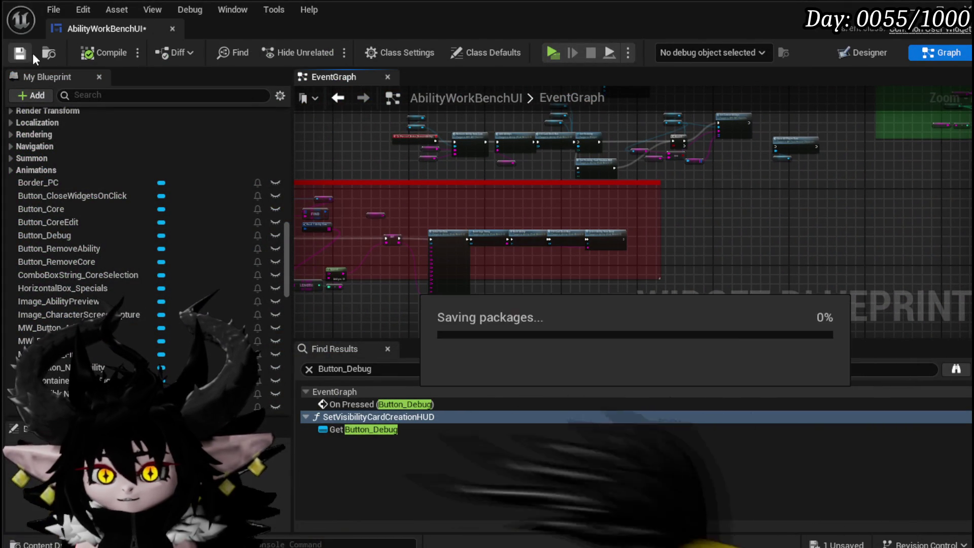
left_click(869, 53)
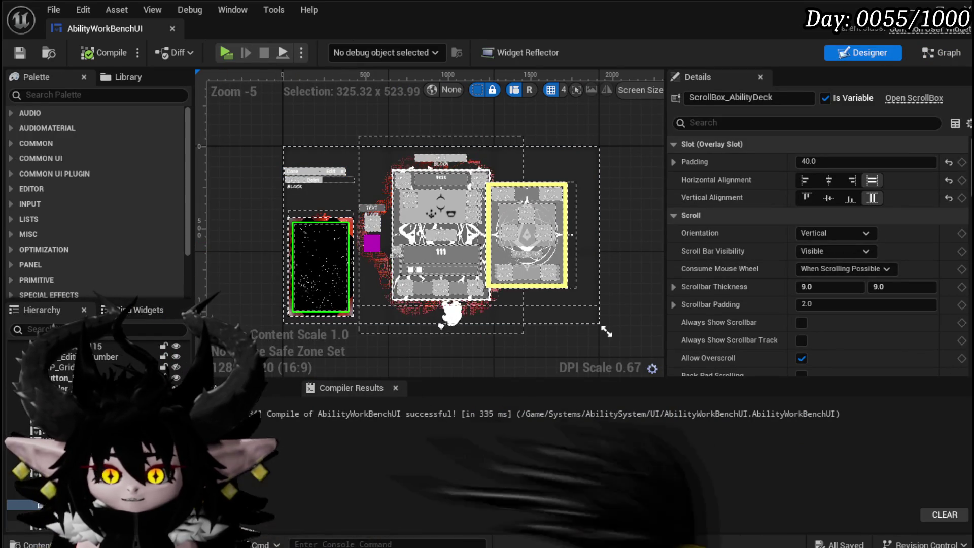
Select the deck overlay and then BackgroundBlur_36 on the canvas
scroll(302, 303, "up", 4)
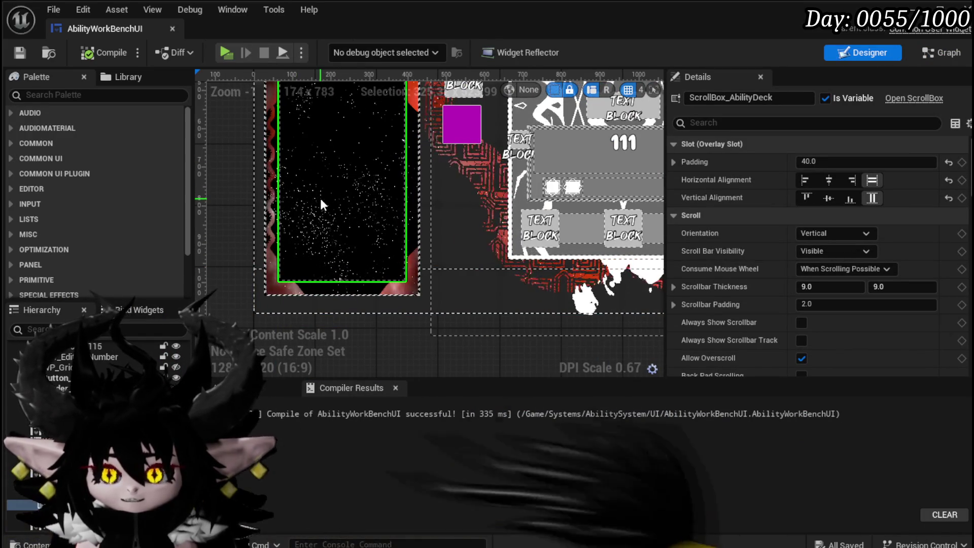
scroll(319, 196, "down", 2)
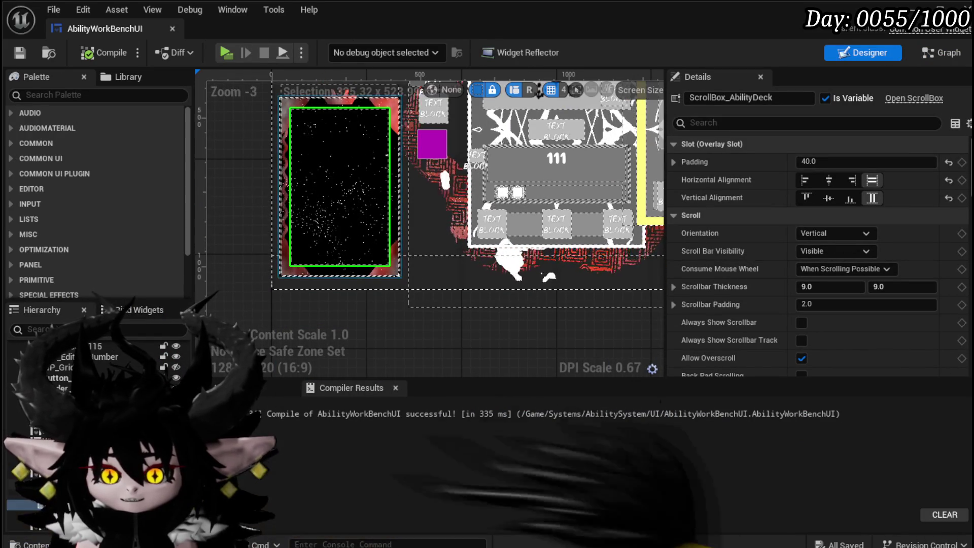
left_click(284, 203)
left_click(387, 259)
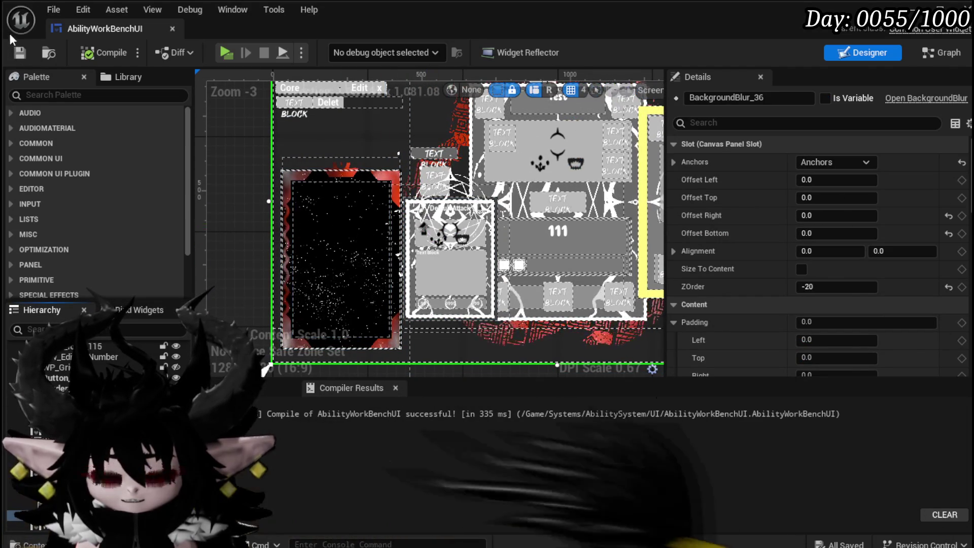
Search the palette for 'Abil' and place WP Ability Deck Viewer on the canvas
left_click(77, 95)
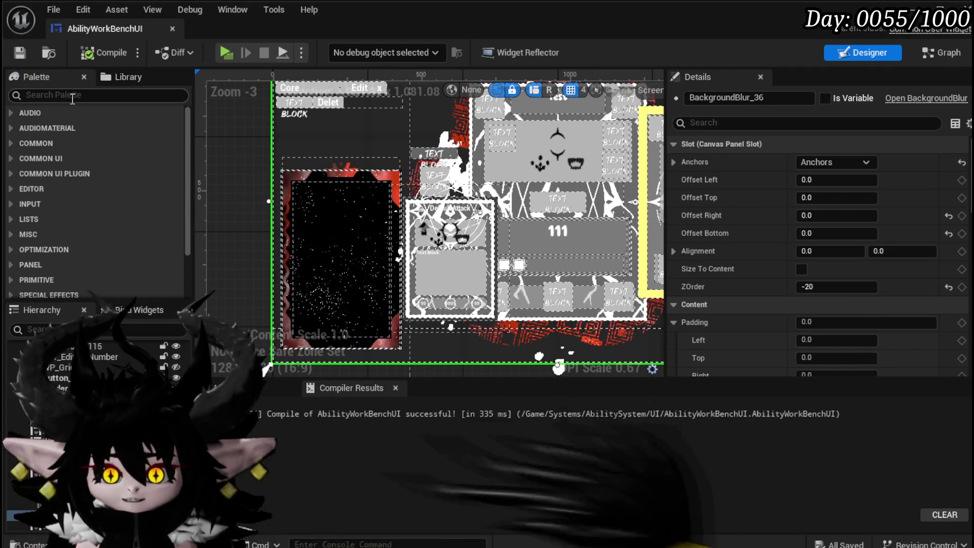
type("Abi")
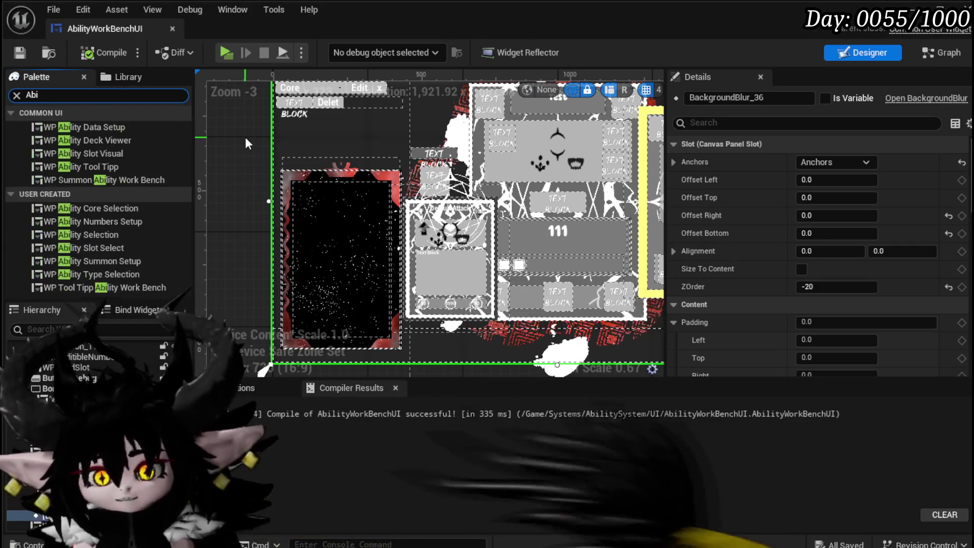
type("l")
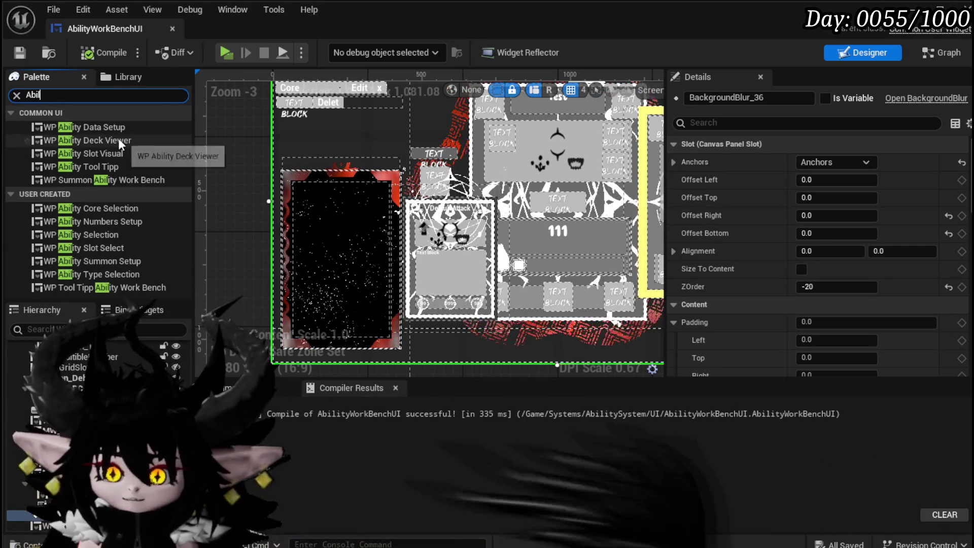
left_click_drag(117, 139, 624, 161)
mouse_move(440, 147)
left_mouse_down()
mouse_move(614, 164)
mouse_move(573, 173)
left_mouse_up()
Move the deck viewer widget to the upper left and compile the blueprint
scroll(408, 175, "down", 3)
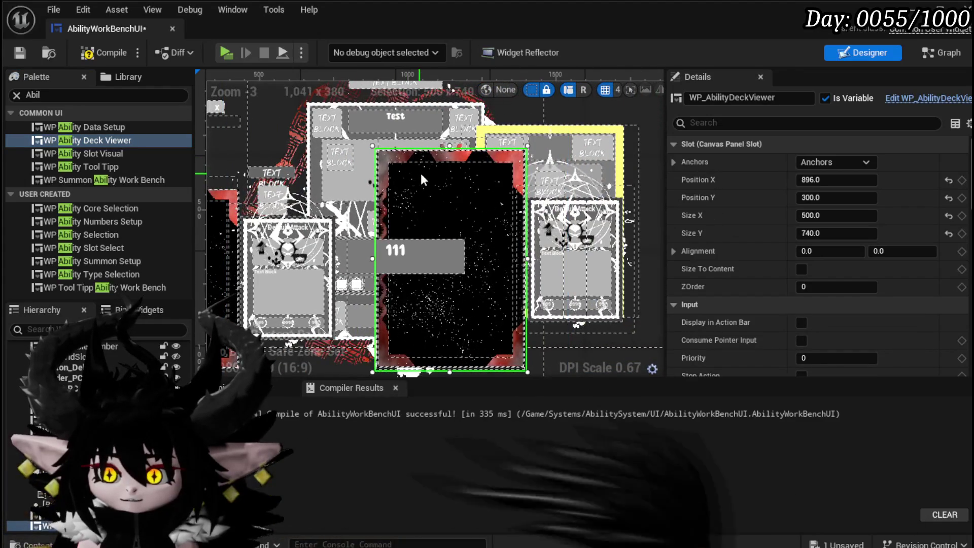
mouse_move(497, 142)
left_mouse_down()
mouse_move(507, 106)
mouse_move(231, 118)
left_mouse_up()
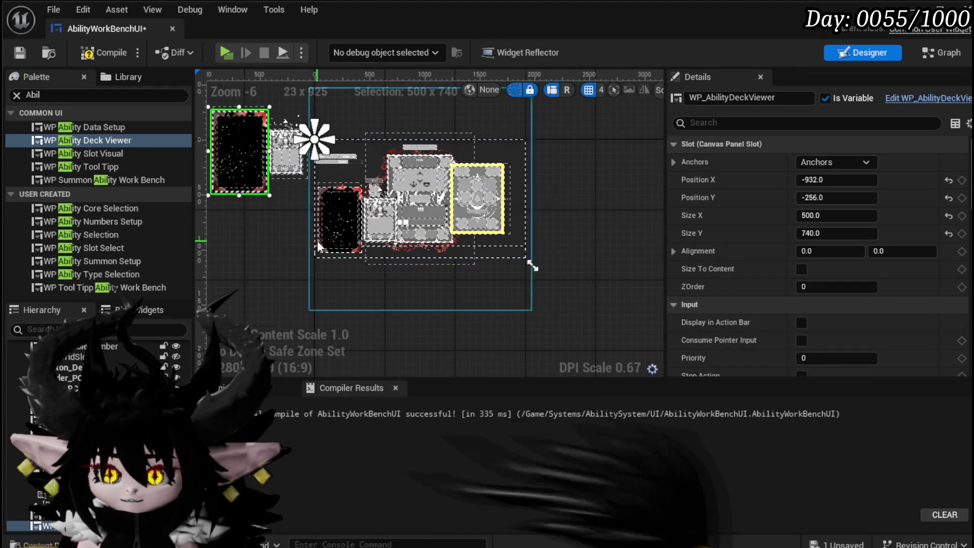
scroll(252, 230, "up", 4)
scroll(252, 230, "down", 2)
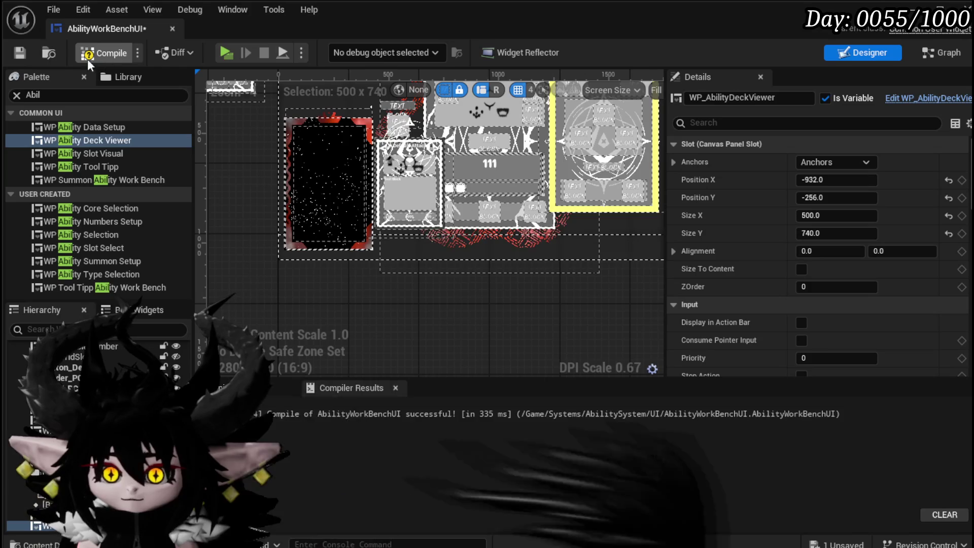
left_click(106, 61)
left_click(22, 54)
Delete ScrollBox_AbilityDeck and the old starfield deck widgets, then recompile and save
scroll(236, 171, "up", 2)
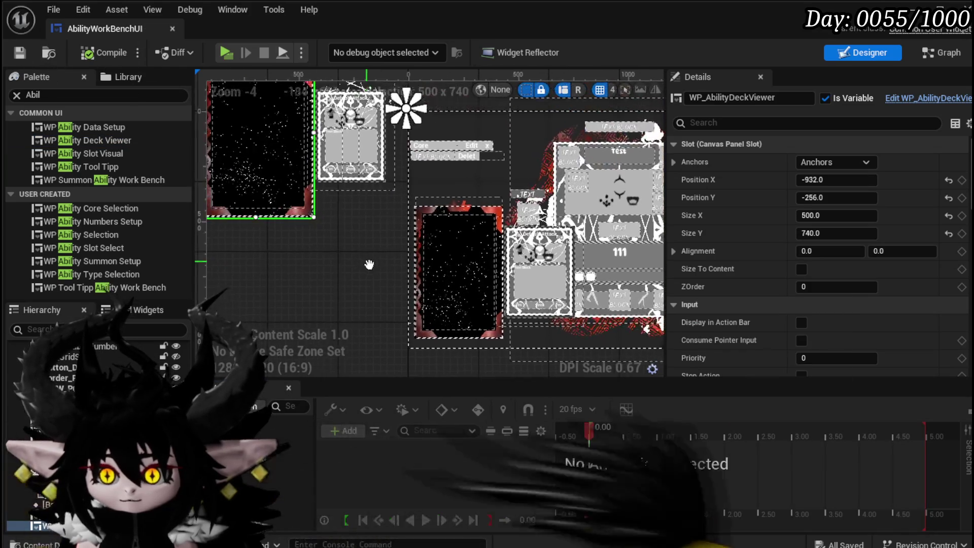
scroll(352, 238, "down", 2)
left_click(353, 246)
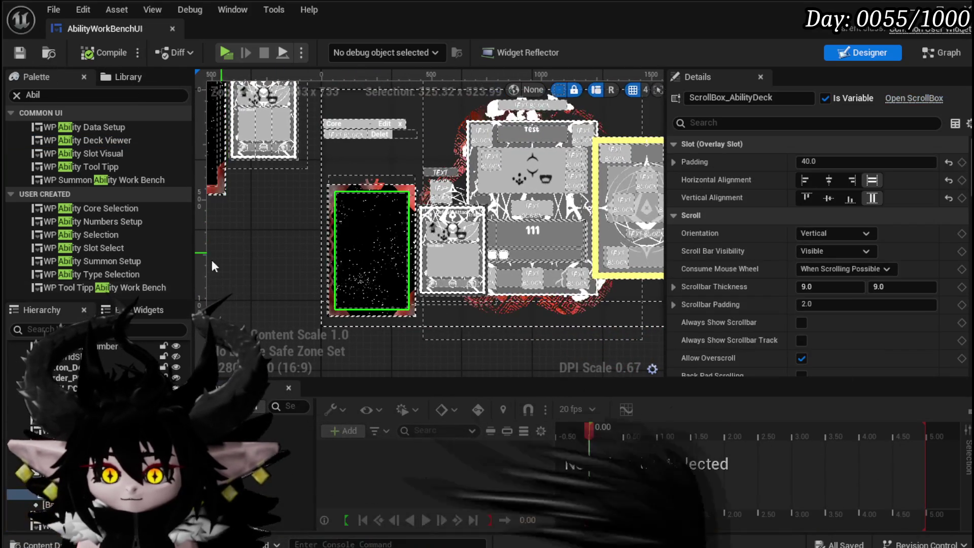
mouse_move(254, 267)
left_mouse_down()
mouse_move(375, 313)
mouse_move(366, 301)
left_mouse_up()
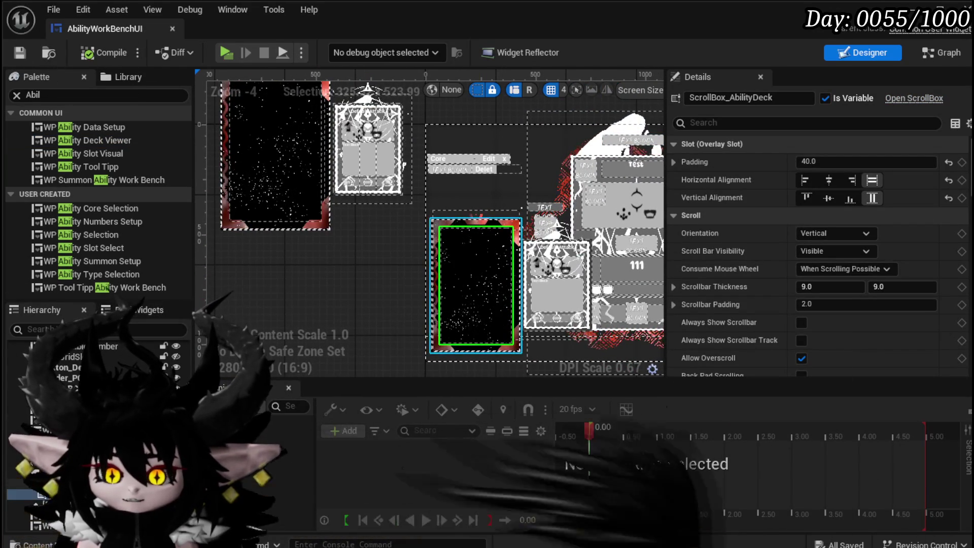
left_click(406, 157, "ctrl")
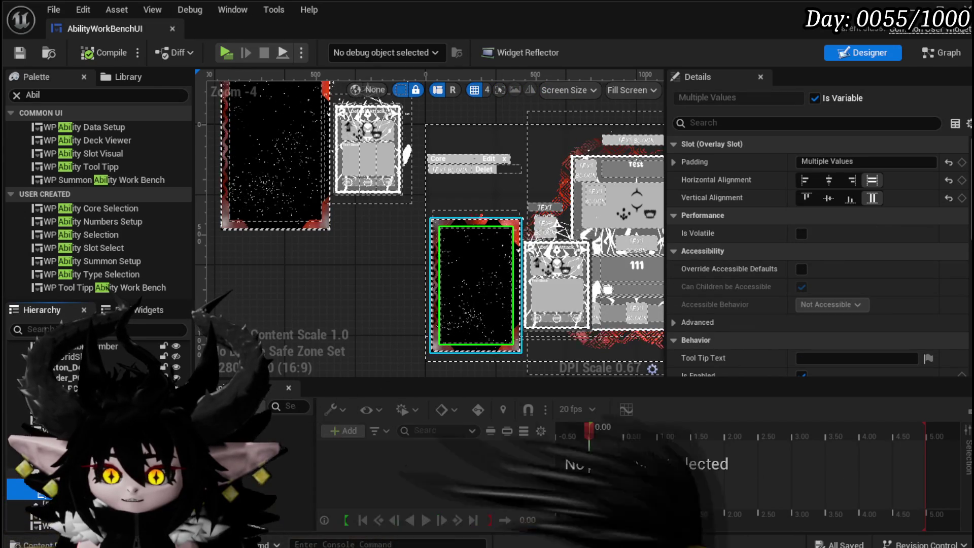
left_click(26, 494, "ctrl")
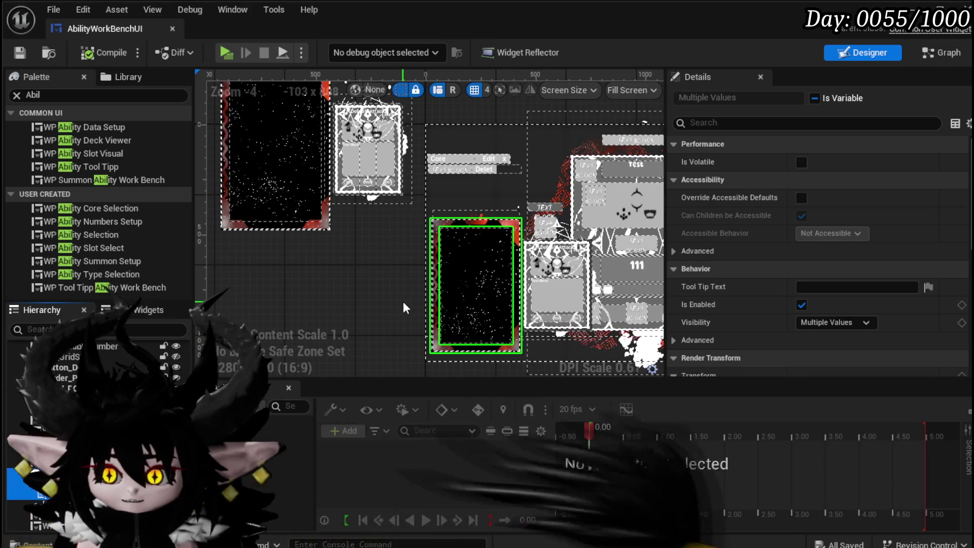
key("Delete")
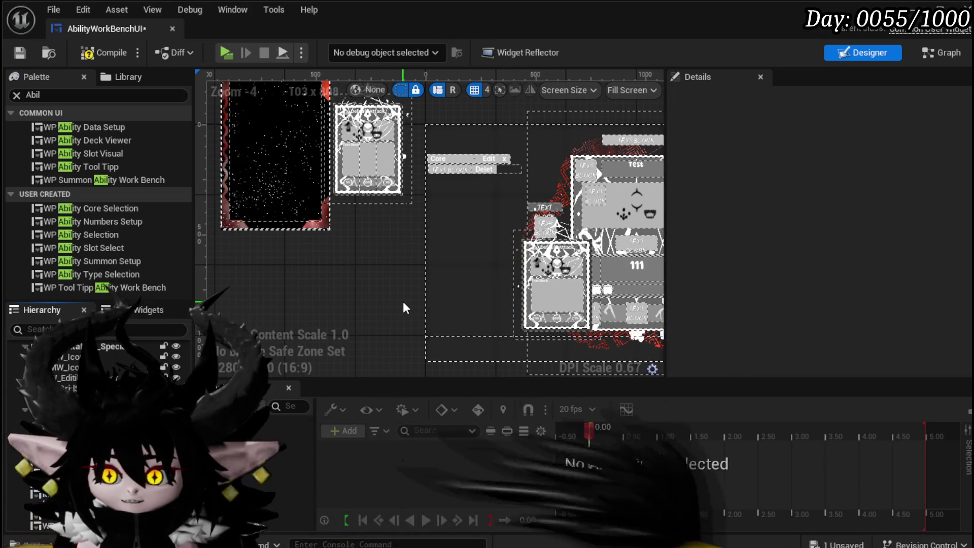
left_click(92, 54)
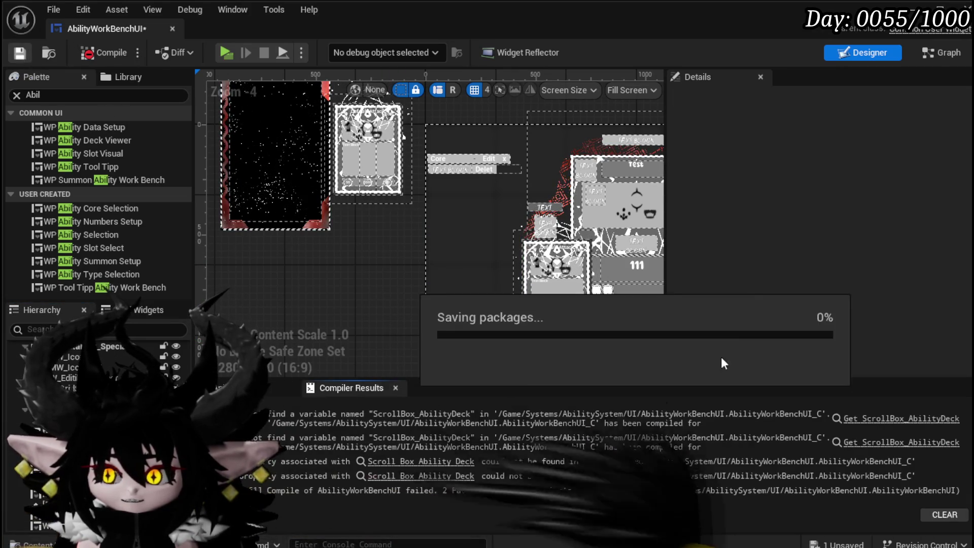
Add a WP_AbilityDeckViewer getter with a Fill Deck call in FillCardDeckBox
left_click(890, 419)
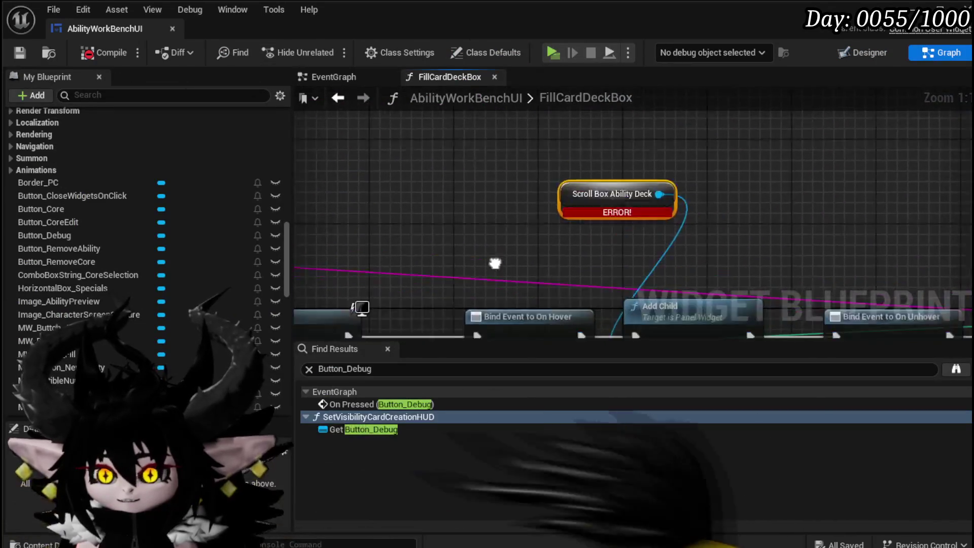
scroll(481, 206, "down", 3)
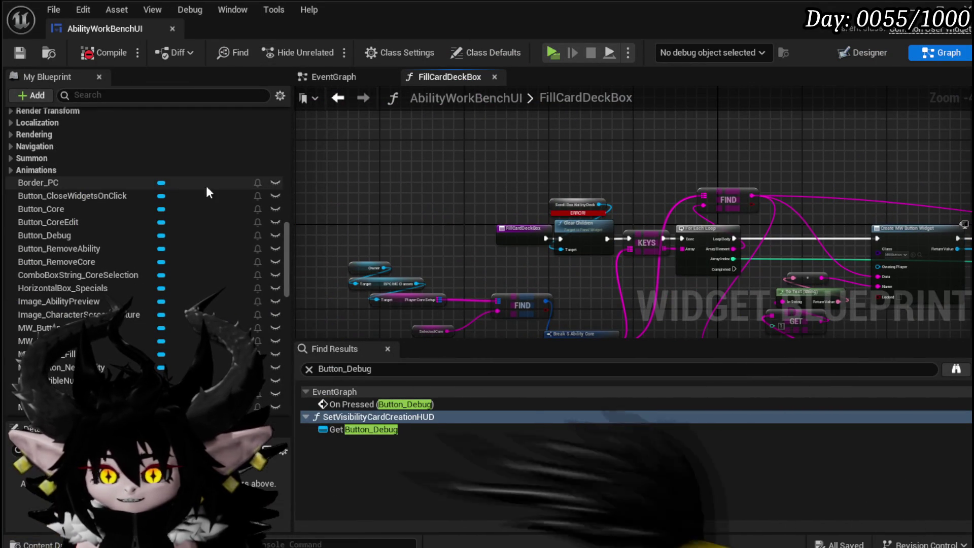
right_click(422, 149)
type("Abilit Deck")
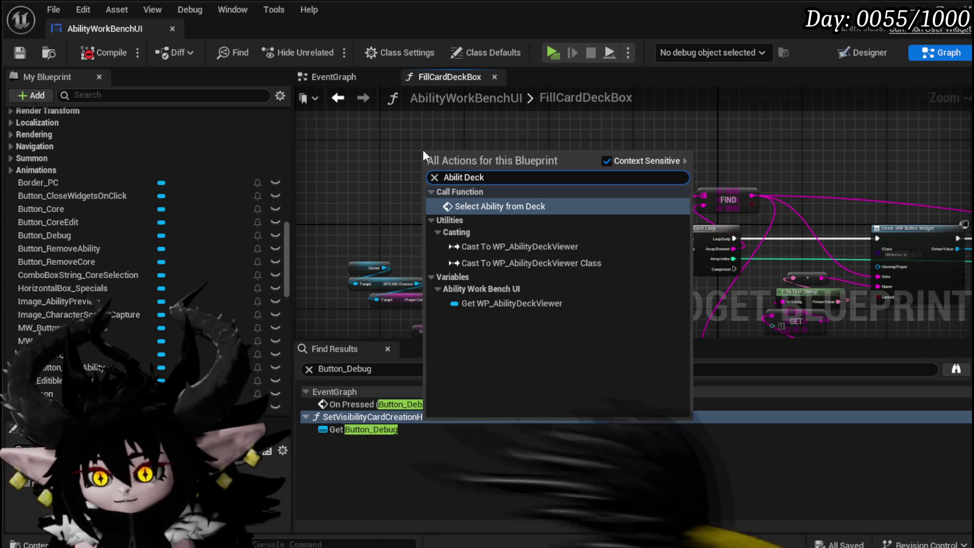
left_click(514, 305)
left_click_drag(477, 155, 537, 151)
type("Fill")
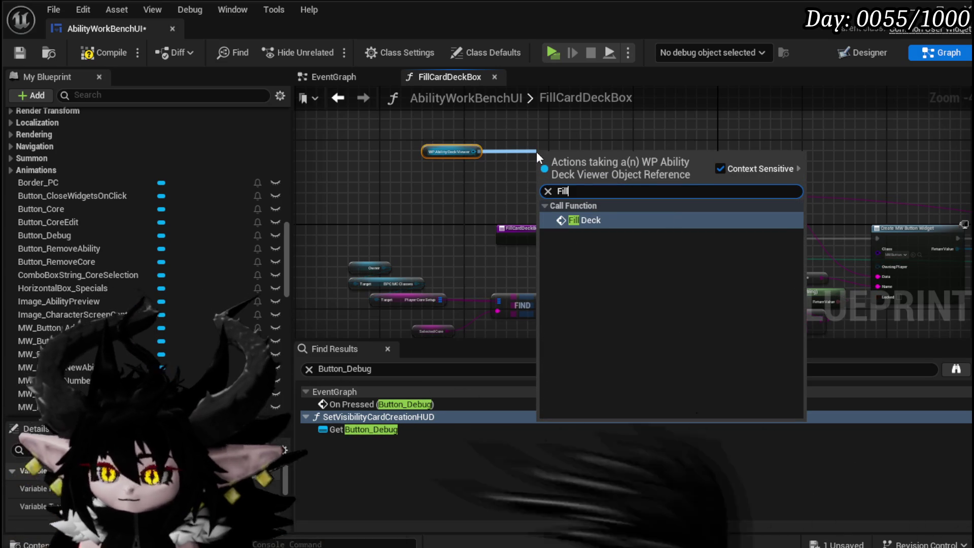
left_click(580, 219)
left_click_drag(488, 193, 614, 194)
Rearrange the loop nodes so Fill Deck sits between KEYS and For Each Loop
scroll(672, 271, "up", 3)
mouse_move(672, 271)
left_mouse_down()
mouse_move(368, 308)
mouse_move(503, 252)
mouse_move(559, 205)
left_mouse_up()
scroll(613, 257, "down", 5)
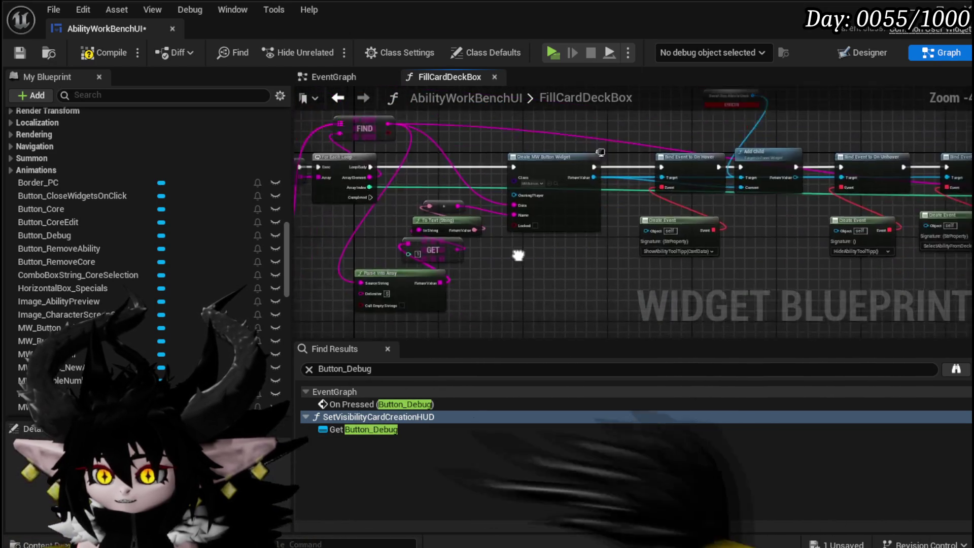
left_click_drag(815, 126, 814, 127)
mouse_move(566, 199)
left_mouse_down()
mouse_move(523, 188)
mouse_move(648, 191)
left_mouse_up()
scroll(502, 194, "up", 5)
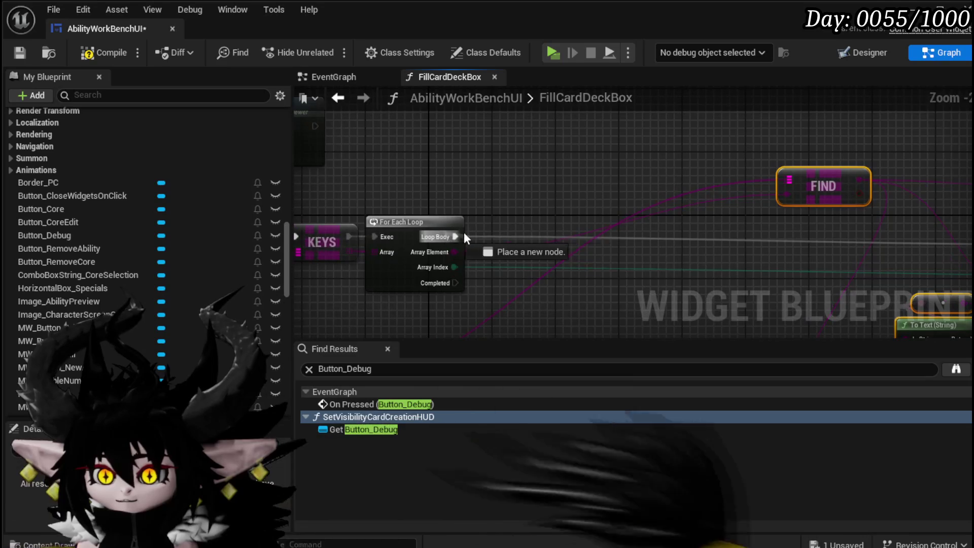
mouse_move(458, 222)
left_mouse_down()
mouse_move(526, 229)
mouse_move(561, 182)
left_mouse_up()
left_click_drag(419, 136, 600, 254)
Wire KEYS execution into Fill Deck, tidy the entry node, then compile and save
left_click_drag(485, 239, 526, 244)
mouse_move(543, 247)
left_mouse_down()
mouse_move(543, 238)
mouse_move(473, 267)
left_mouse_up()
left_click_drag(424, 244, 514, 242)
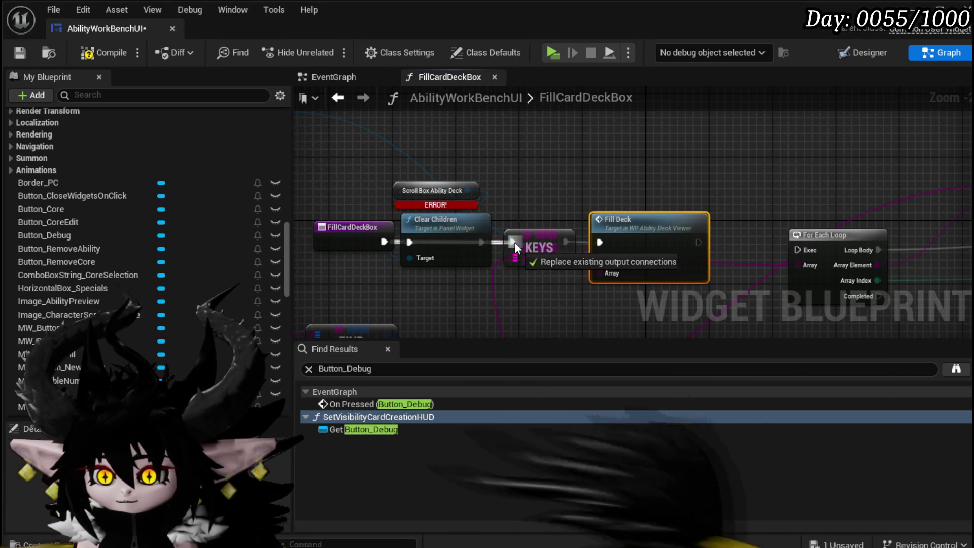
mouse_move(325, 232)
left_mouse_down()
mouse_move(519, 184)
mouse_move(498, 200)
left_mouse_up()
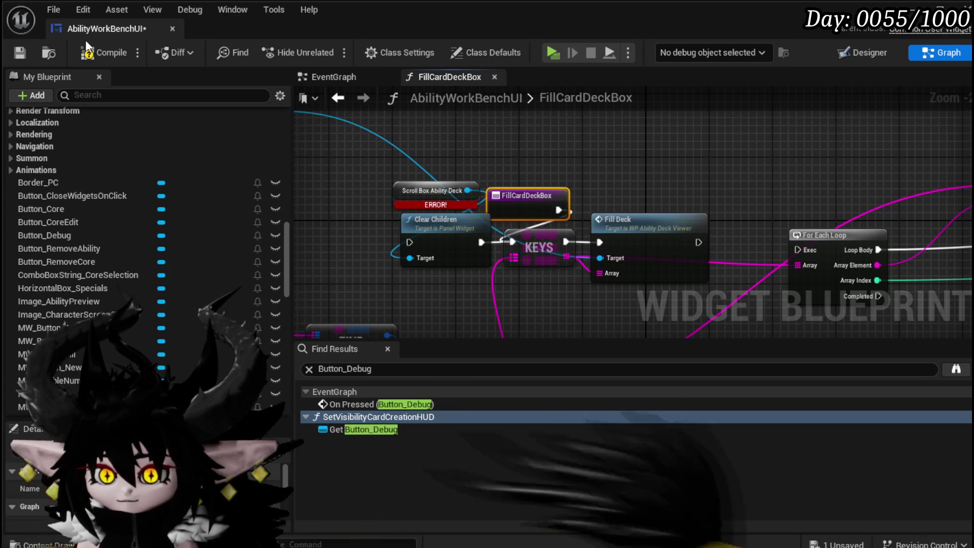
left_click(90, 50)
left_click(19, 51)
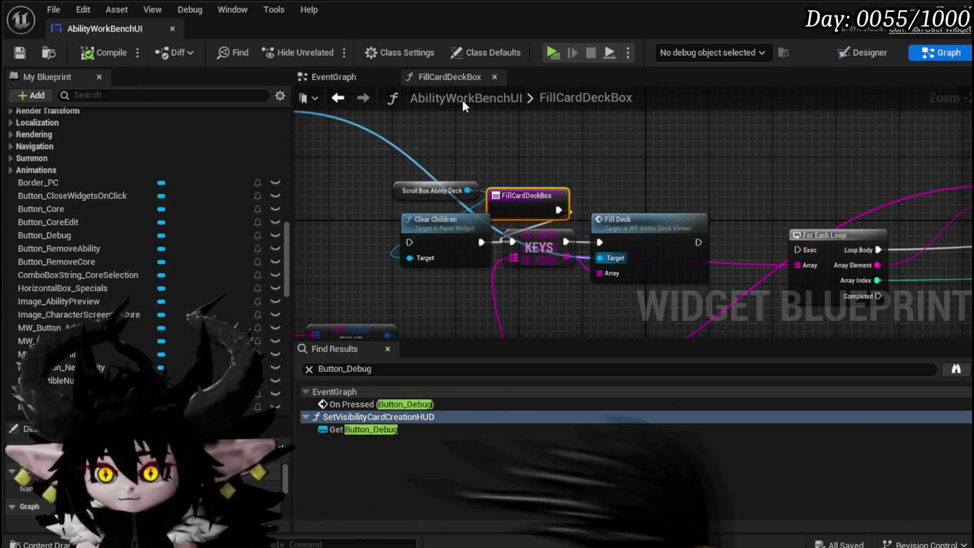
left_click(333, 76)
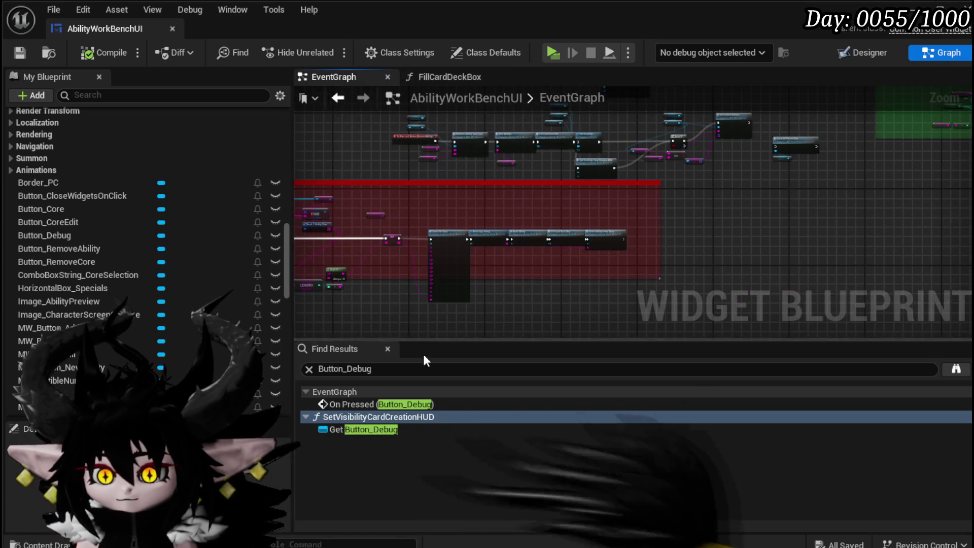
Delete WP_AbilityToolTipp in Designer, compile, and open the erroring ShowAbilityToolTipp node
left_click(308, 369)
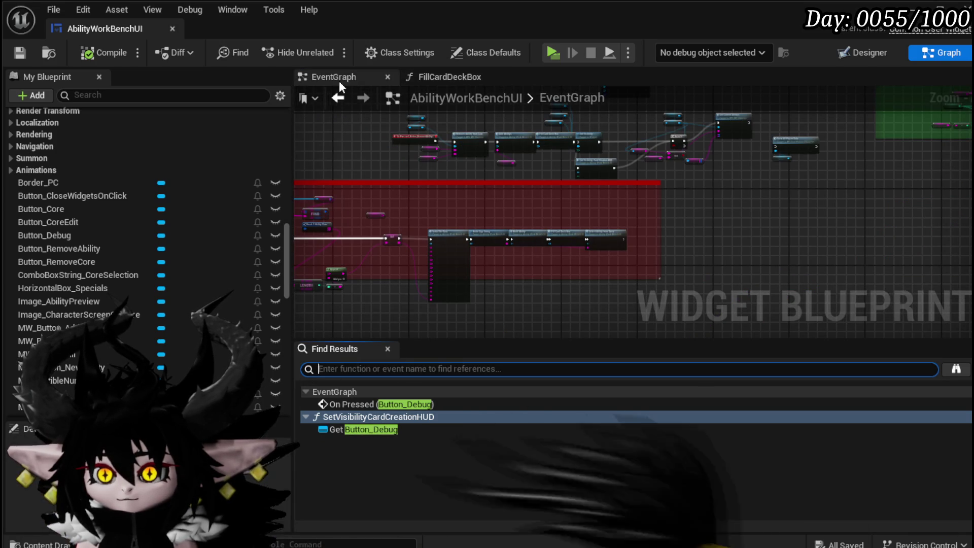
left_click(857, 53)
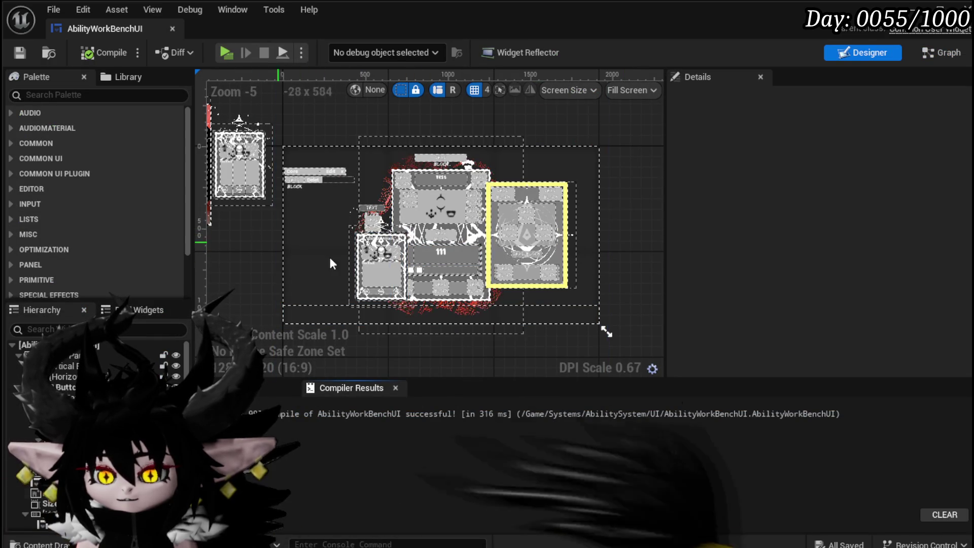
left_click(381, 259)
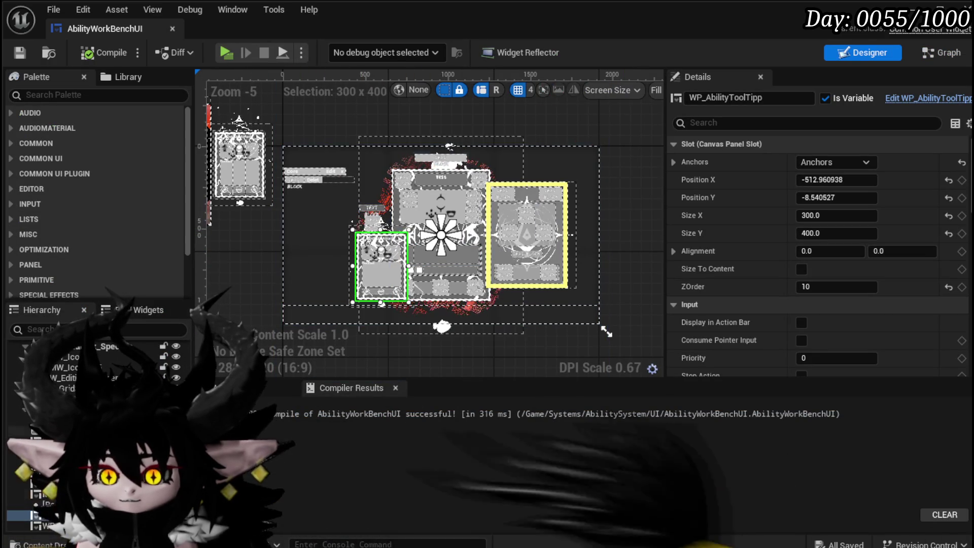
scroll(298, 310, "up", 2)
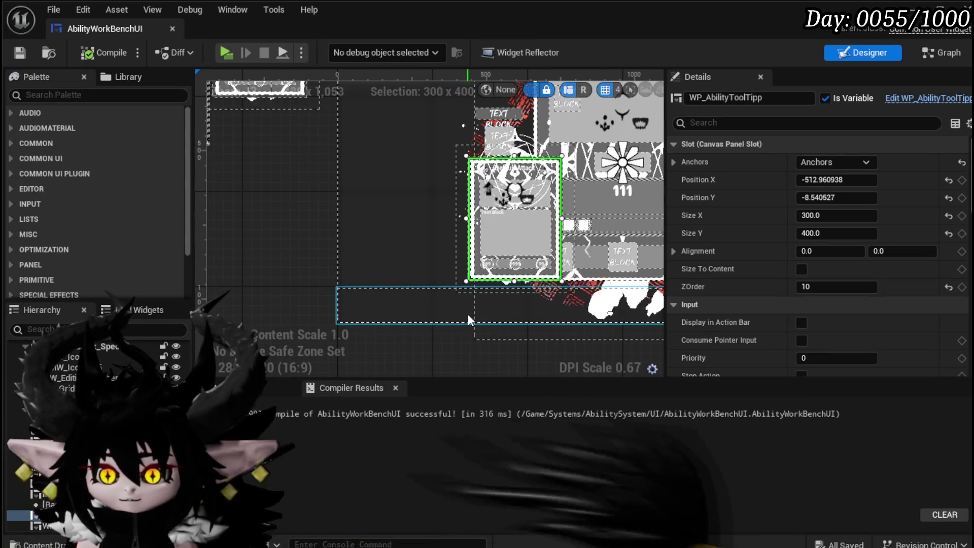
key("Delete")
left_click(111, 53)
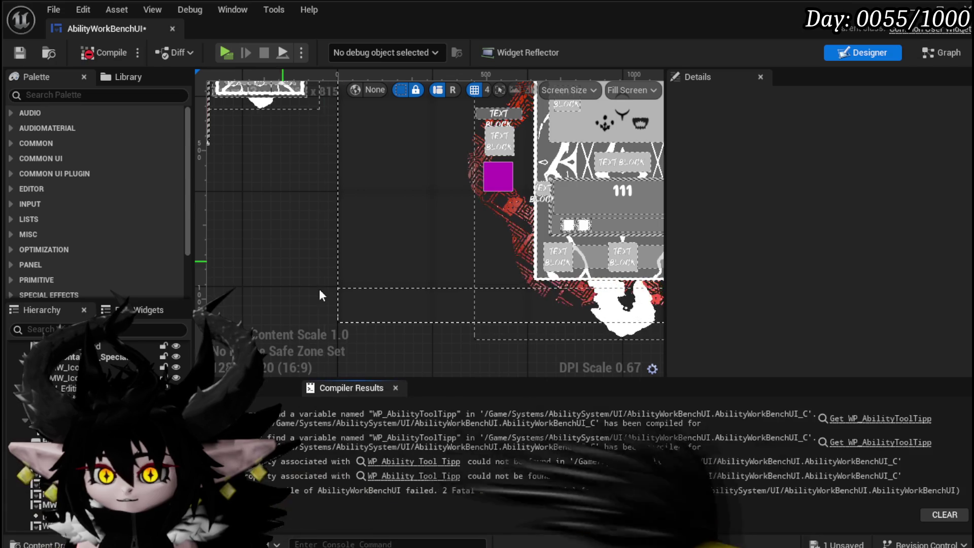
left_click(859, 425)
scroll(474, 224, "down", 2)
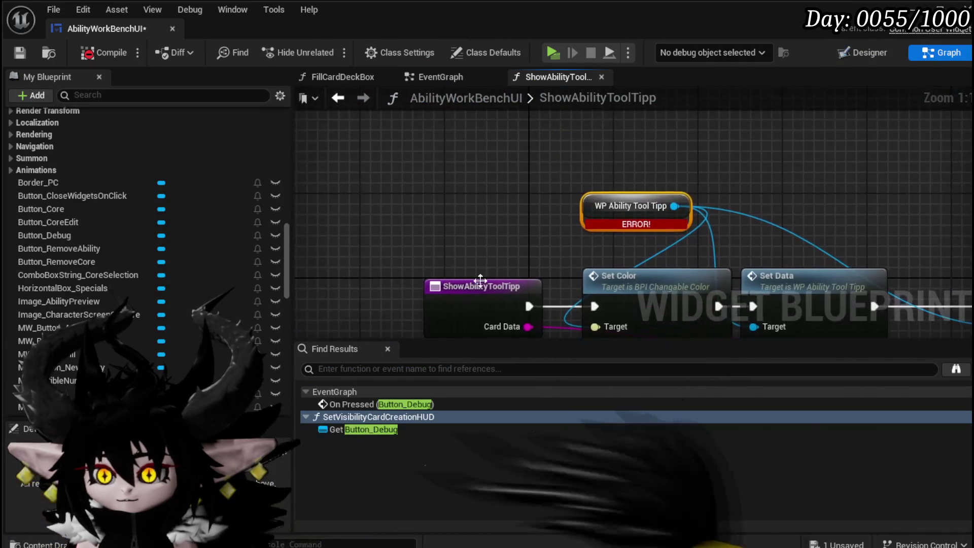
Wrap the ShowAbilityToolTipp nodes in a 'Remove' comment, compile, and open HideAbilityToolTipp's error
mouse_move(474, 224)
left_mouse_down()
mouse_move(390, 163)
mouse_move(225, 174)
mouse_move(399, 189)
left_mouse_up()
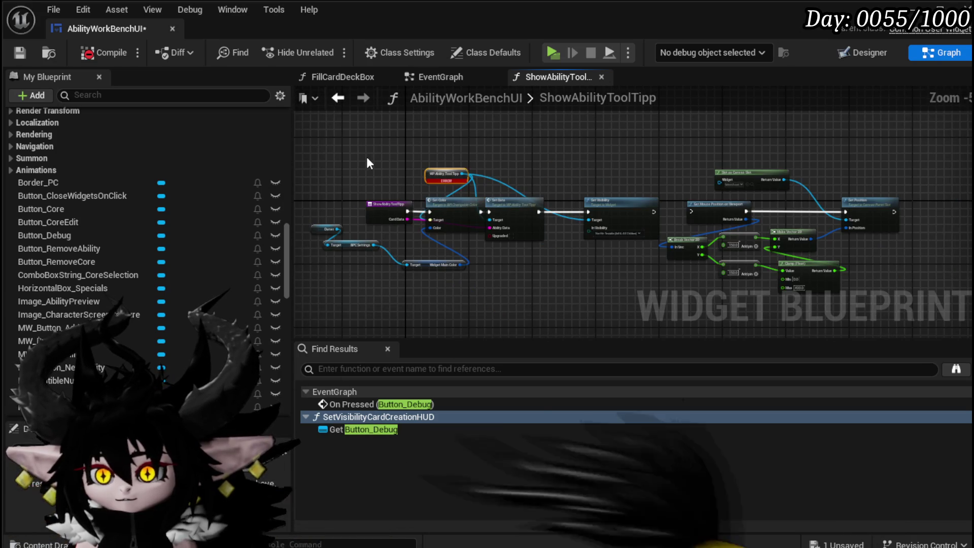
scroll(368, 177, "up", 1)
scroll(367, 177, "down", 3)
mouse_move(337, 147)
left_mouse_down()
mouse_move(425, 206)
mouse_move(642, 310)
left_mouse_up()
type("cRemove")
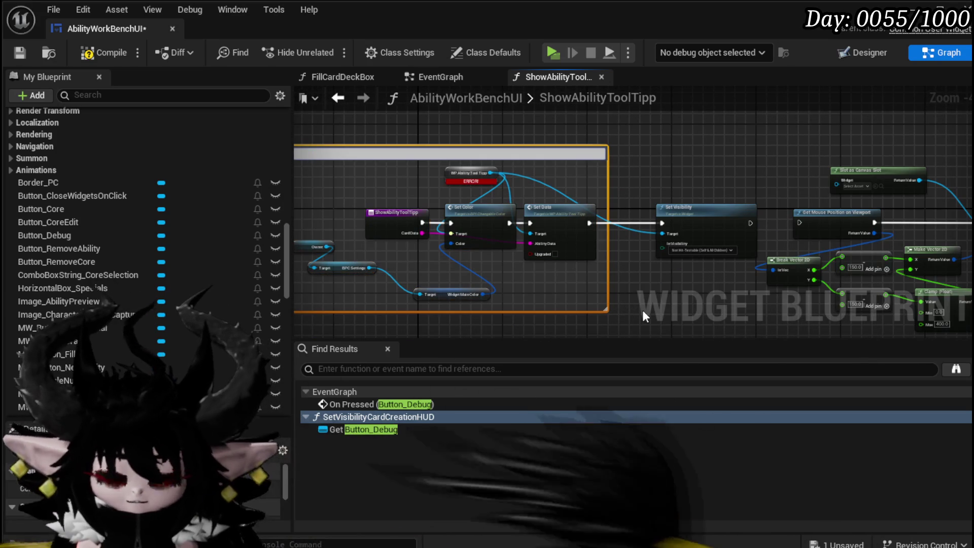
key("Return")
scroll(417, 137, "up", 2)
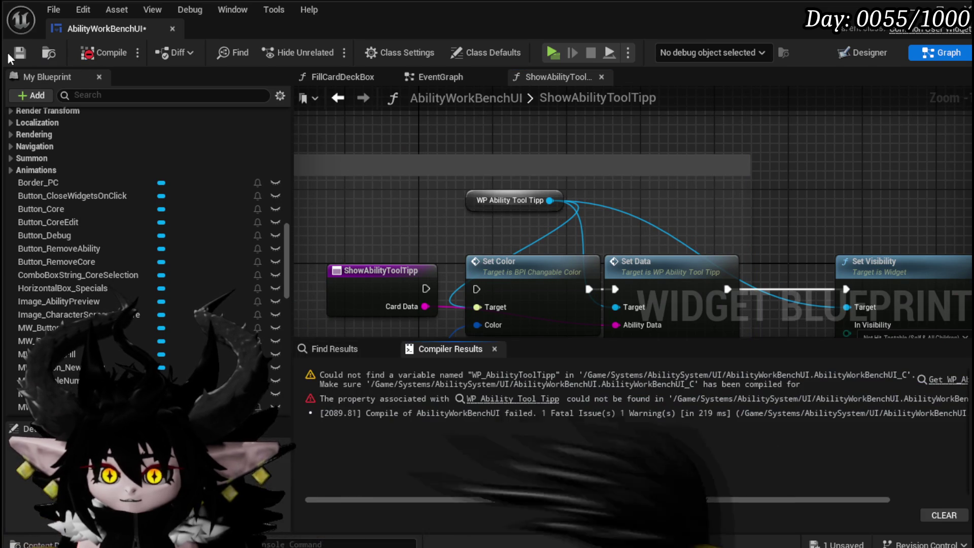
left_click(934, 380)
scroll(496, 266, "down", 2)
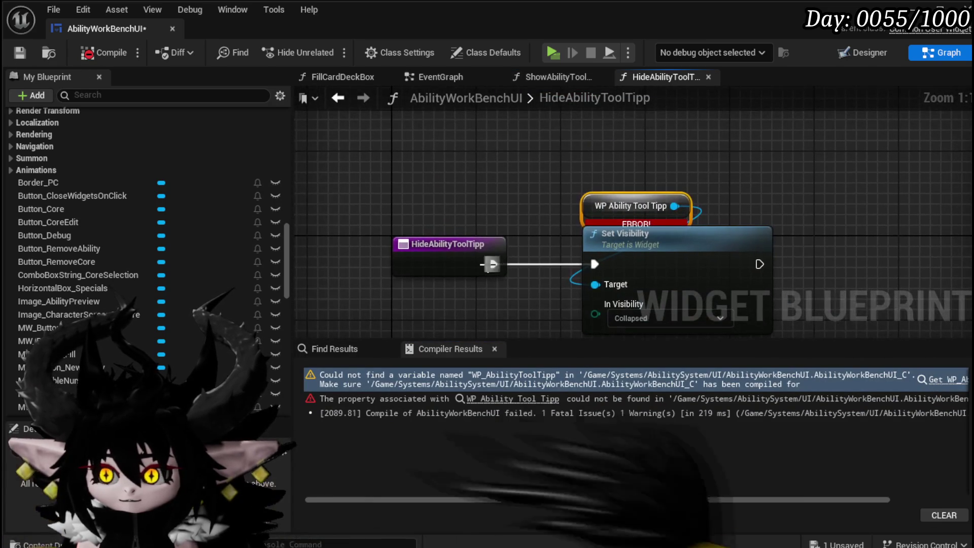
Disconnect HideAbilityToolTipp, comment it 'Remove', and rename it HideAbilityToolTipp(Redacted)
left_click(495, 263, "alt")
scroll(528, 257, "down", 2)
type("c")
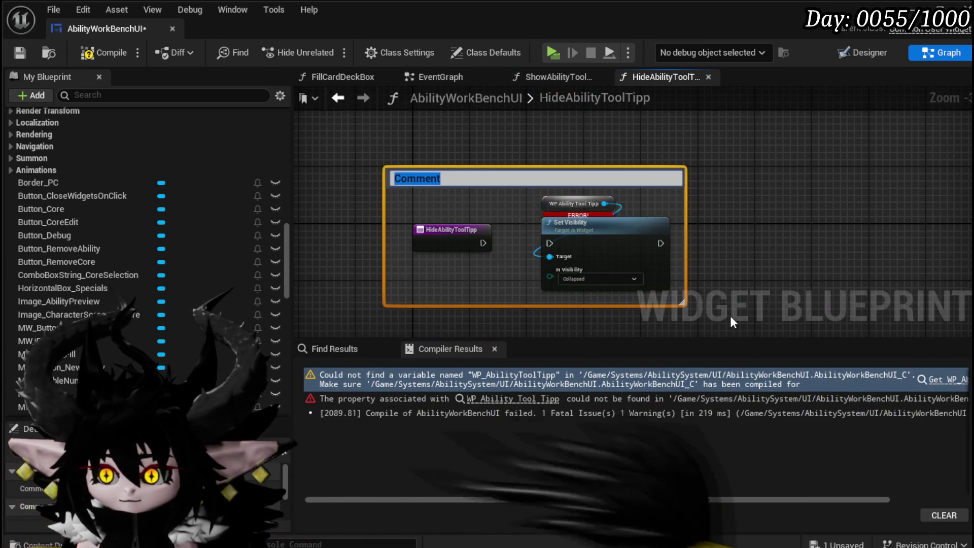
type("Remove")
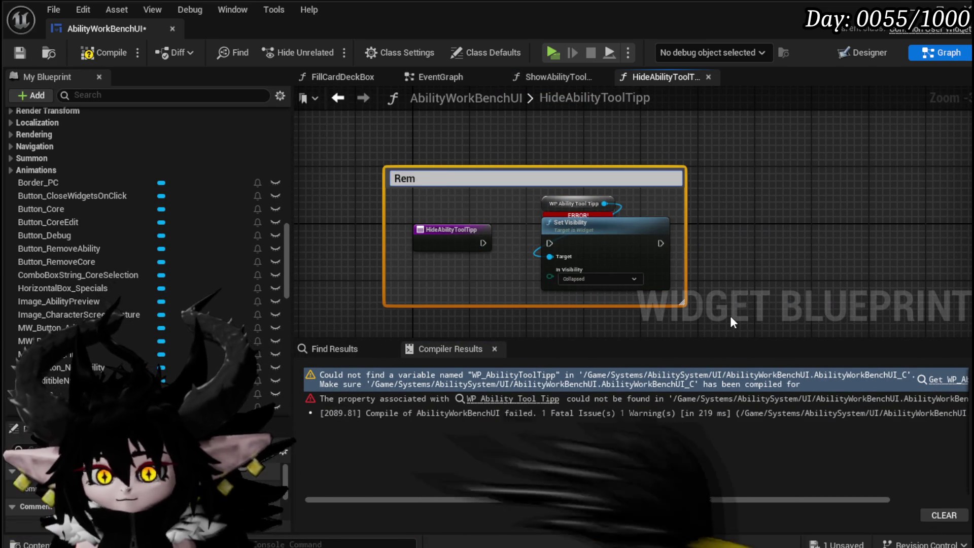
key("Return")
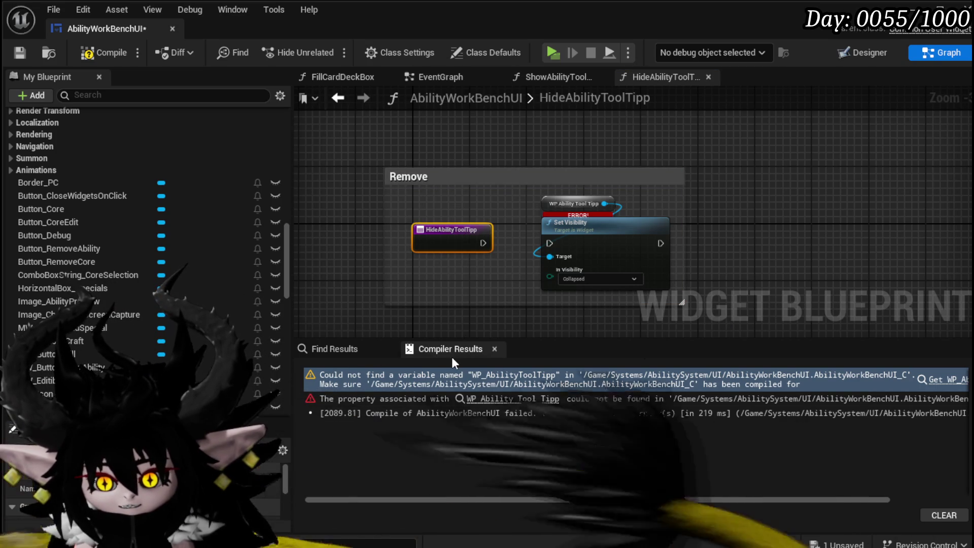
key("Return")
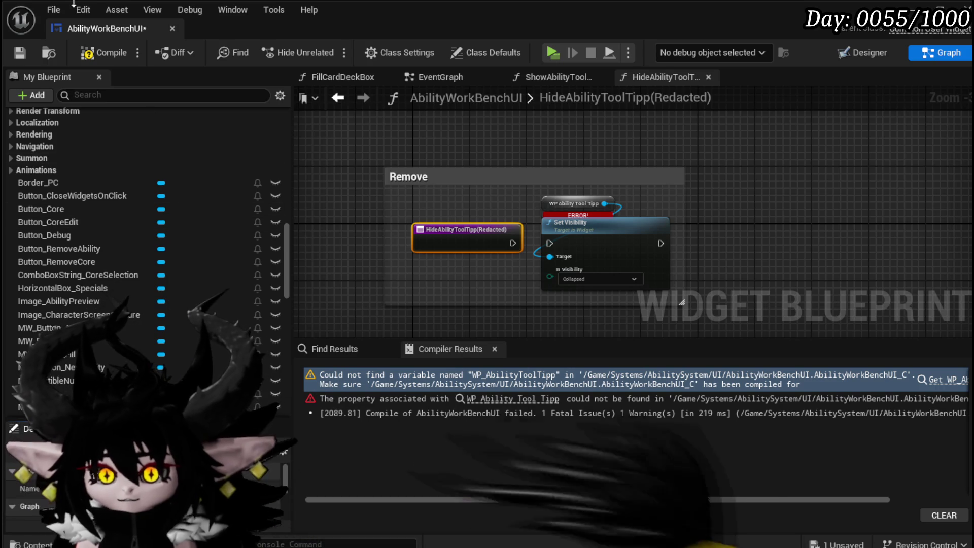
Recompile cleanly, return to ShowAbilityToolTipp, save, and show the Designer layout
left_click(89, 53)
left_click(345, 100)
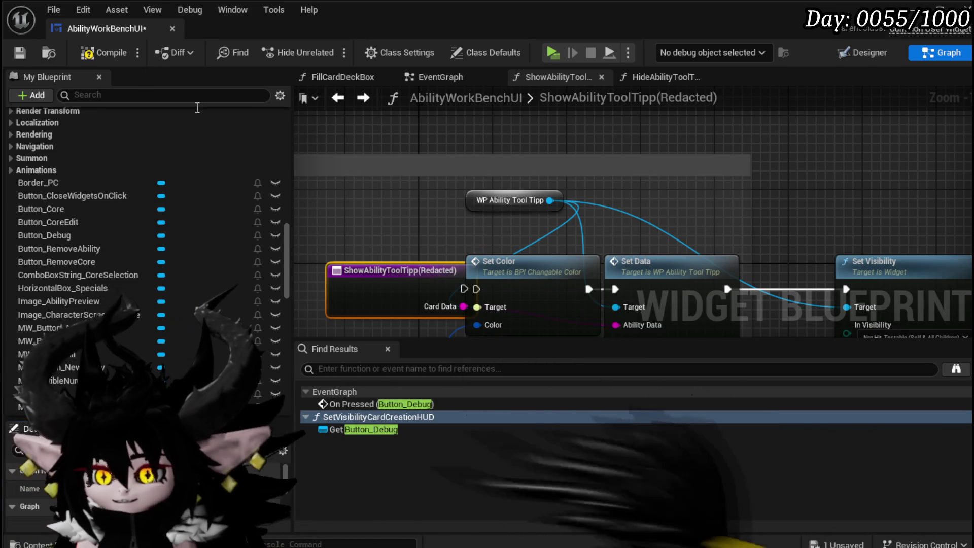
left_click(30, 51)
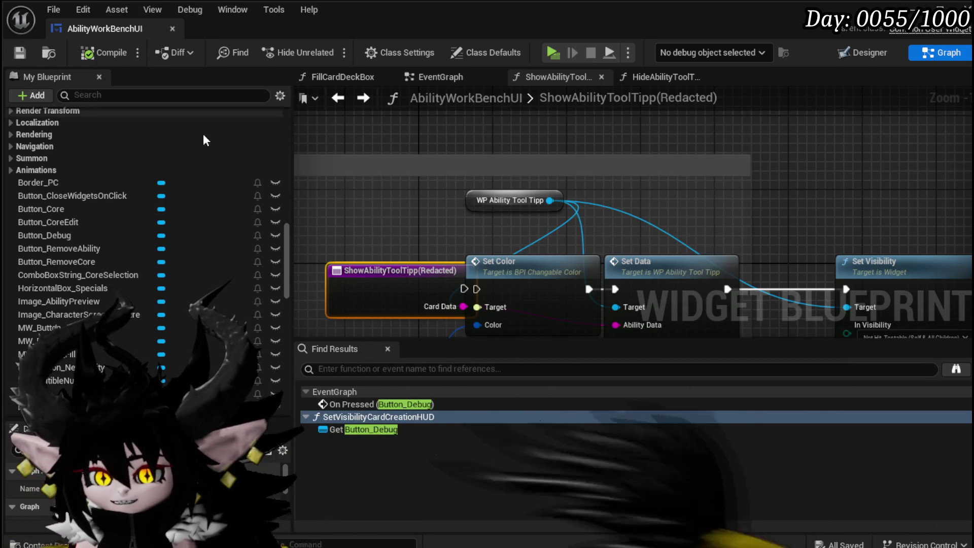
left_click_drag(403, 284, 486, 214)
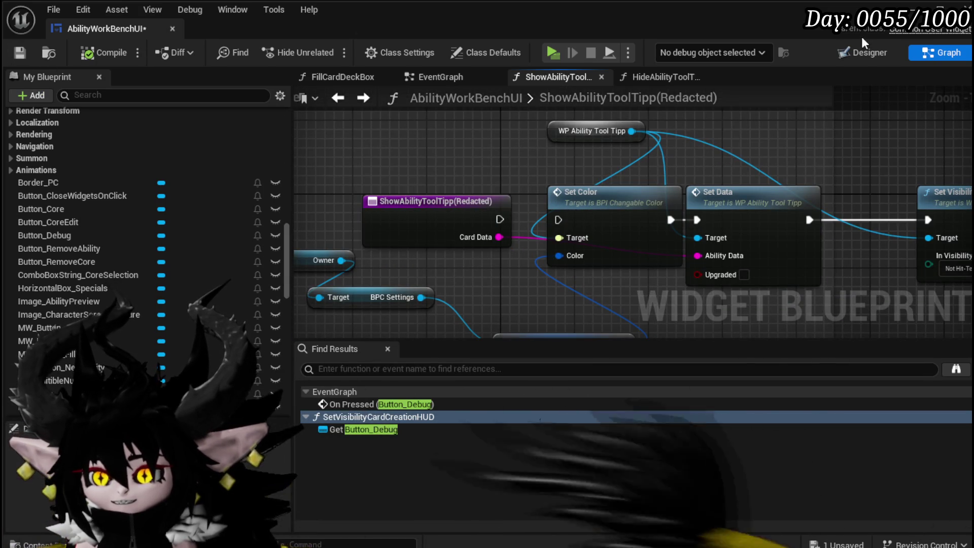
left_click(862, 54)
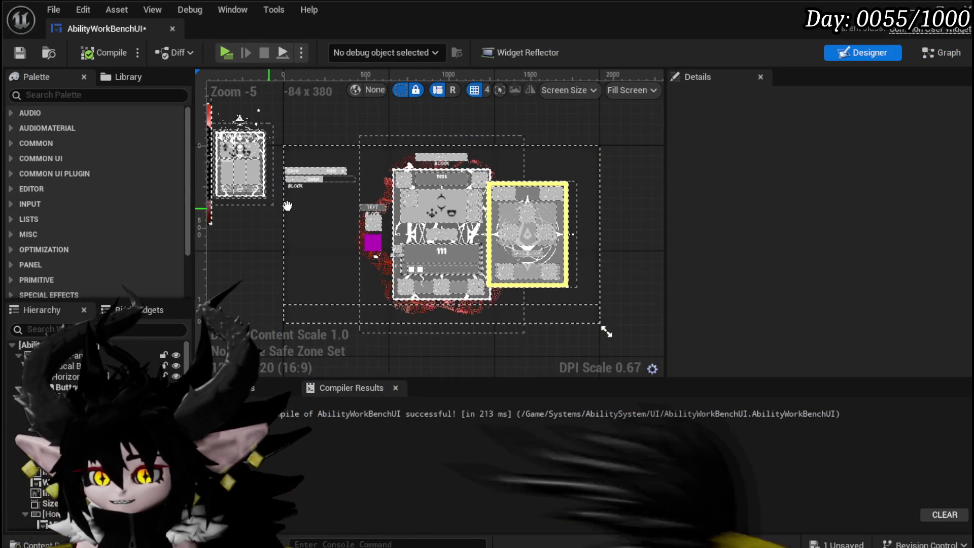
Select WP_AbilityDeckViewer, then compile and save the workbench widget
mouse_move(261, 187)
left_mouse_down()
mouse_move(242, 177)
mouse_move(400, 275)
mouse_move(409, 250)
left_mouse_up()
scroll(408, 249, "up", 3)
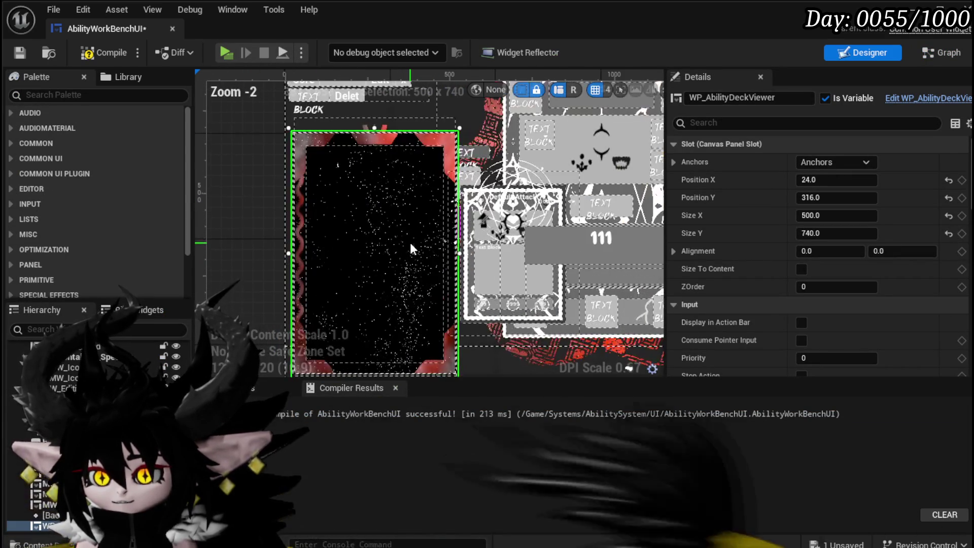
scroll(337, 173, "down", 2)
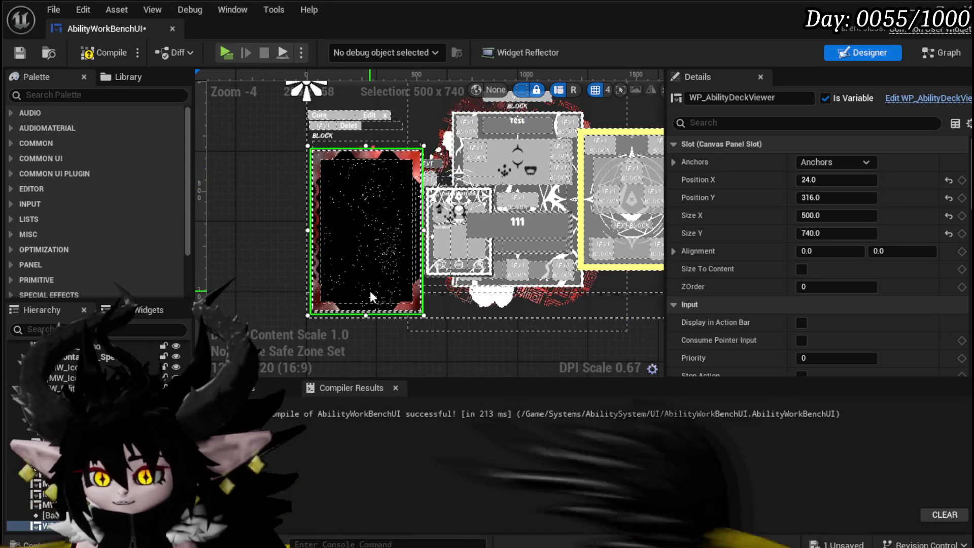
left_click_drag(369, 290, 349, 300)
left_click(88, 52)
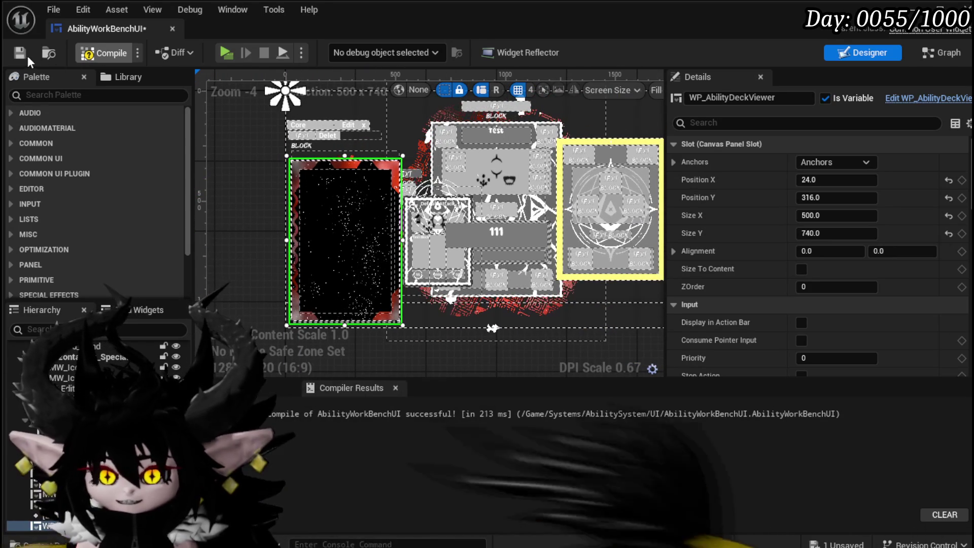
left_click(20, 52)
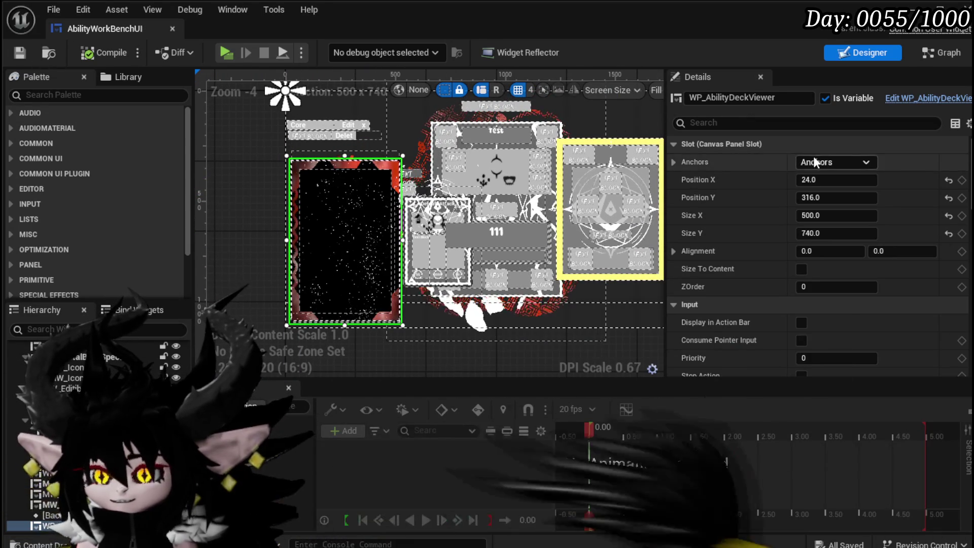
Anchor the deck viewer to the bottom-left preset and save
left_click(811, 161)
left_click(820, 286)
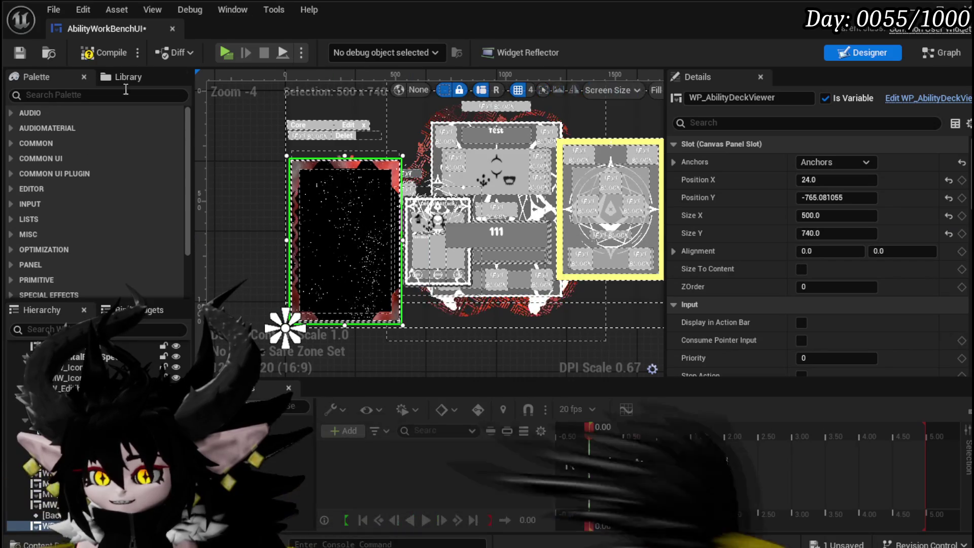
left_click(19, 53)
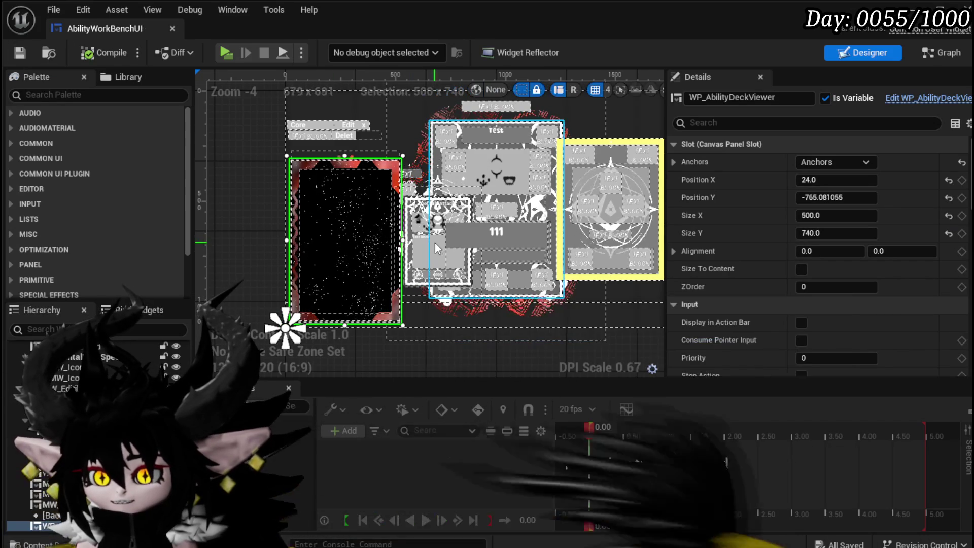
Bring the craft button area into view and select MW_Button_Craft
mouse_move(434, 242)
left_mouse_down()
mouse_move(171, 260)
mouse_move(308, 253)
mouse_move(285, 256)
left_mouse_up()
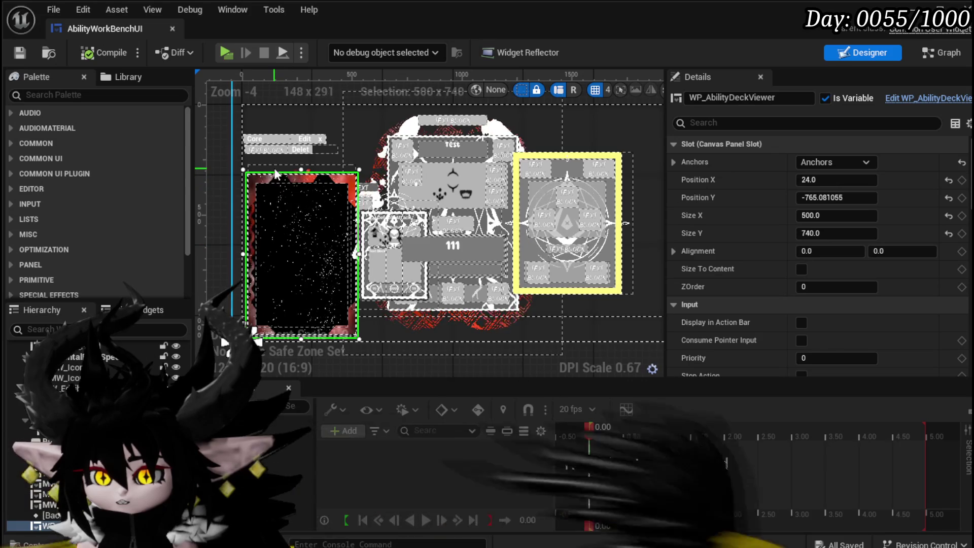
scroll(366, 209, "up", 4)
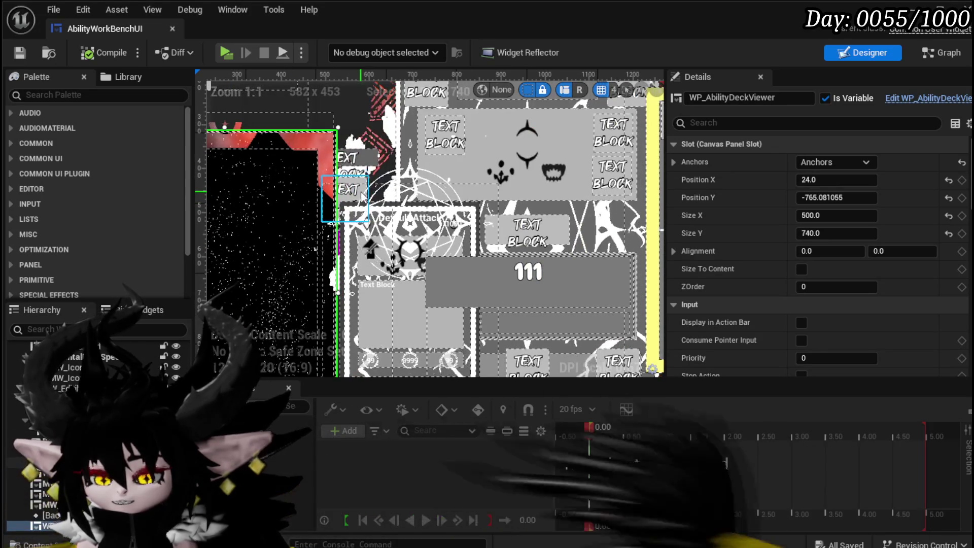
scroll(377, 195, "down", 3)
mouse_move(381, 195)
left_mouse_down()
mouse_move(365, 195)
mouse_move(361, 136)
left_mouse_up()
left_click(351, 139)
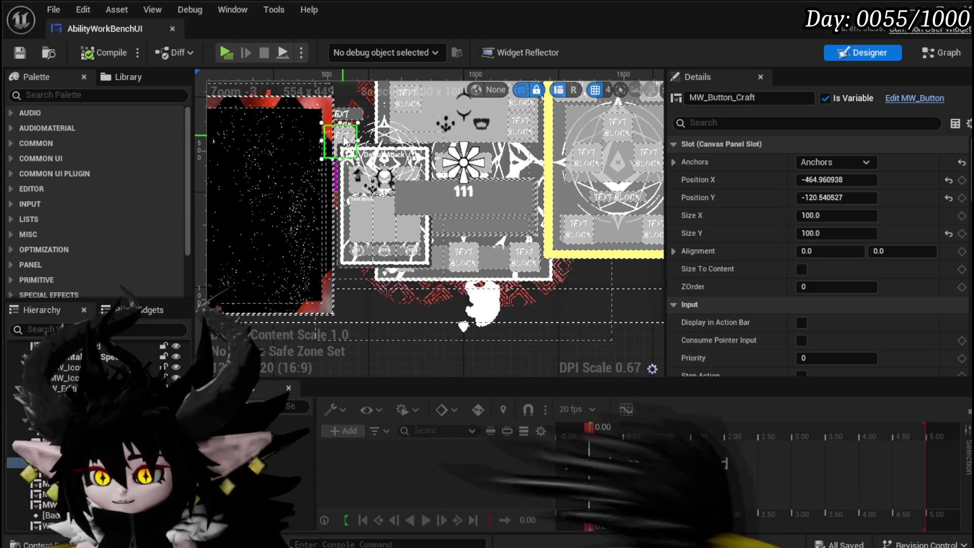
mouse_move(344, 139)
left_mouse_down()
mouse_move(349, 228)
mouse_move(352, 165)
mouse_move(327, 183)
mouse_move(334, 238)
mouse_move(450, 306)
mouse_move(445, 338)
left_mouse_up()
Move MW_Button_Craft slightly higher and move Border_PC below the layout's centre
scroll(445, 338, "down", 1)
scroll(423, 272, "up", 3)
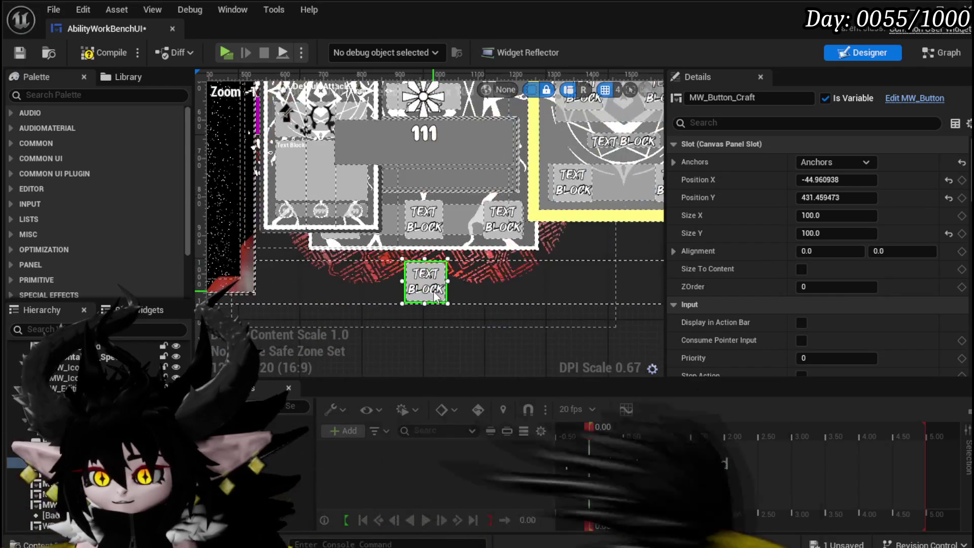
left_click_drag(425, 280, 422, 262)
scroll(367, 248, "down", 1)
left_click_drag(368, 248, 384, 300)
left_click(299, 123)
mouse_move(300, 123)
left_mouse_down()
mouse_move(494, 261)
mouse_move(485, 315)
left_mouse_up()
Inspect the WP_CardCreation panel and its 111 MW_EditibleNumber widget
scroll(335, 264, "down", 2)
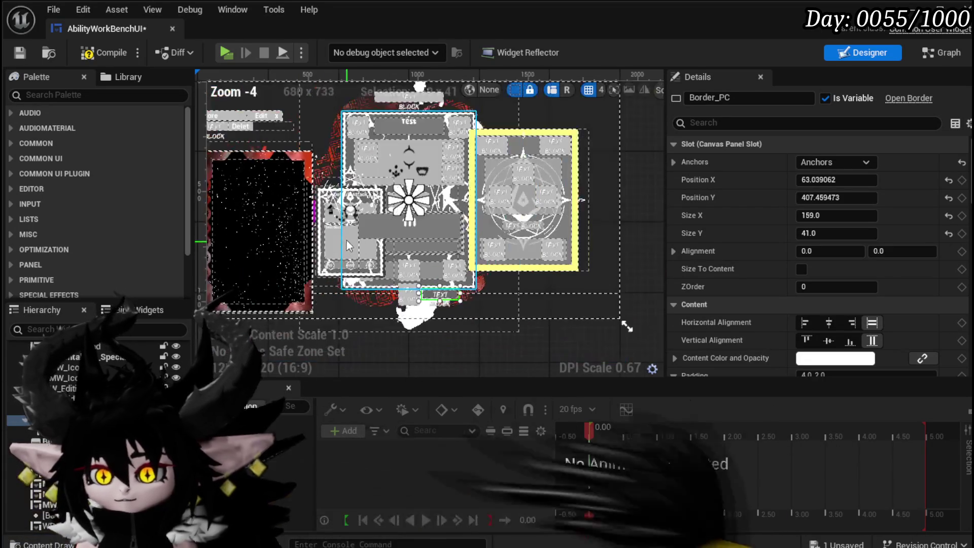
left_click_drag(348, 243, 383, 258)
left_click_drag(227, 167, 228, 154)
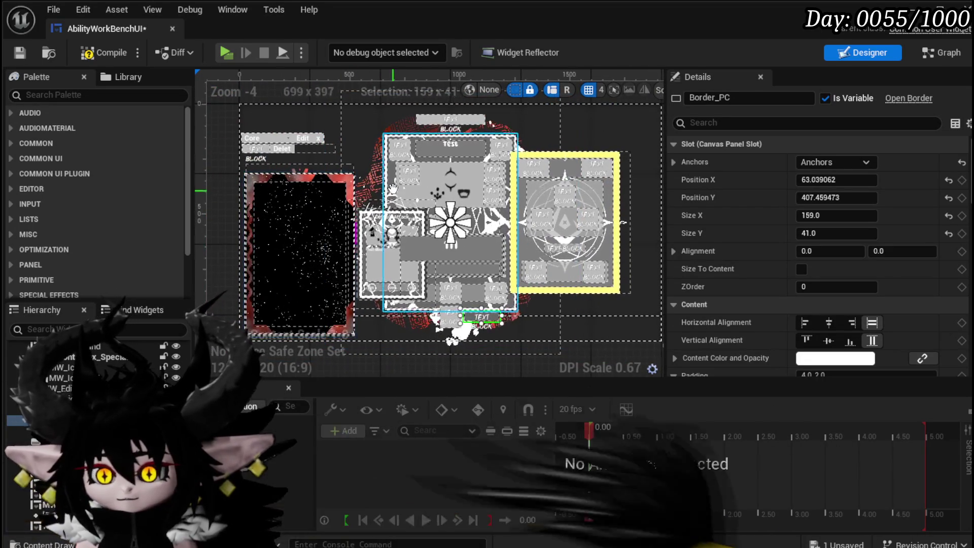
left_click(406, 233)
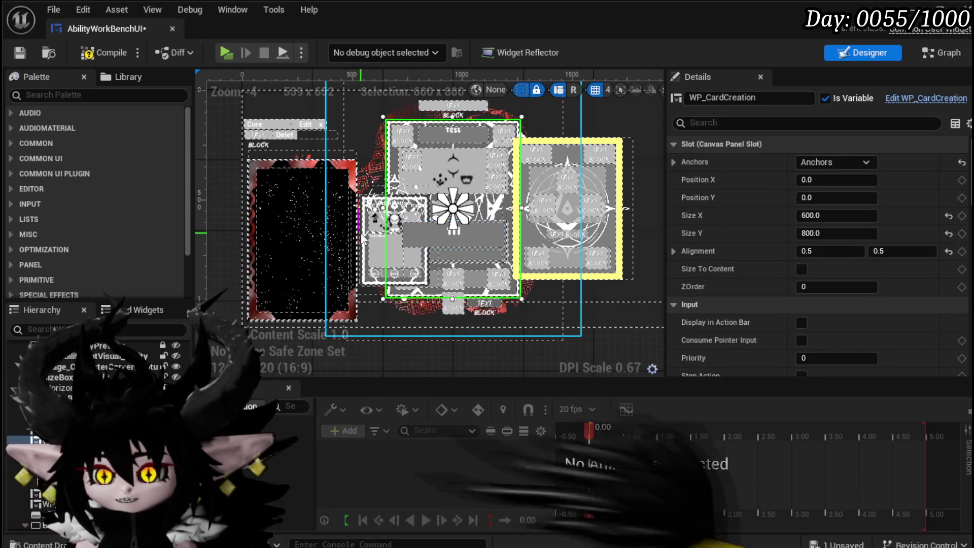
scroll(425, 231, "up", 3)
left_click(425, 231)
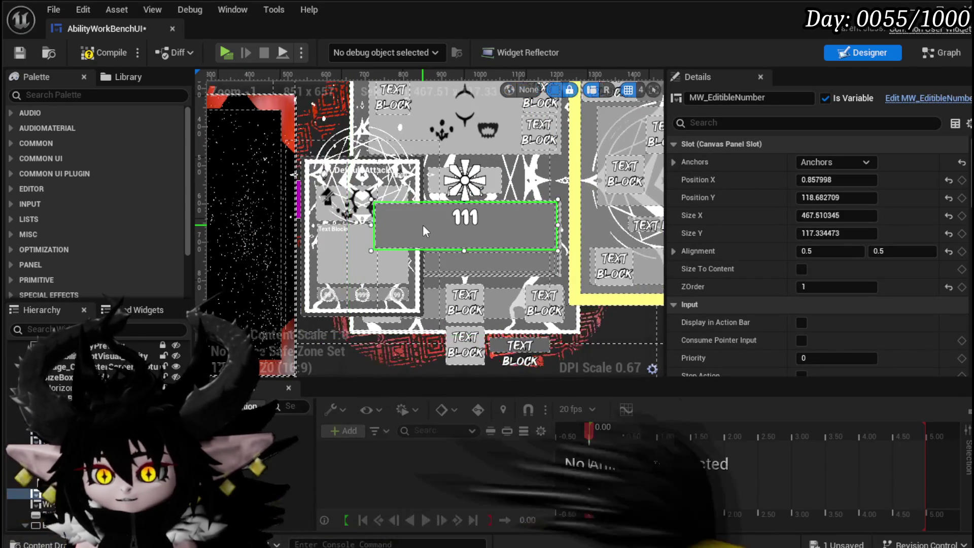
scroll(395, 226, "down", 2)
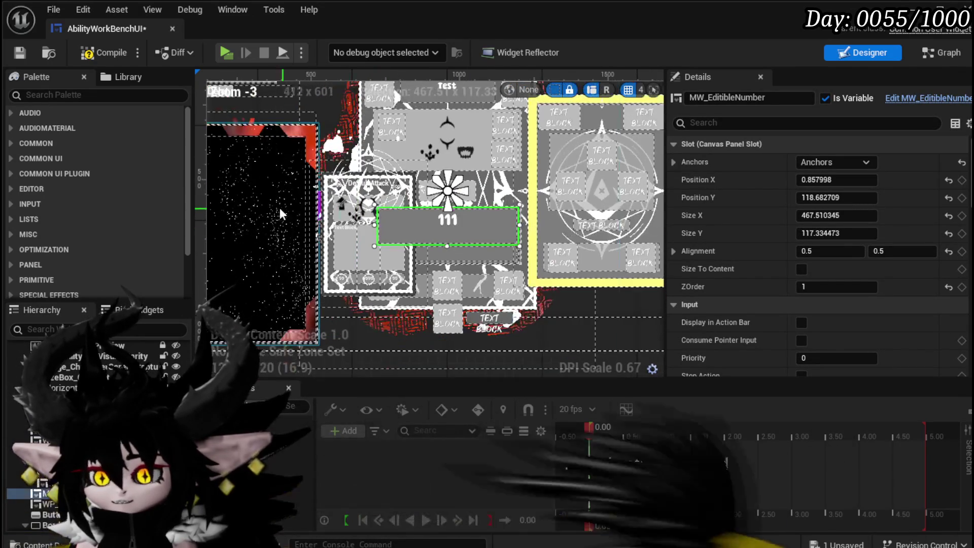
Give the deck viewer a ZOrder of 2, then compile and save
left_click(274, 206)
left_click(828, 285)
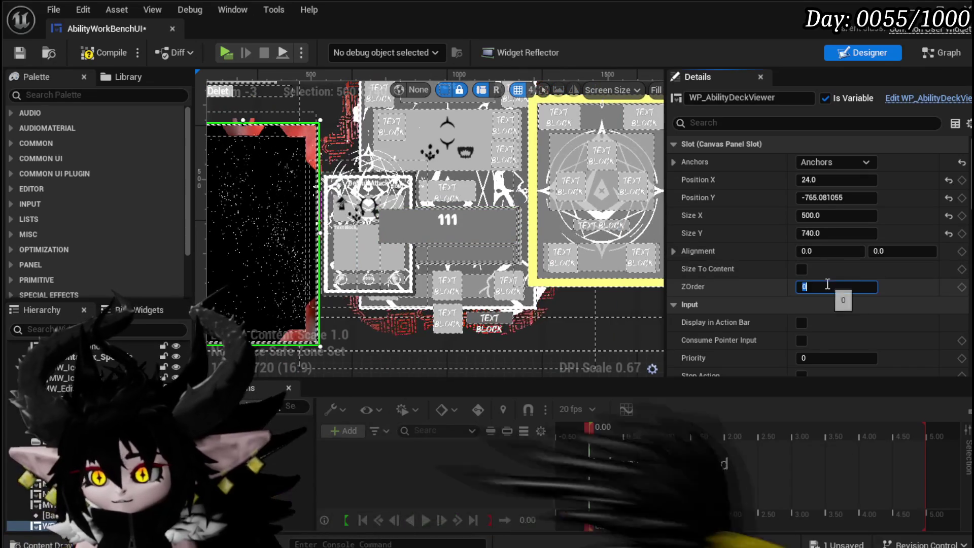
type("2")
key("Return")
left_click(98, 52)
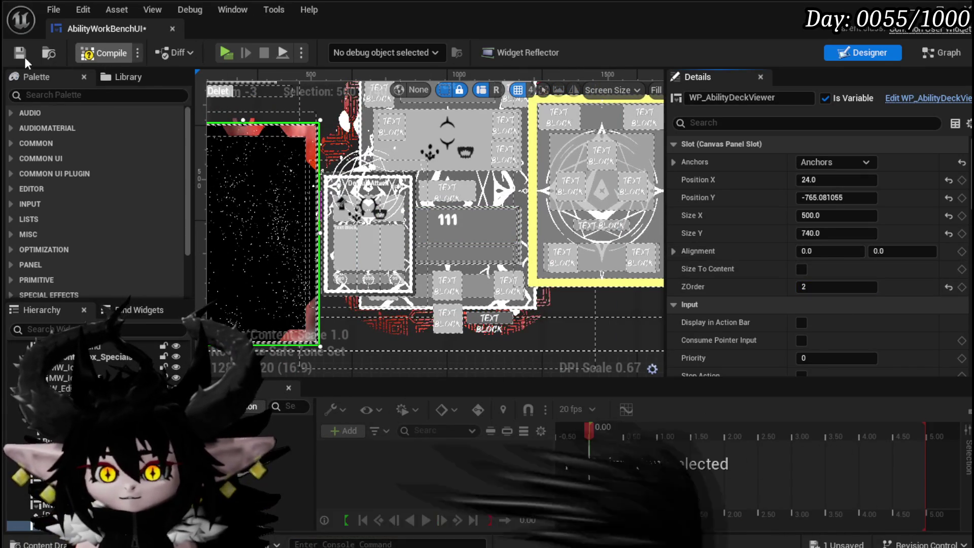
left_click(23, 54)
Select HorizontalBox_0 and shift it down and right toward the deck panel
scroll(446, 160, "down", 2)
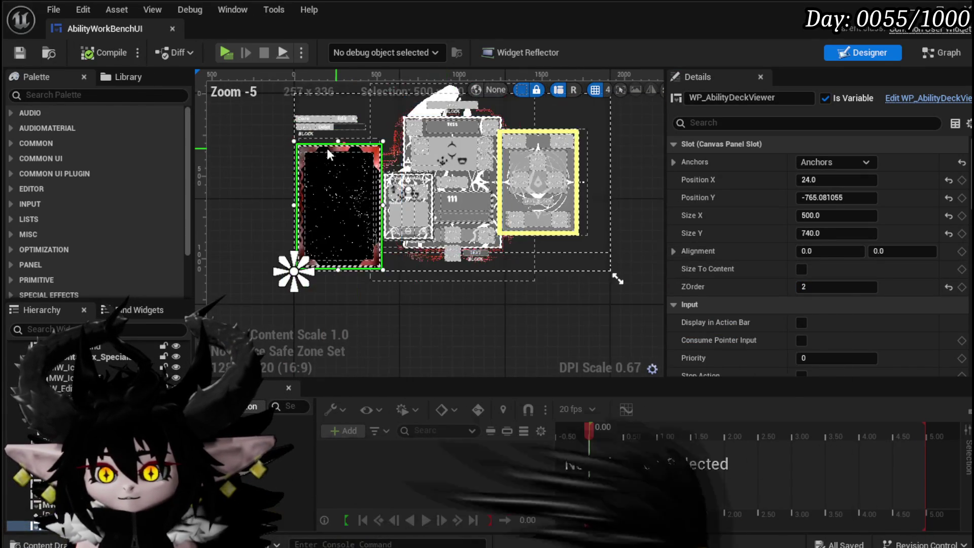
scroll(314, 139, "up", 2)
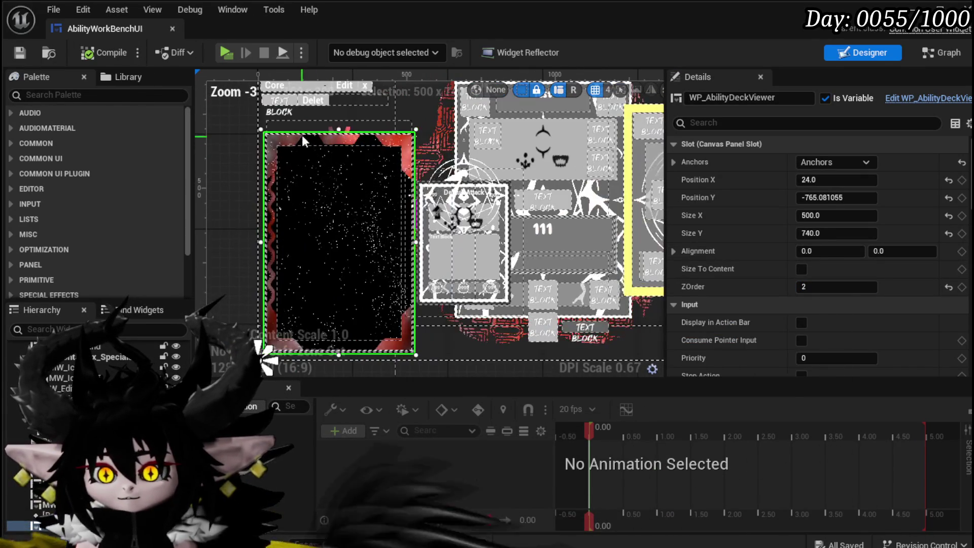
left_click(348, 102)
scroll(332, 110, "up", 2)
left_click_drag(367, 189, 371, 207)
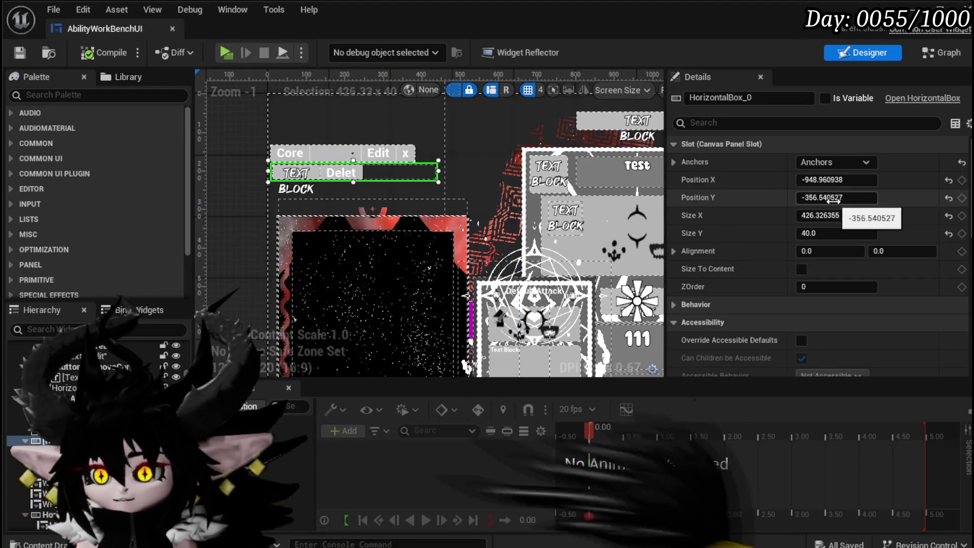
left_click_drag(835, 199, 853, 199)
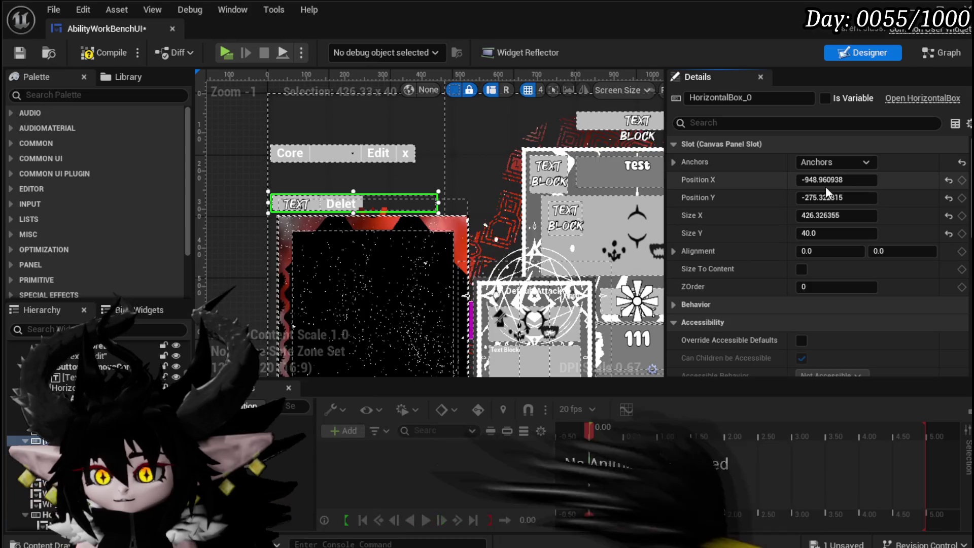
left_click_drag(826, 181, 849, 181)
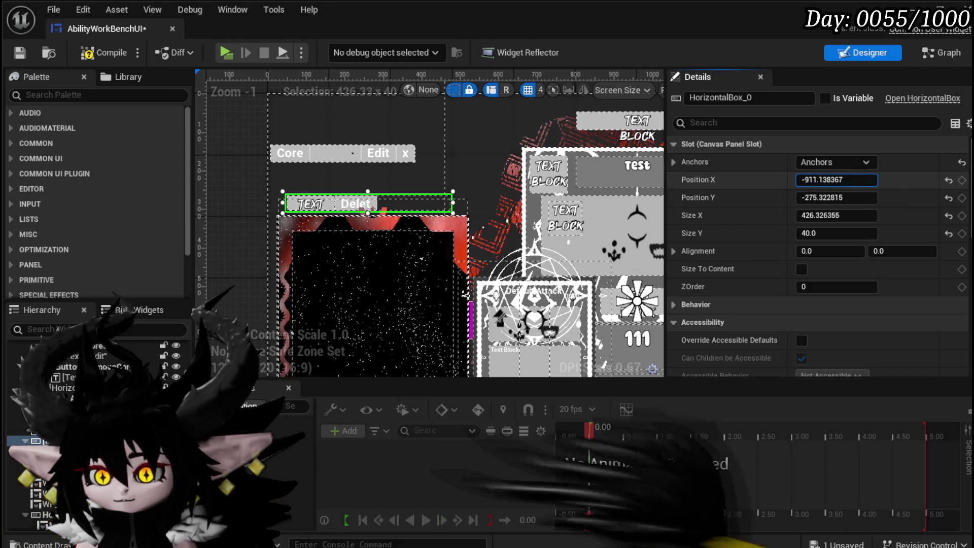
Anchor the HorizontalBox_0 delete bar to the bottom-left corner and compile
scroll(462, 235, "down", 3)
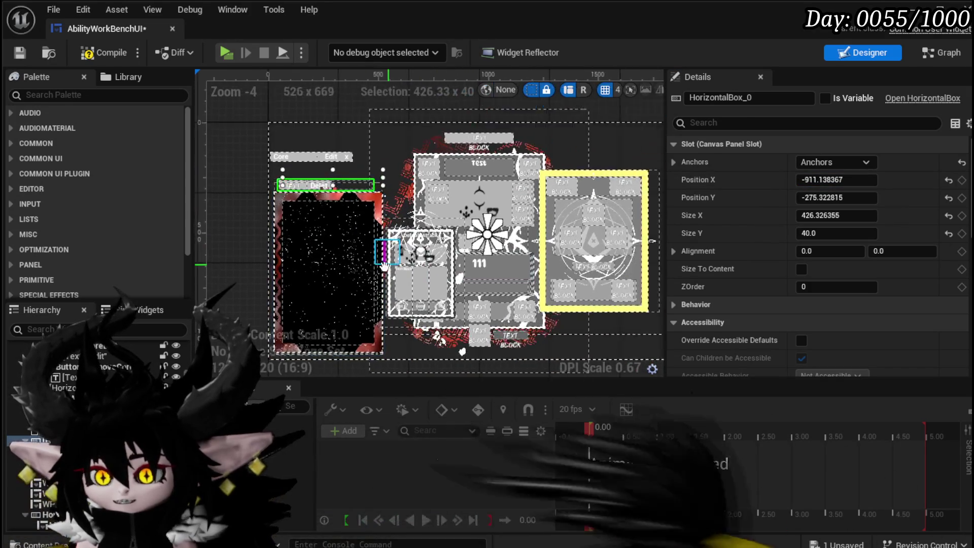
left_click(830, 162)
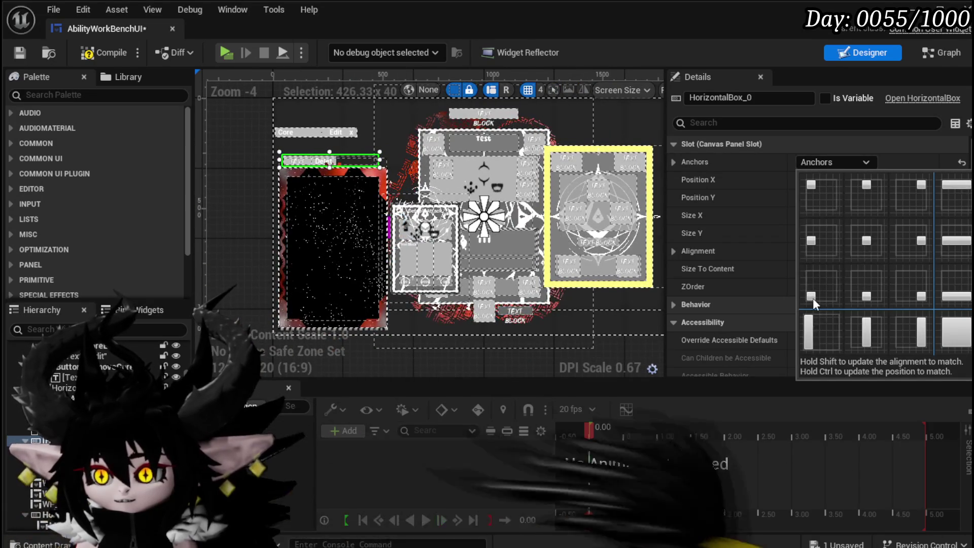
left_click(811, 294)
left_click(99, 53)
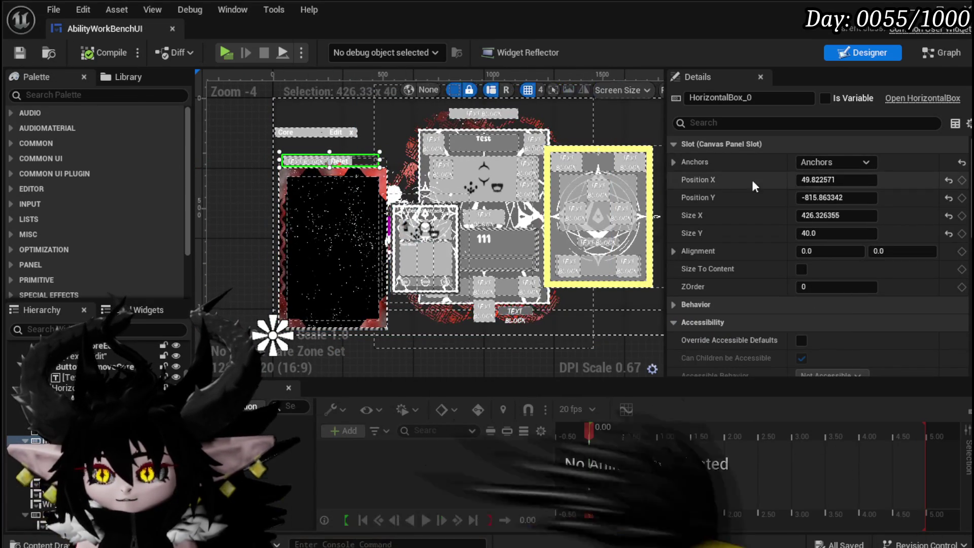
Re-anchor the deck viewer and delete bar to a matching new preset, then compile and save
scroll(314, 170, "up", 1)
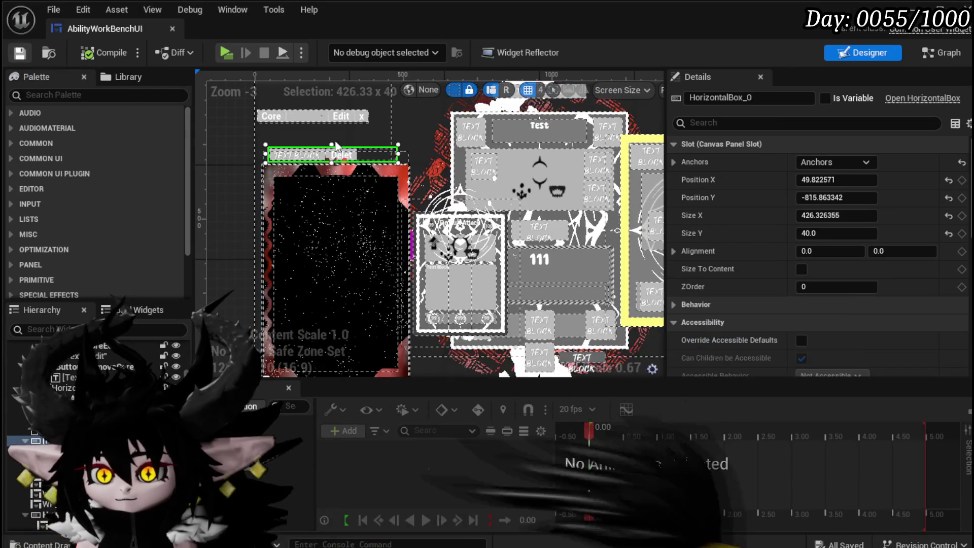
scroll(314, 142, "up", 4)
scroll(314, 140, "down", 4)
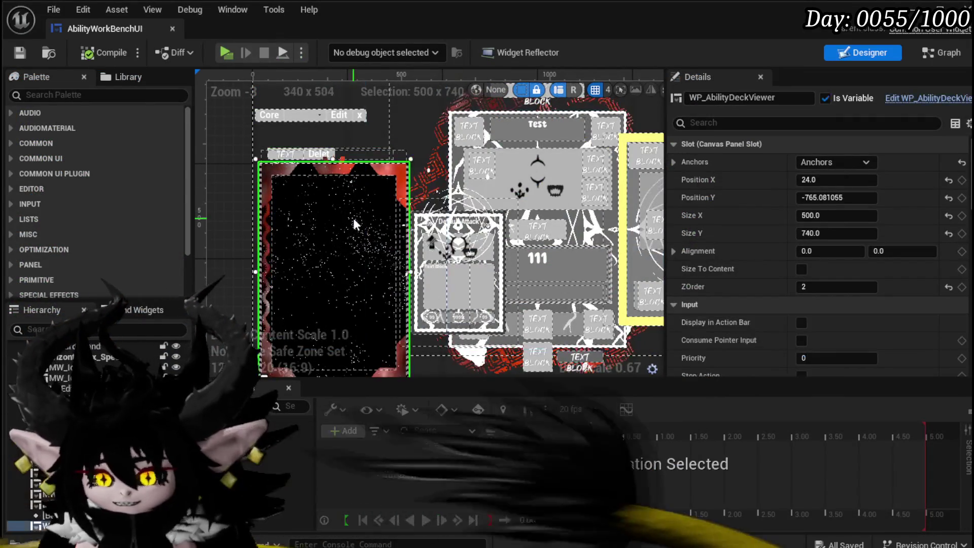
left_click(827, 163)
left_click(865, 242)
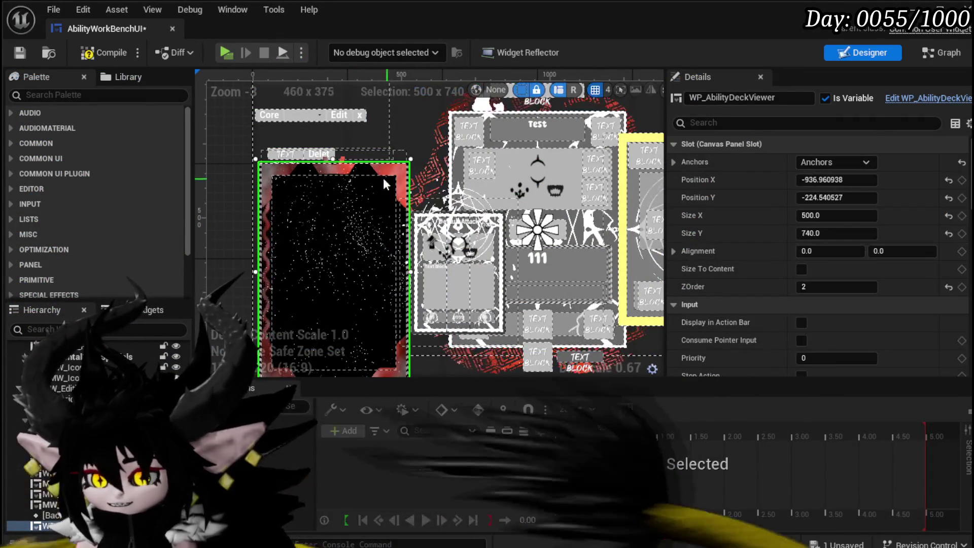
left_click(360, 150)
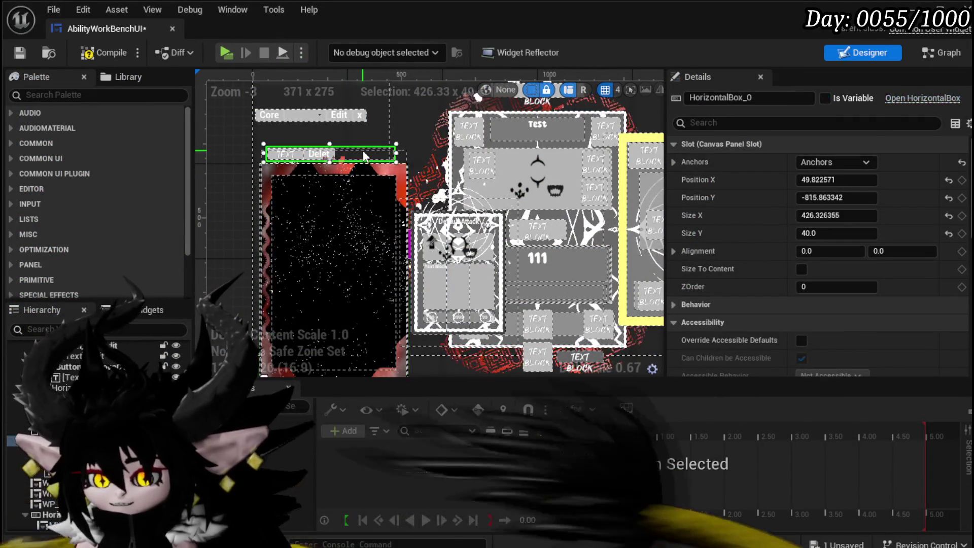
left_click(846, 166)
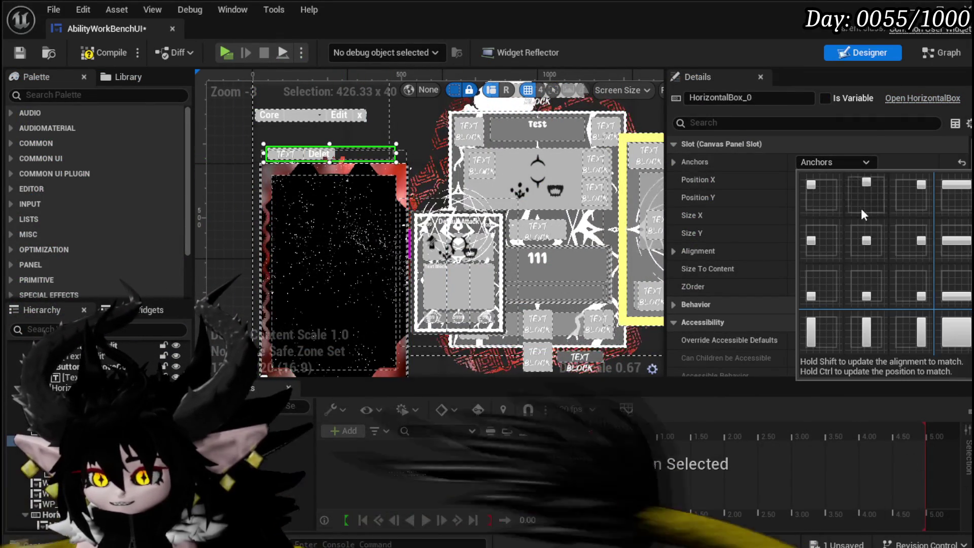
left_click(873, 239)
left_click(86, 52)
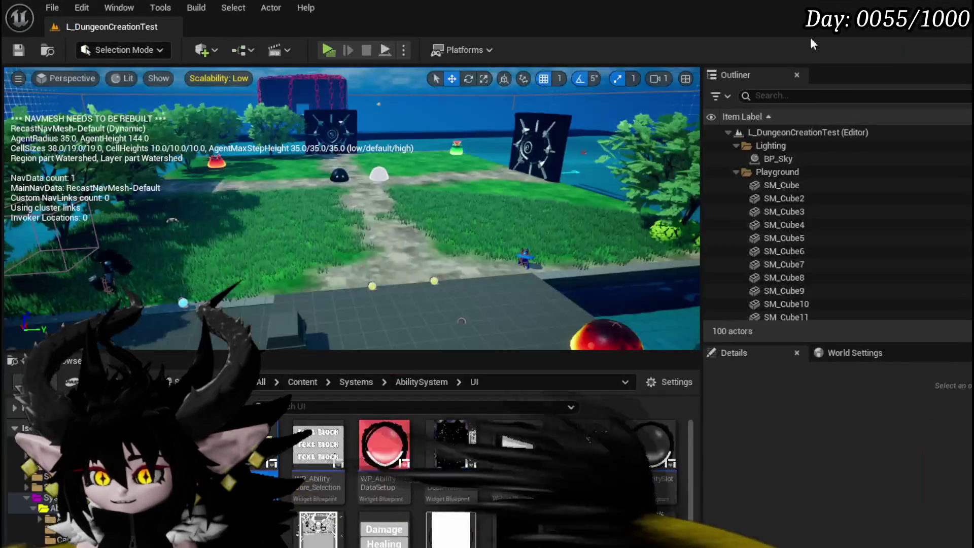
key("alt+p")
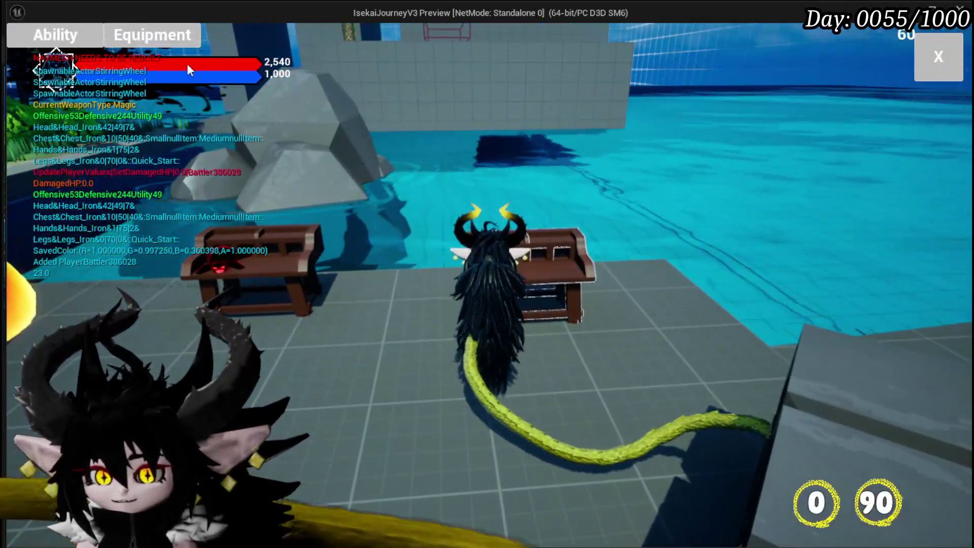
left_click(74, 35)
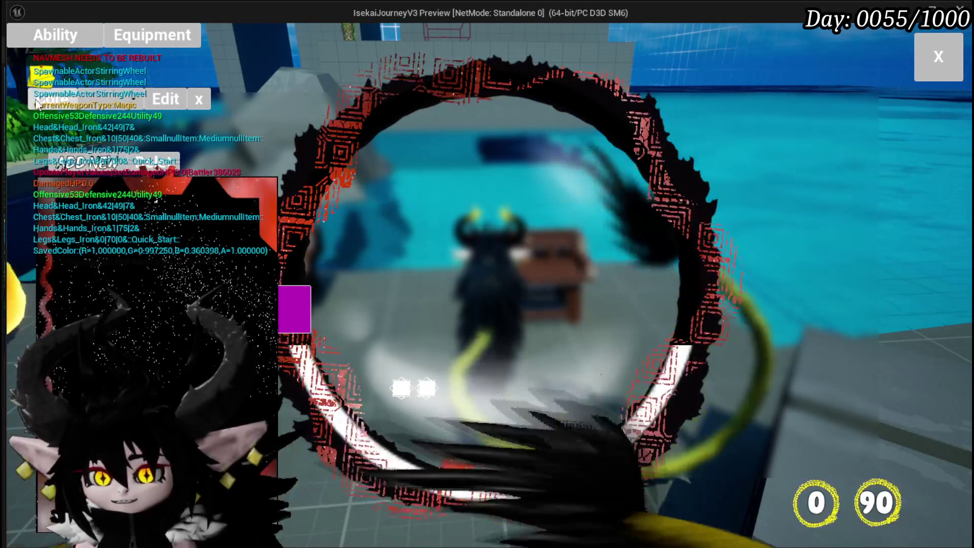
left_click(110, 103)
left_click(119, 126)
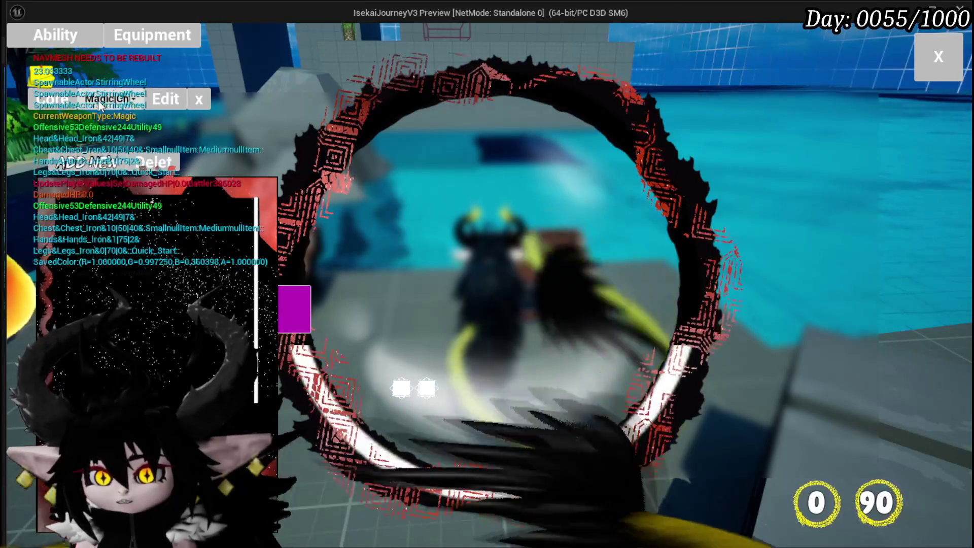
left_click(188, 284)
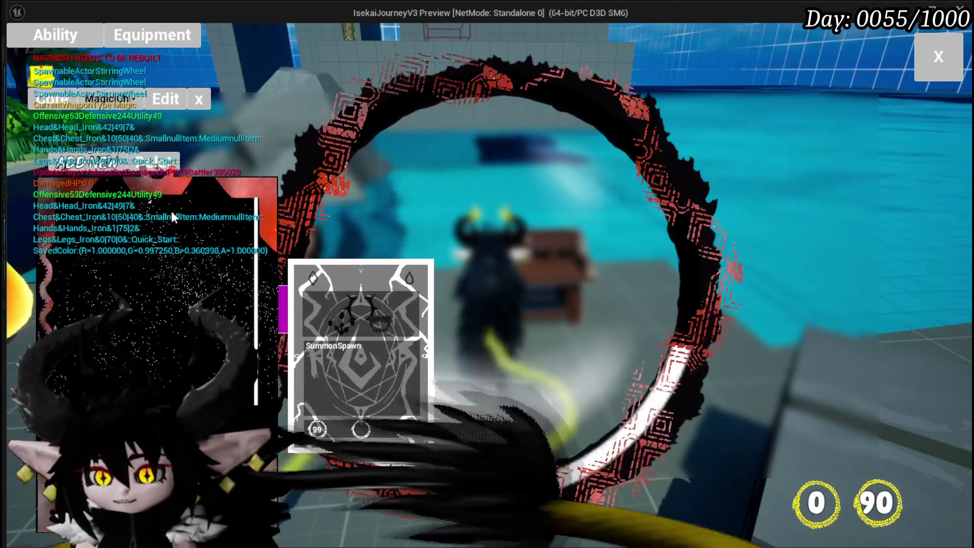
key("alt+Tab")
key("Escape")
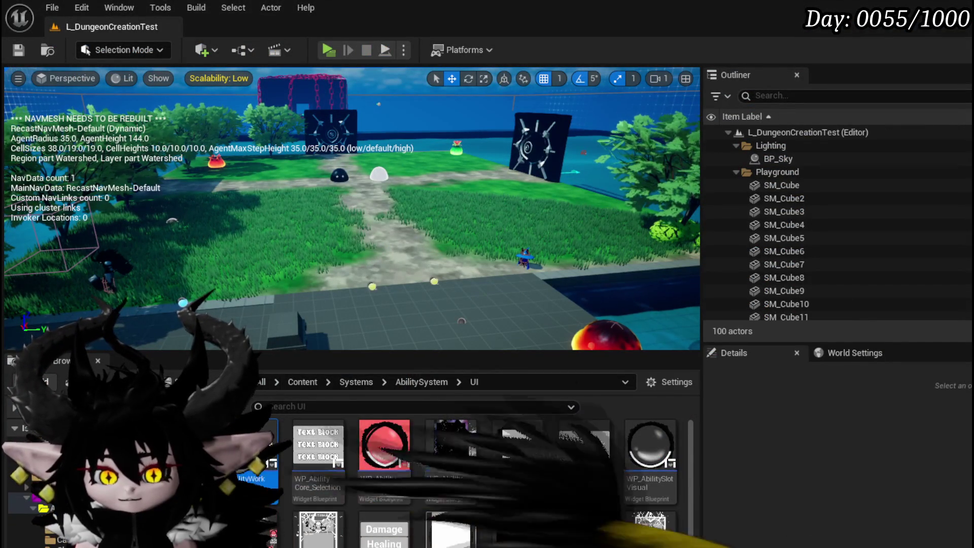
Save AbilityWorkBenchUI and open its FillCardDeckBox function graph
key("alt+Tab")
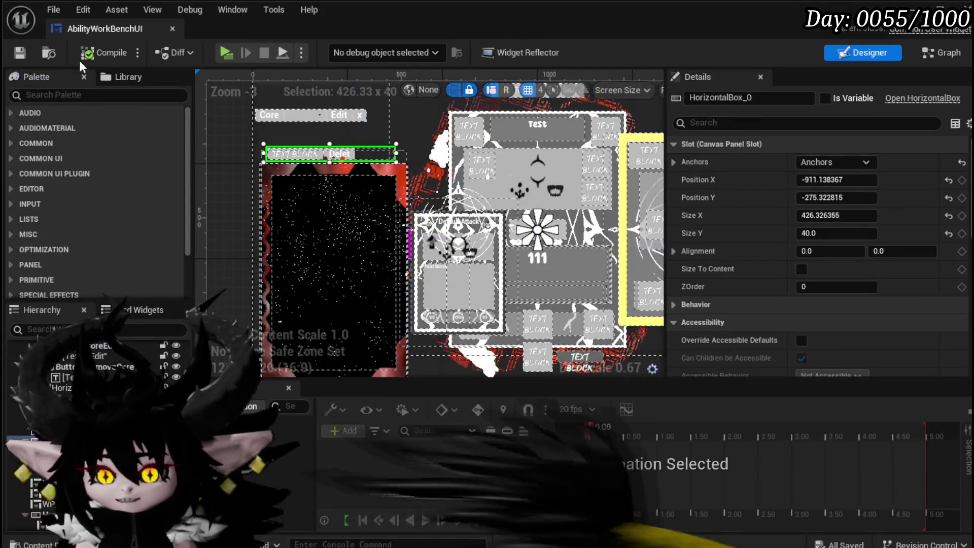
key("ctrl+s")
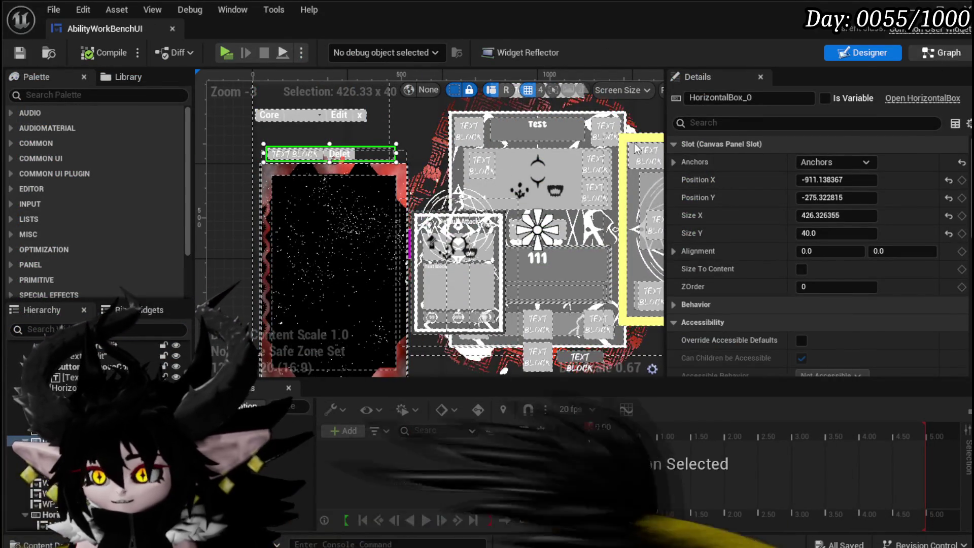
left_click(941, 52)
scroll(540, 174, "down", 6)
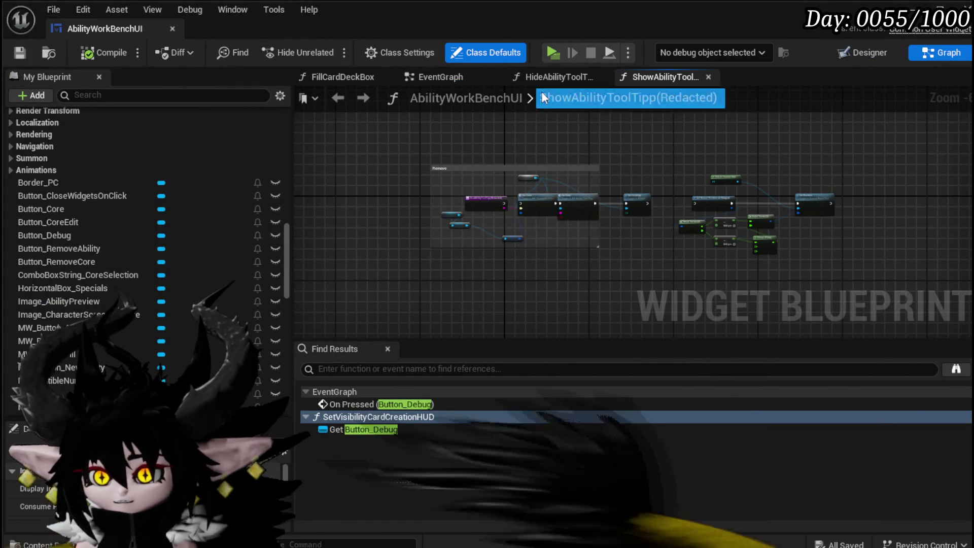
left_click(418, 76)
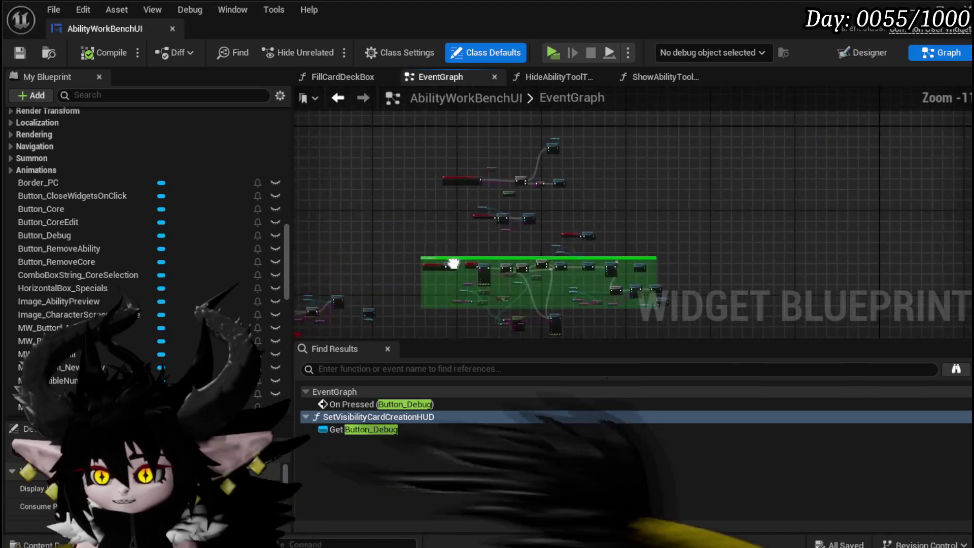
scroll(531, 186, "up", 4)
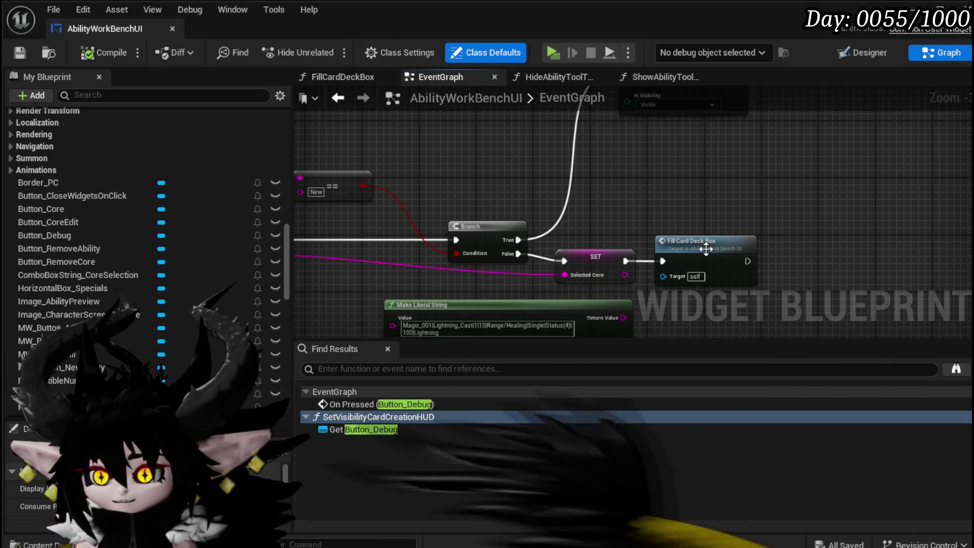
double_click(706, 249)
Add a Values node for the ability core map
left_click(650, 219)
mouse_move(546, 222)
left_mouse_down()
mouse_move(488, 249)
mouse_move(541, 253)
mouse_move(558, 224)
mouse_move(524, 217)
mouse_move(494, 266)
mouse_move(521, 191)
left_mouse_up()
type("V")
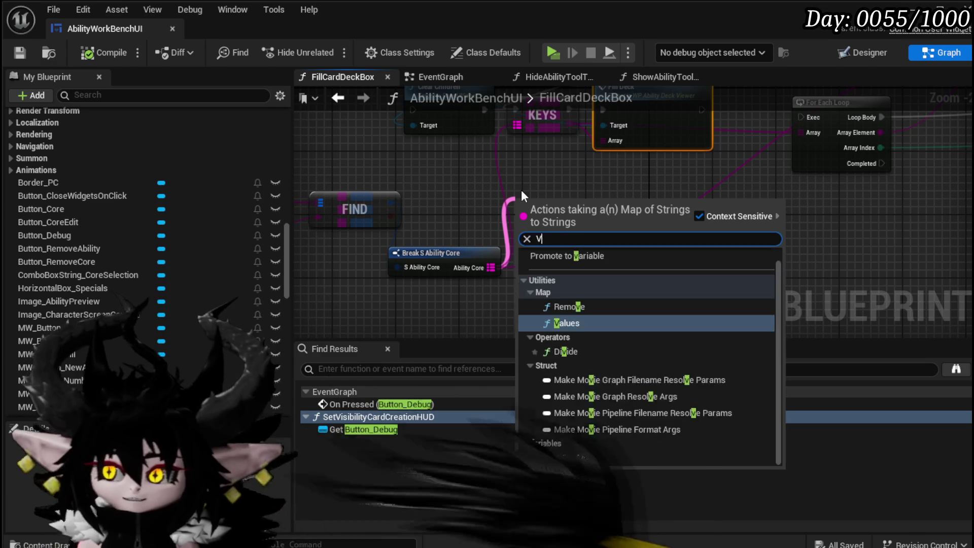
type("alues")
key("Return")
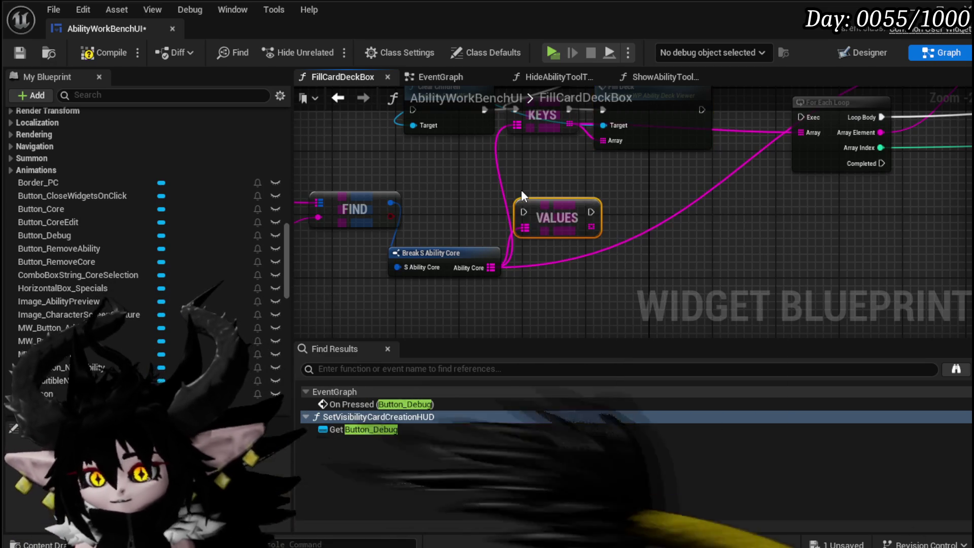
Arrange the nodes, feed the Values array into Fill Deck, and save
mouse_move(536, 86)
left_mouse_down()
mouse_move(450, 176)
mouse_move(598, 179)
left_mouse_up()
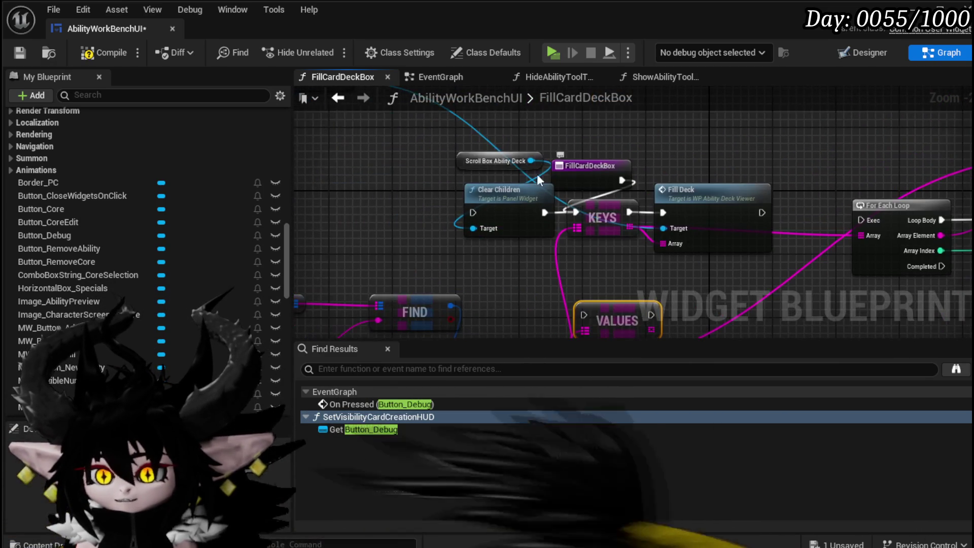
left_click_drag(502, 195, 391, 148)
left_click_drag(594, 173, 491, 235)
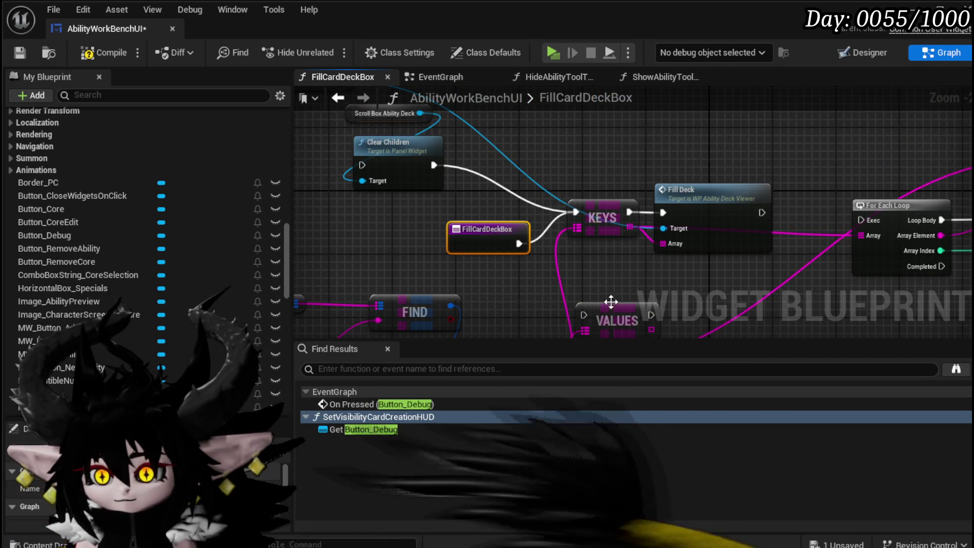
mouse_move(622, 311)
left_mouse_down()
mouse_move(598, 256)
mouse_move(625, 274)
mouse_move(670, 242)
left_mouse_up()
mouse_move(705, 196)
left_mouse_down()
mouse_move(615, 200)
mouse_move(641, 229)
left_mouse_up()
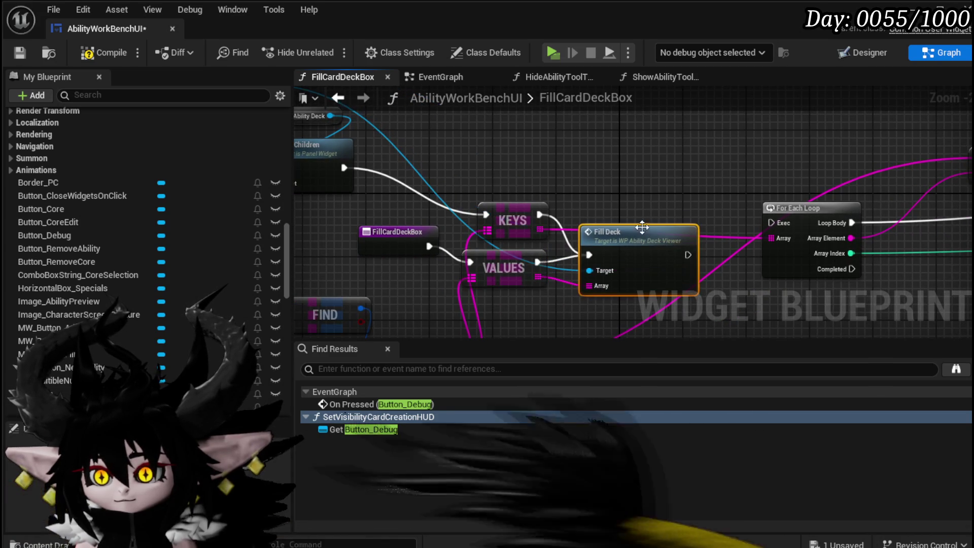
left_click(23, 50)
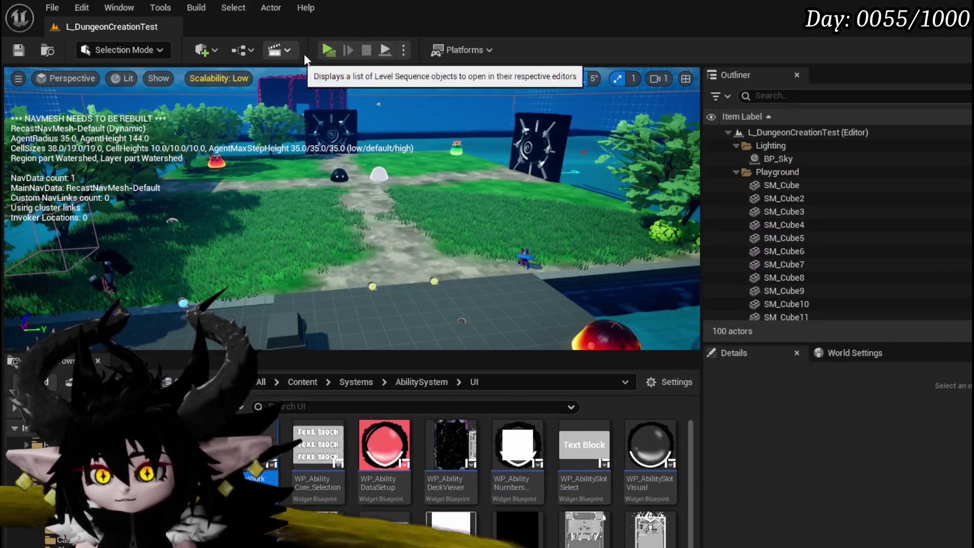
Play the game and open the ability workbench's Magic category
left_click(329, 50)
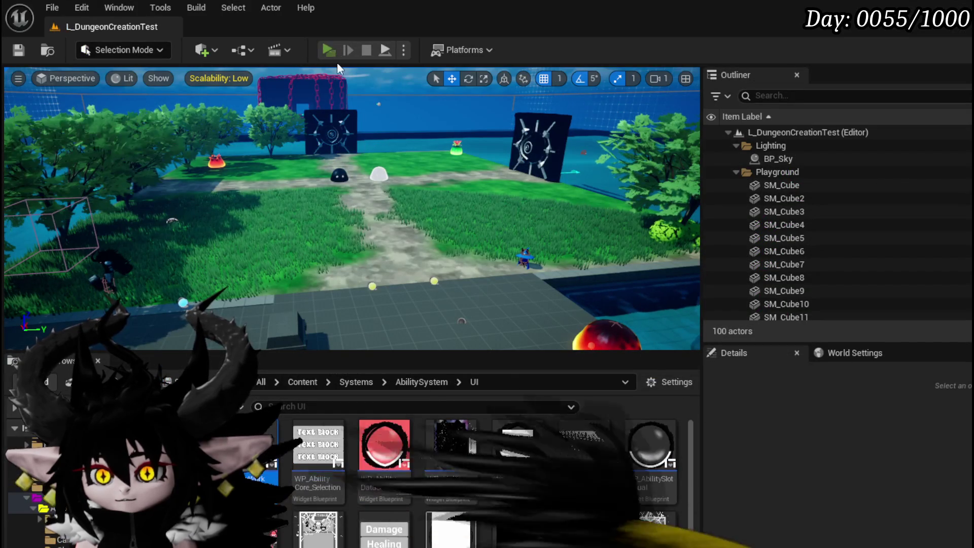
key("Tab")
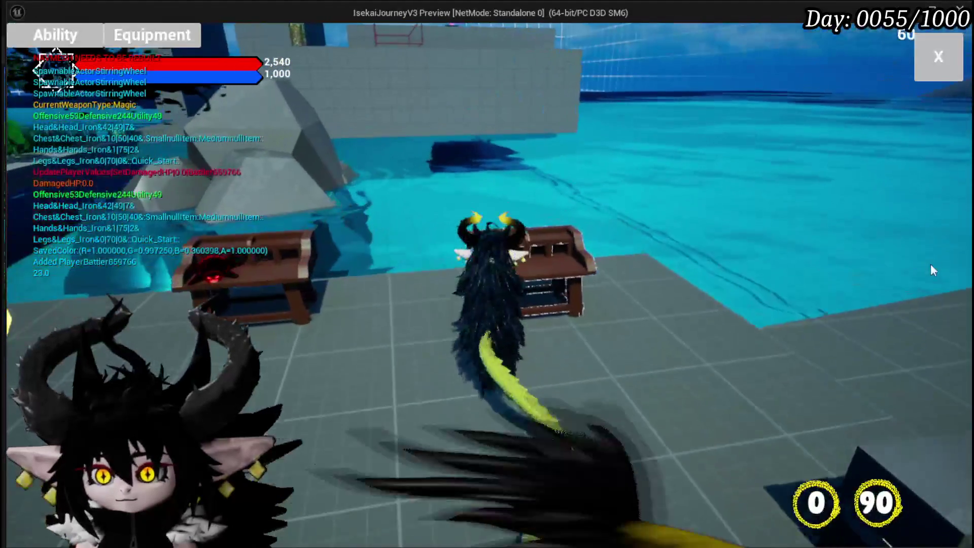
left_click(55, 34)
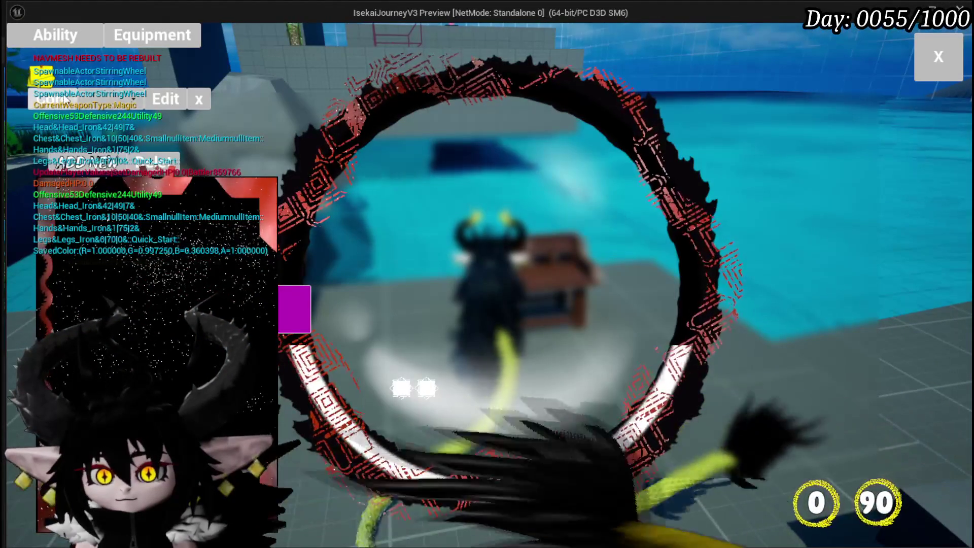
left_click(116, 104)
left_click(129, 130)
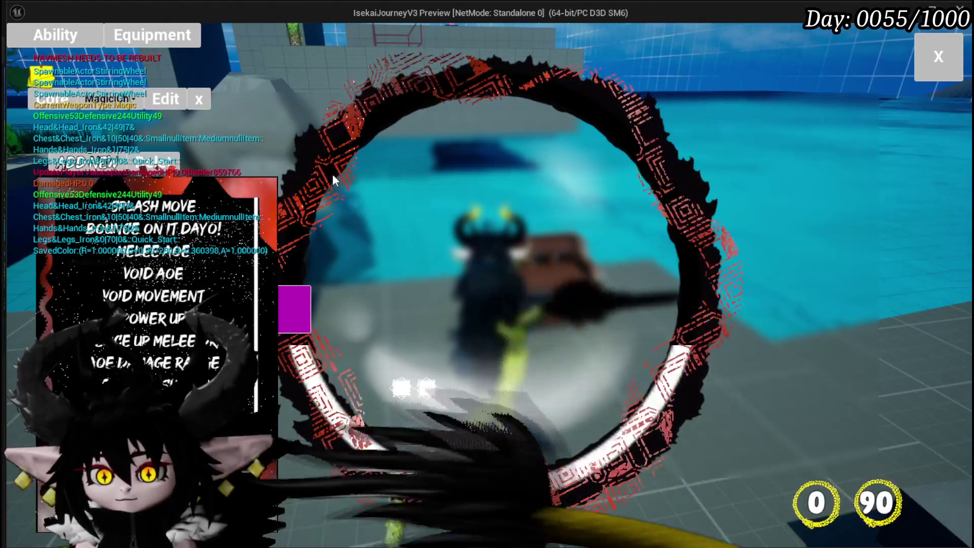
Check the Splash Move ability card, then exit the game preview
left_click(173, 216)
scroll(178, 233, "down", 3)
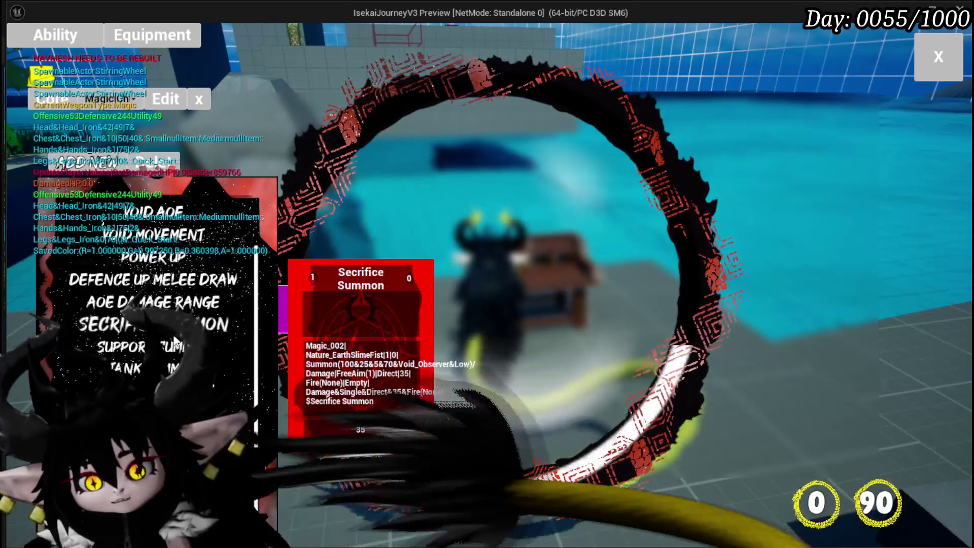
scroll(435, 384, "down", 2)
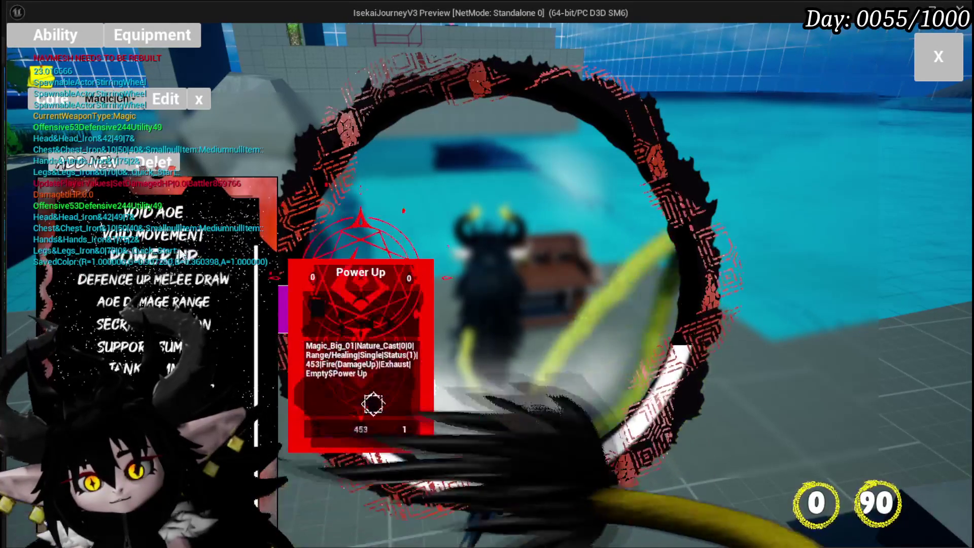
scroll(434, 386, "up", 3)
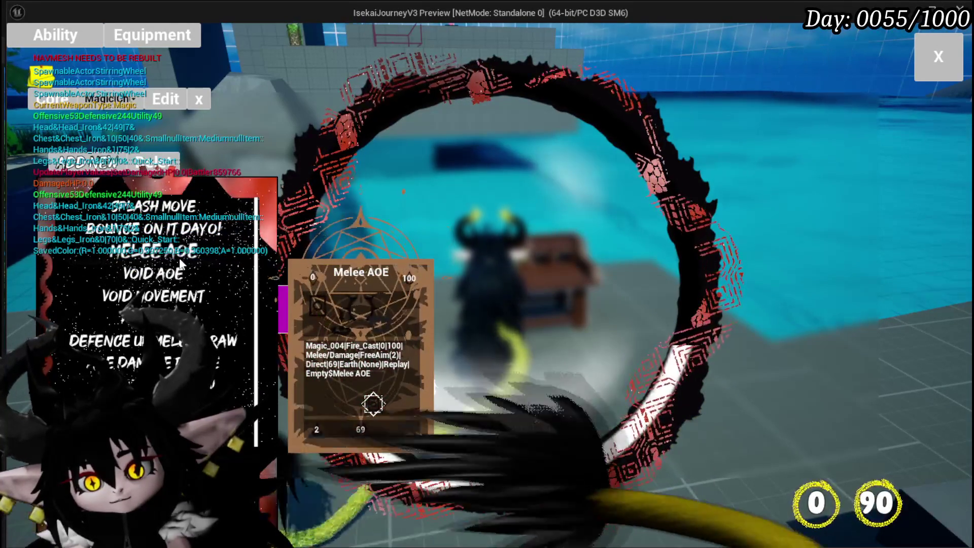
scroll(435, 384, "down", 1)
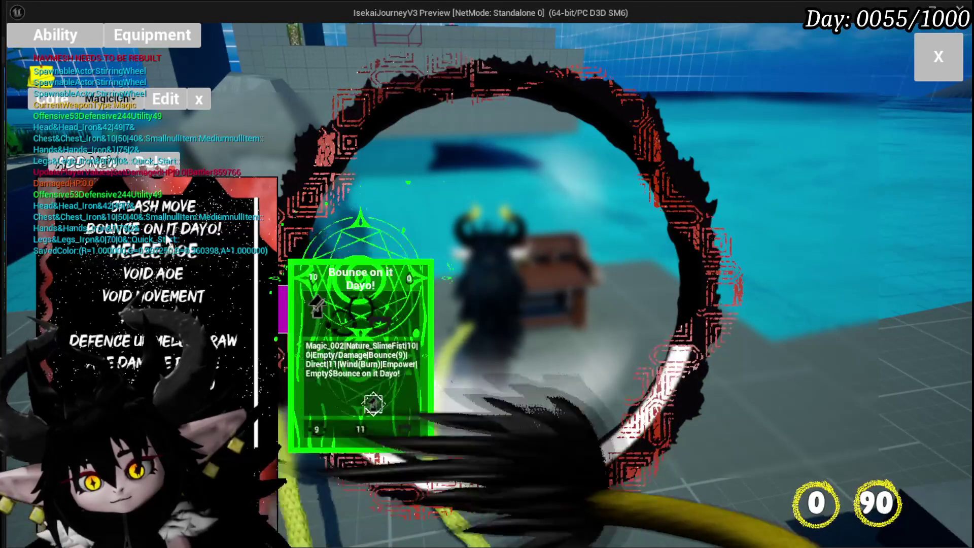
left_click(164, 211)
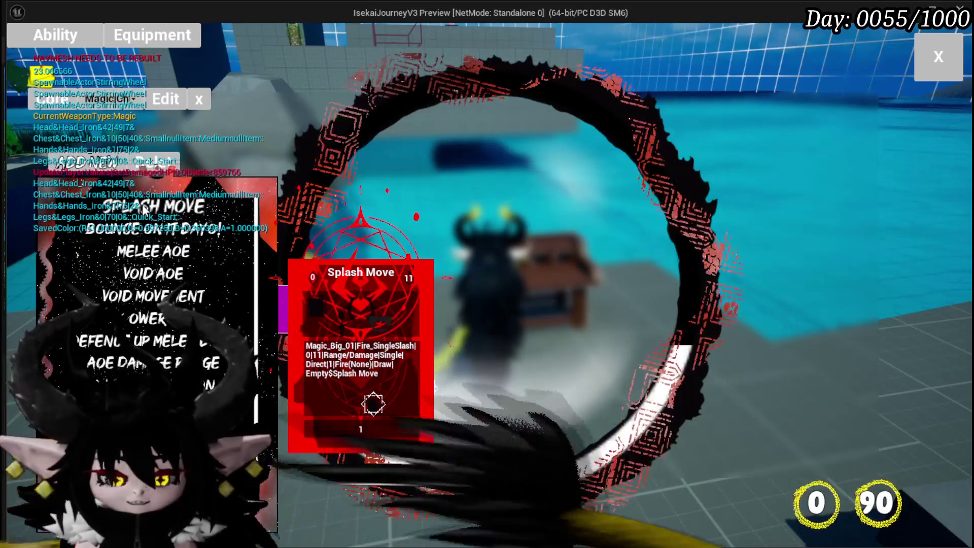
key("Escape")
key("ctrl+s")
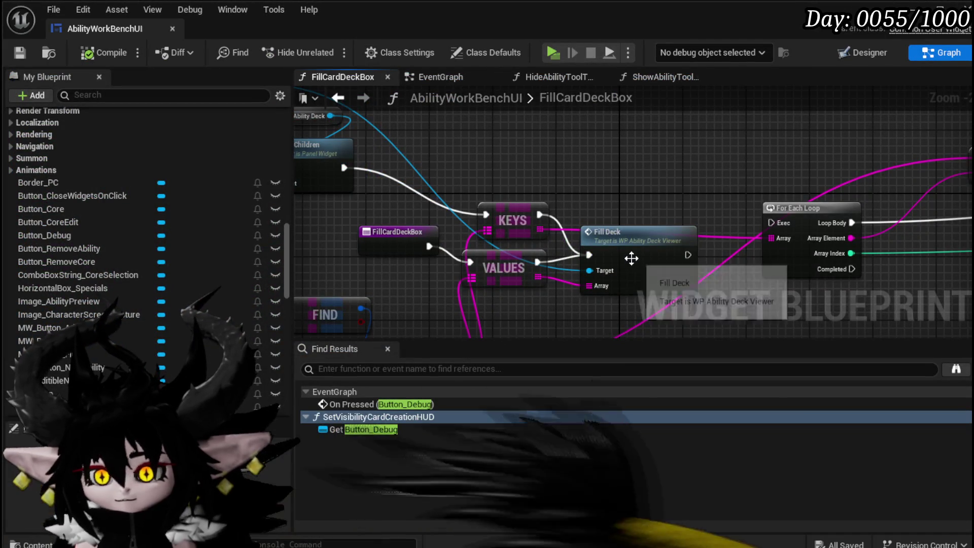
Paste the WP Ability Deck Viewer getter into the BindEvent function graph
mouse_move(471, 210)
left_mouse_down()
mouse_move(541, 259)
mouse_move(703, 306)
left_mouse_up()
left_click(446, 179)
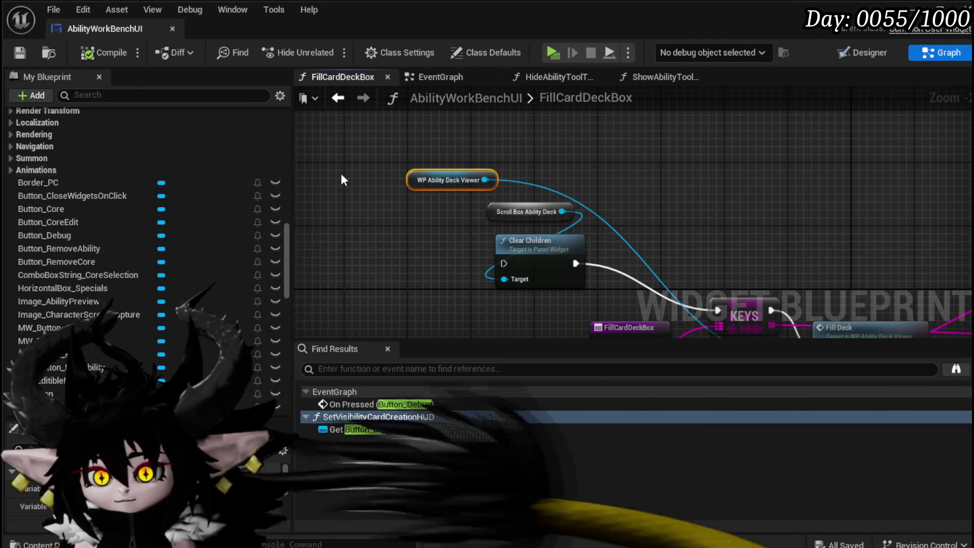
scroll(120, 172, "up", 4)
scroll(121, 174, "up", 15)
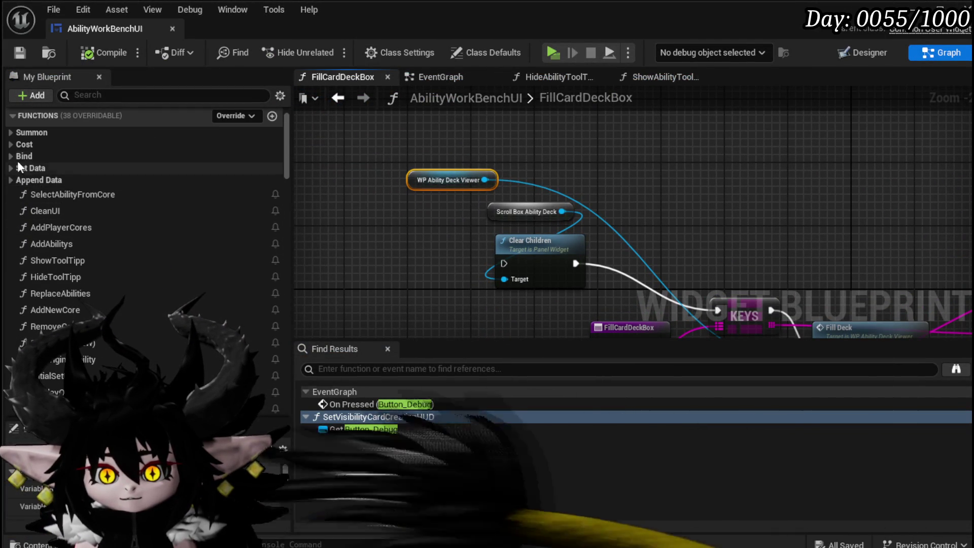
left_click(12, 156)
double_click(56, 171)
scroll(591, 190, "up", 5)
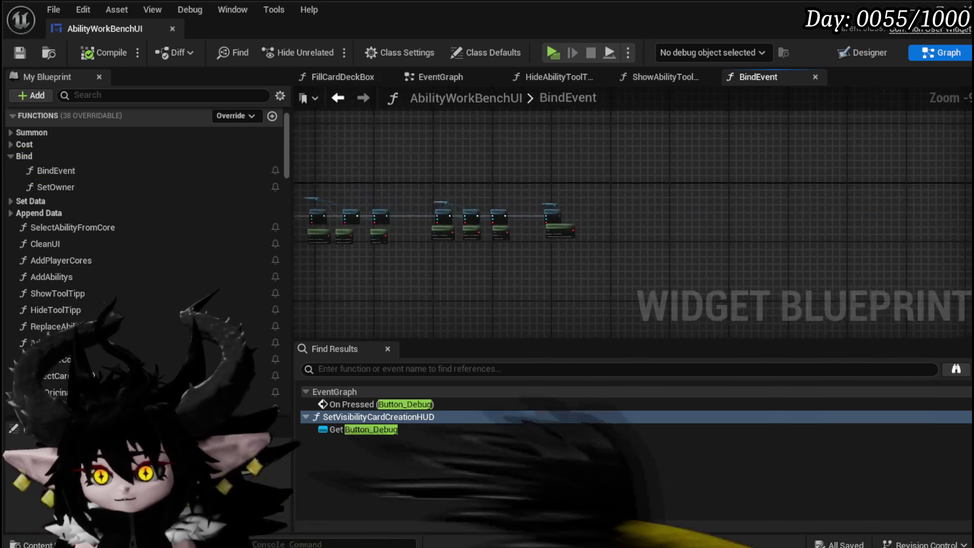
key("ctrl+v")
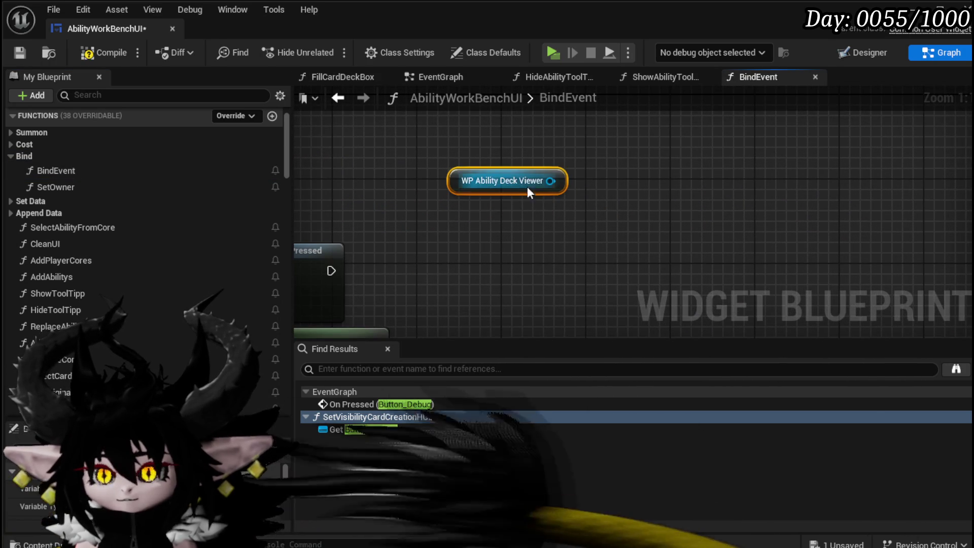
Search the deck viewer's actions for 'Bind on', 'pre' and 'sel', then cancel
left_click_drag(550, 181, 606, 241)
type("Bind on")
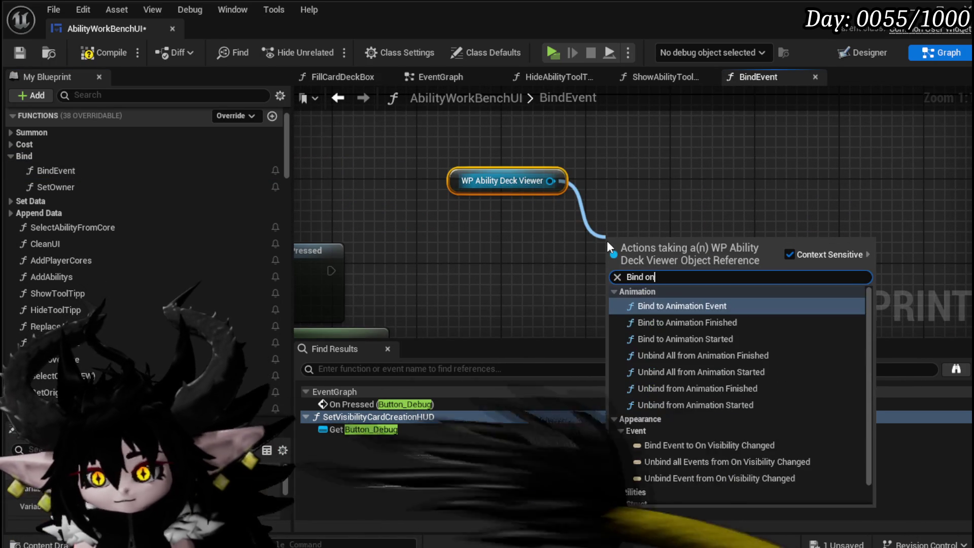
scroll(764, 332, "down", 1)
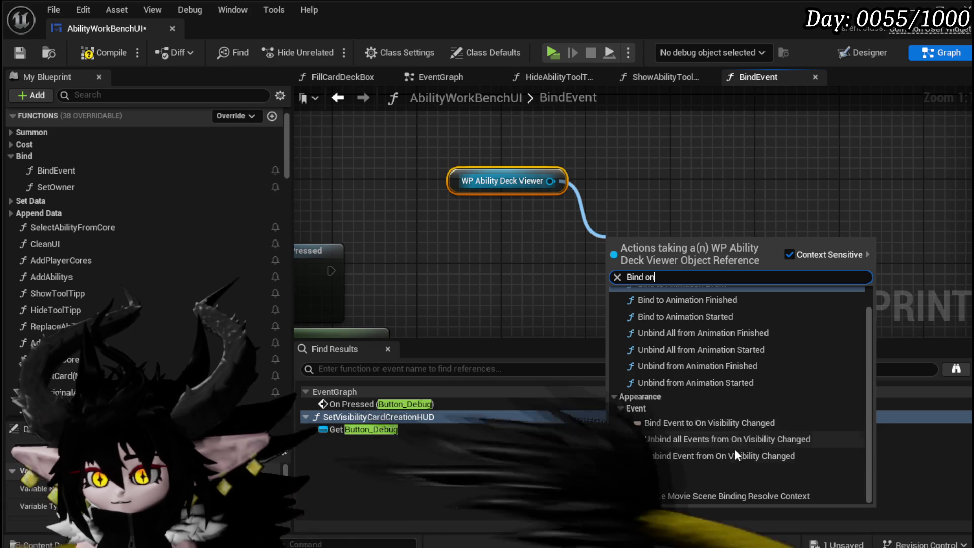
scroll(735, 431, "up", 1)
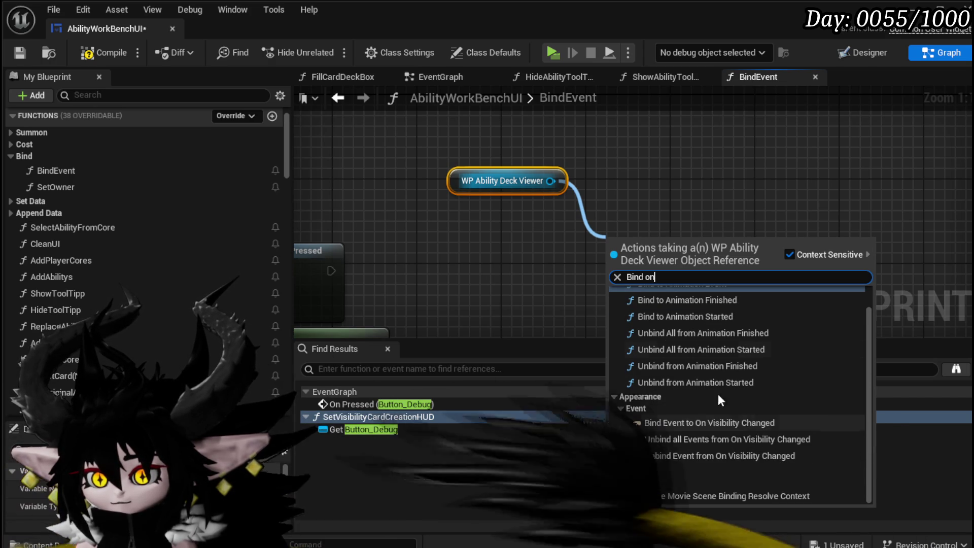
type("pre")
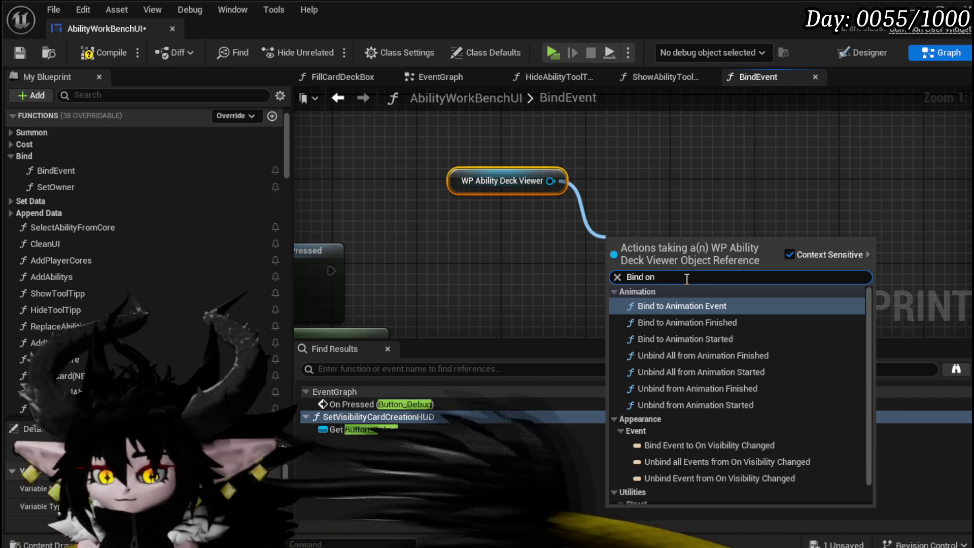
key("BackSpace")
key("BackSpace")
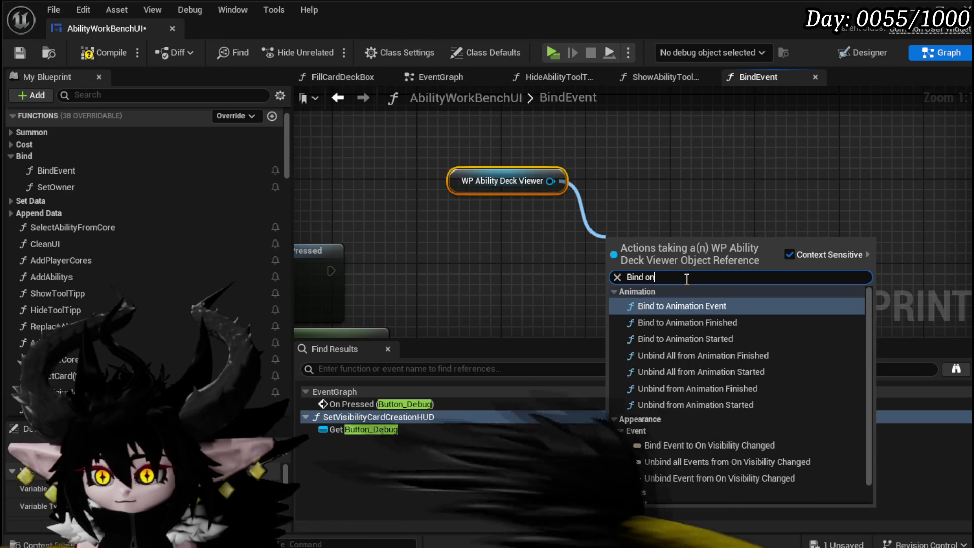
type(" sel")
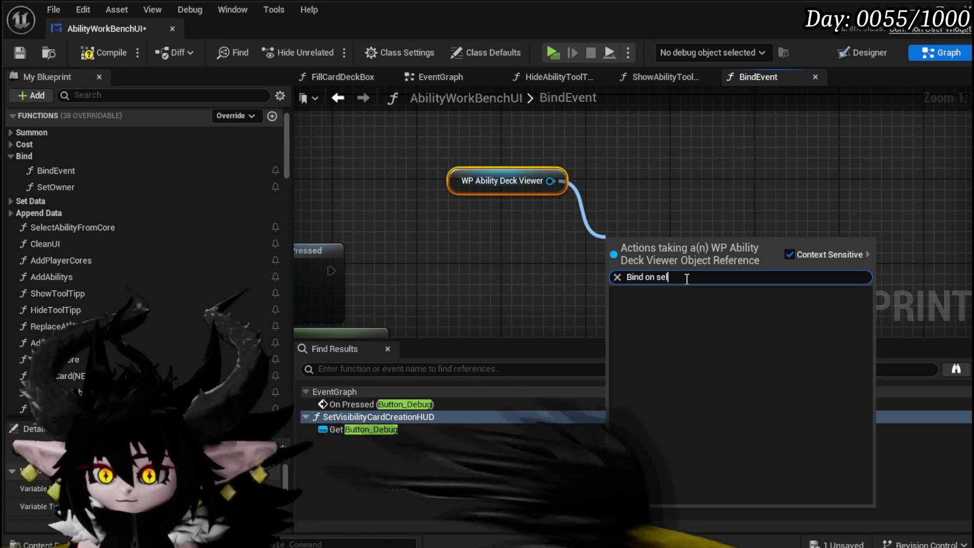
left_click(104, 53)
Compile the AbilityWorkBenchUI blueprint and return to the Designer
left_click(21, 52)
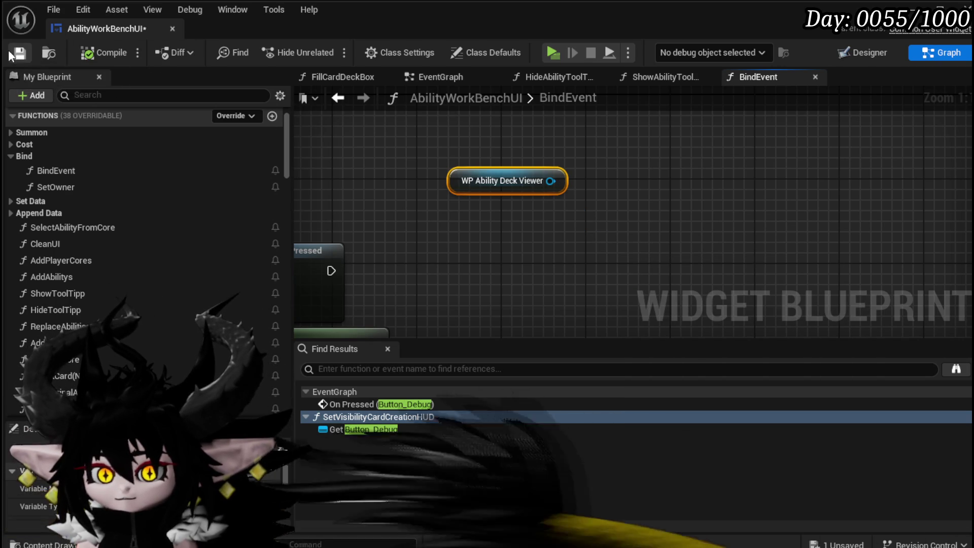
double_click(596, 97)
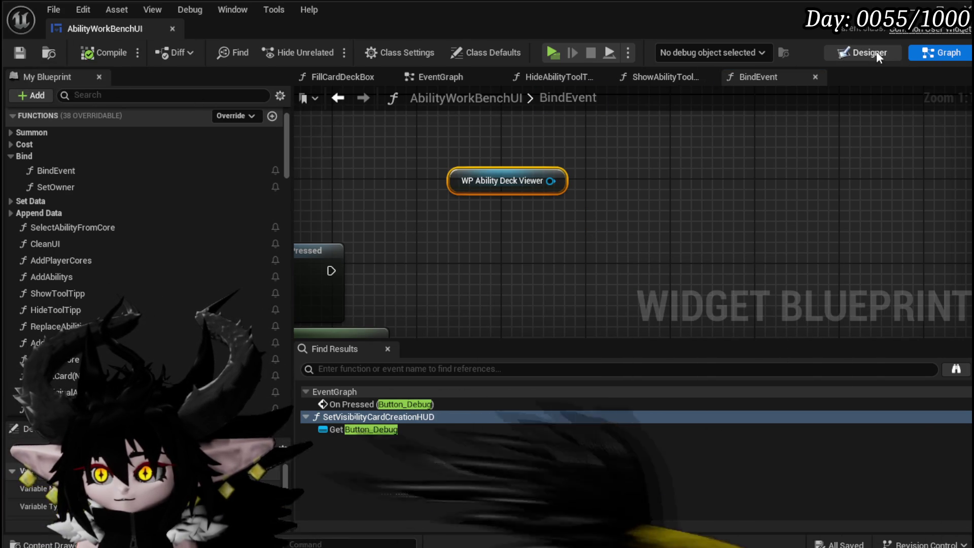
left_click(869, 52)
Open WP_AbilityDeckViewer's SelectCard function graph
left_click(326, 248)
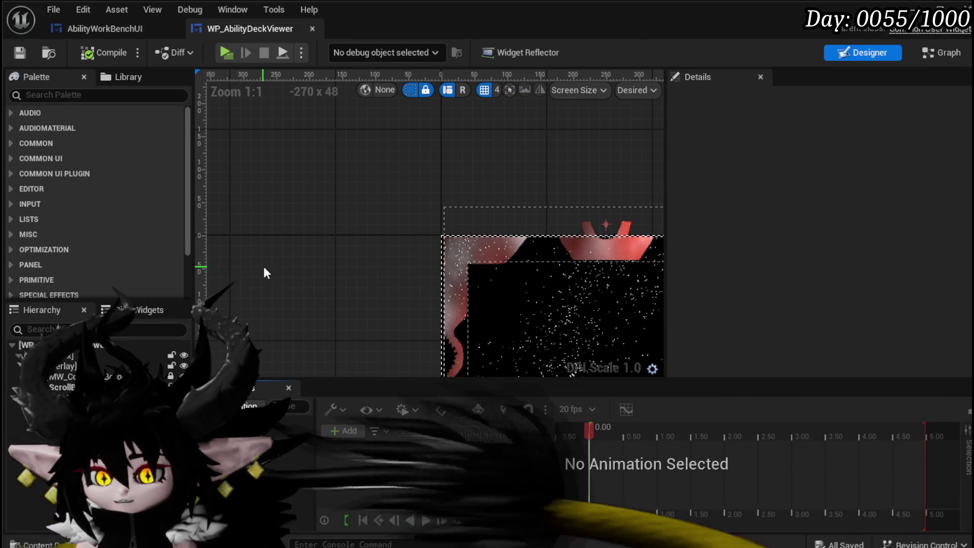
left_click(949, 52)
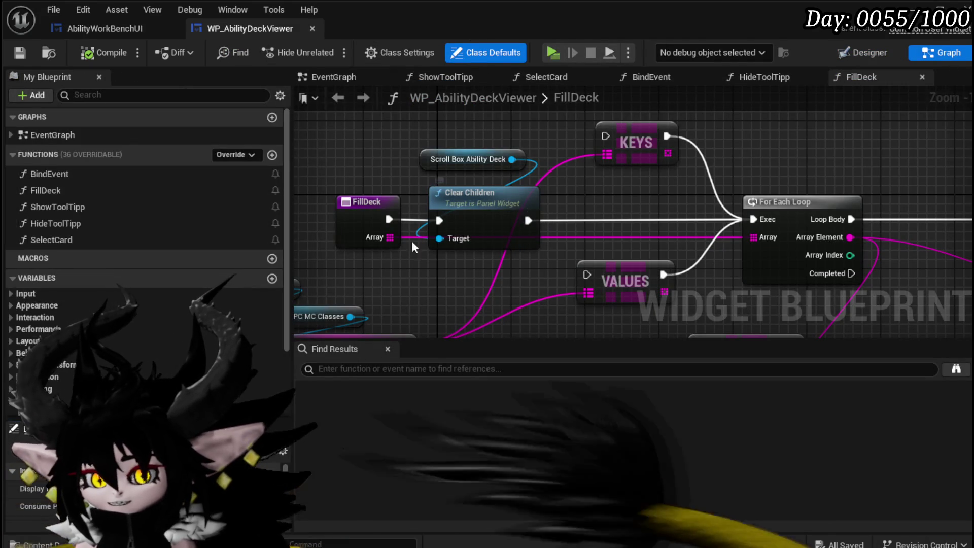
scroll(142, 229, "down", 3)
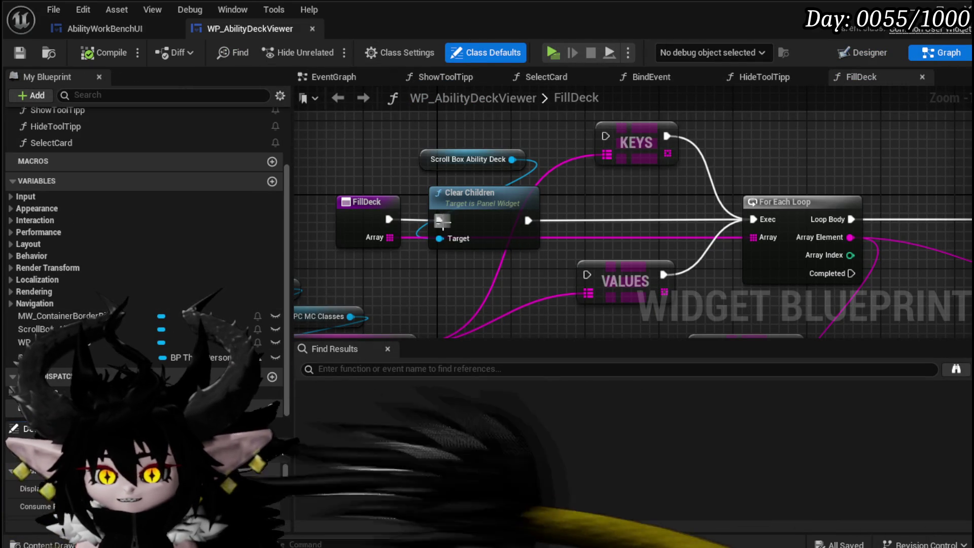
scroll(105, 108, "up", 3)
left_click(71, 205)
double_click(72, 205)
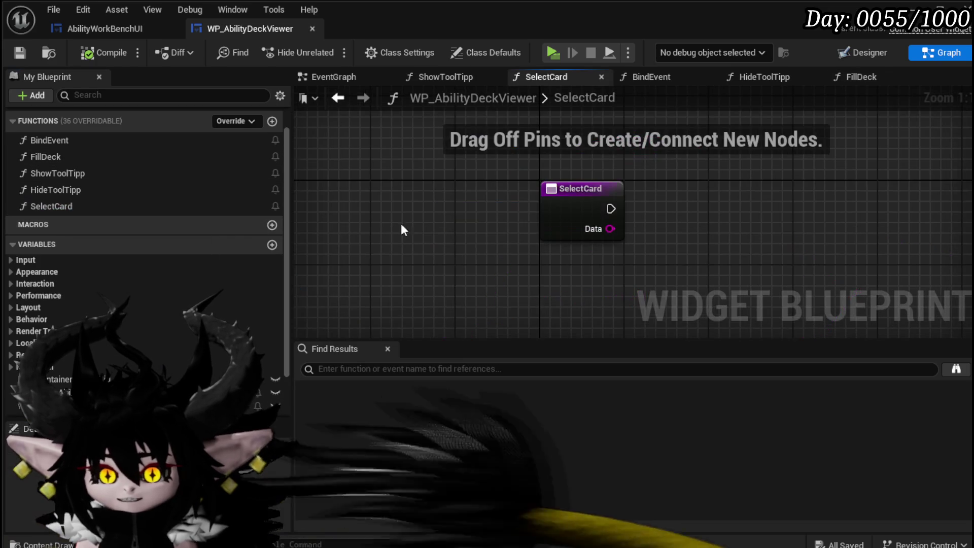
scroll(108, 232, "down", 2)
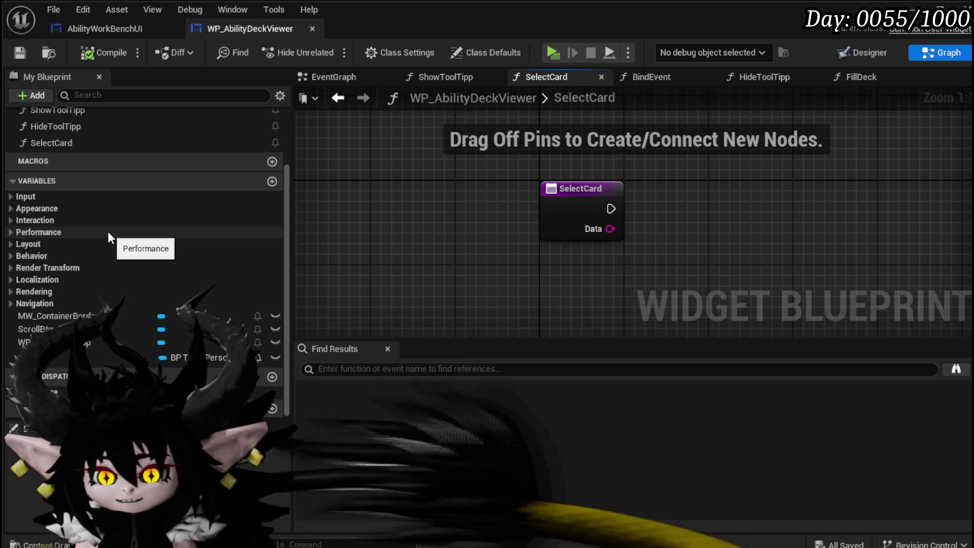
scroll(108, 231, "up", 2)
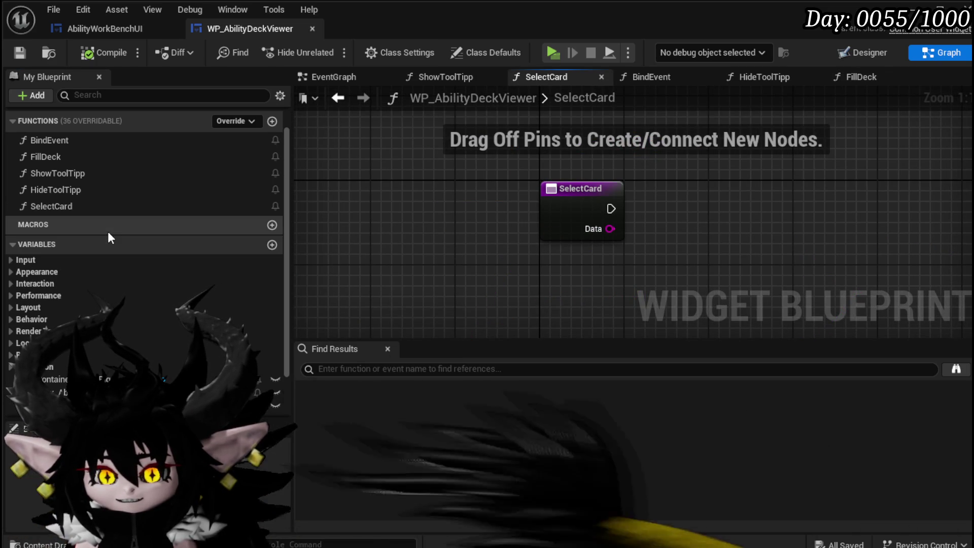
left_click_drag(476, 217, 362, 218)
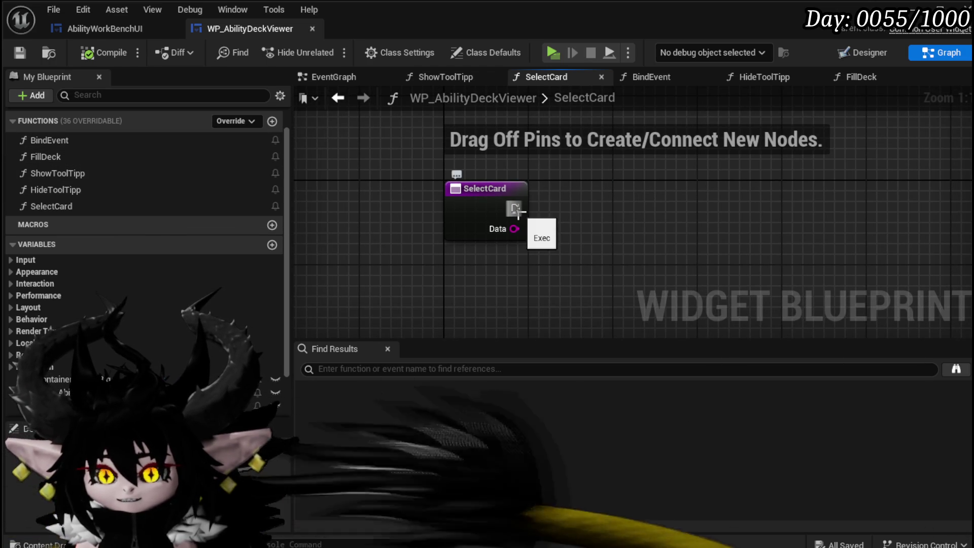
Add a new event dispatcher to the deck viewer and begin naming it
scroll(164, 340, "down", 3)
left_click(269, 376)
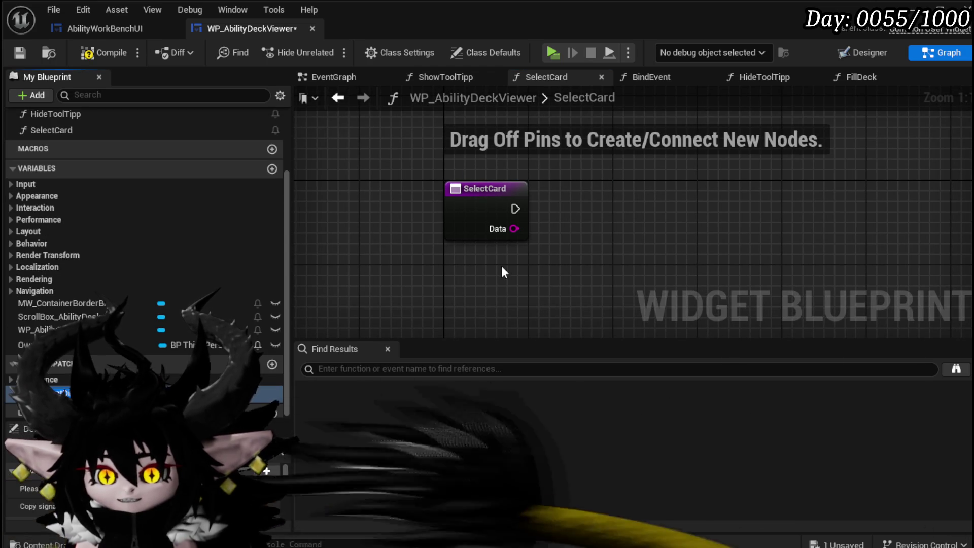
type("o")
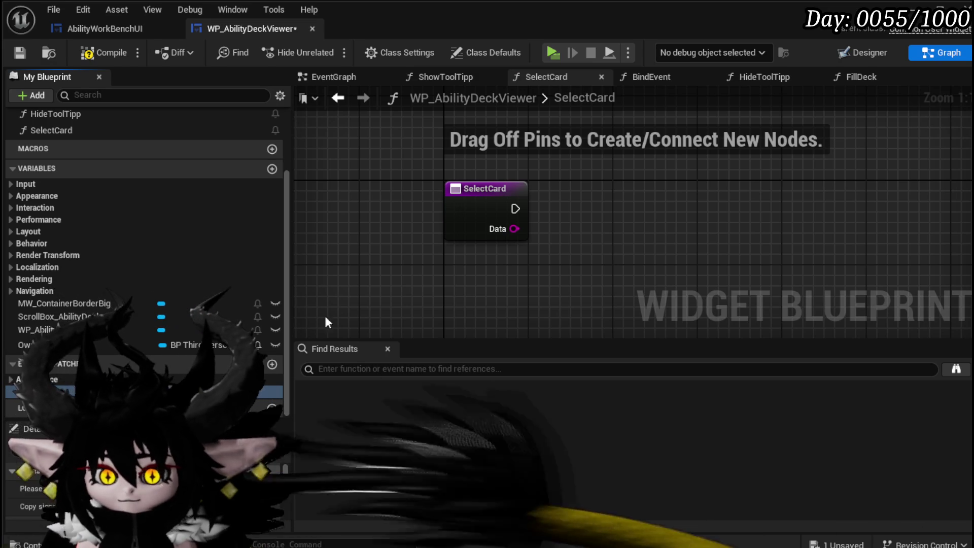
Add a Call On Press node and wire SelectCard's execution into it
left_click_drag(637, 175, 575, 185)
left_click(598, 206)
mouse_move(515, 209)
left_mouse_down()
mouse_move(530, 243)
mouse_move(530, 284)
left_mouse_up()
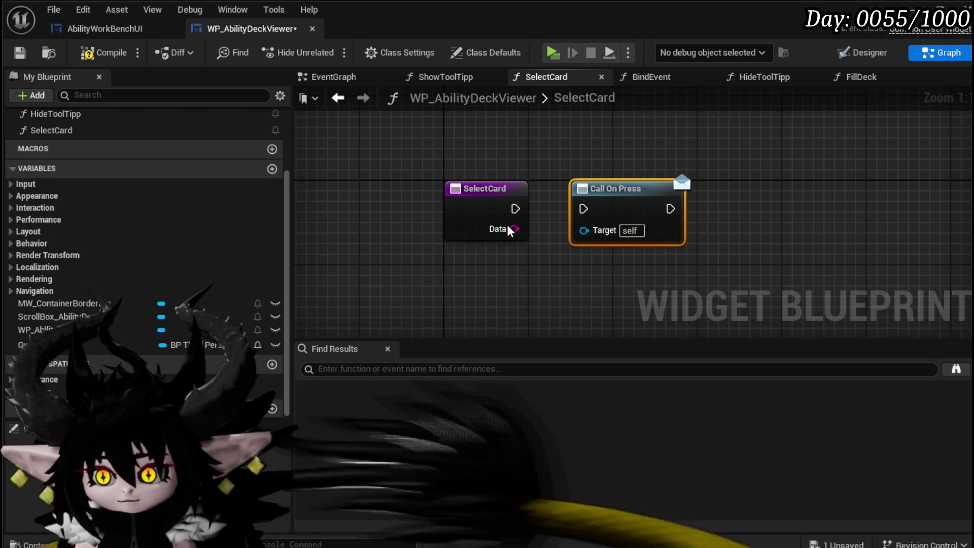
scroll(168, 355, "up", 2)
scroll(167, 355, "down", 2)
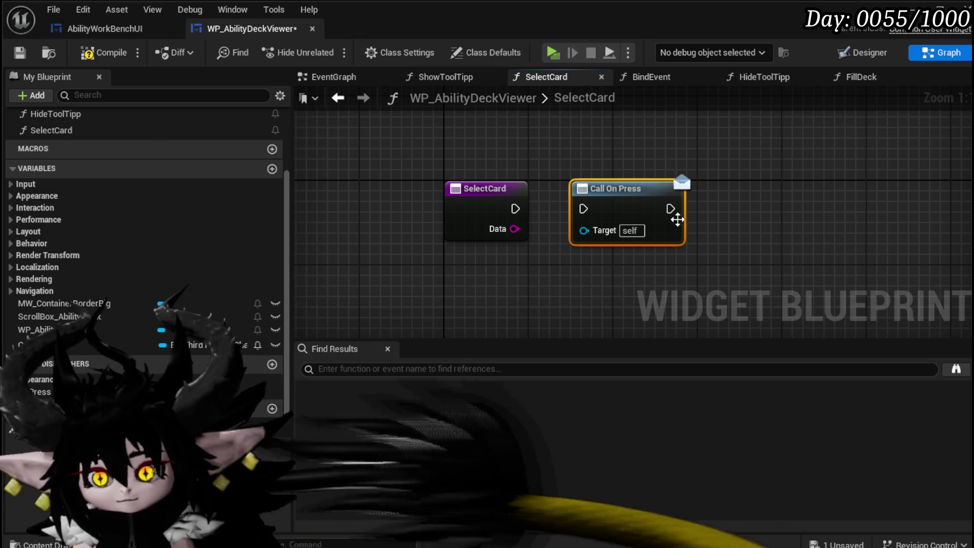
Give the OnPress dispatcher a new String input parameter
left_click(38, 392)
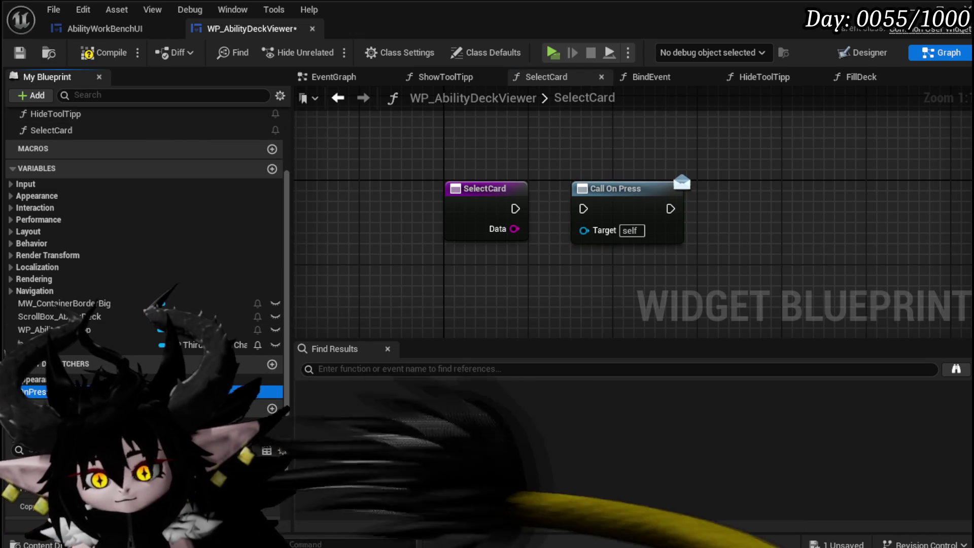
left_click(267, 481)
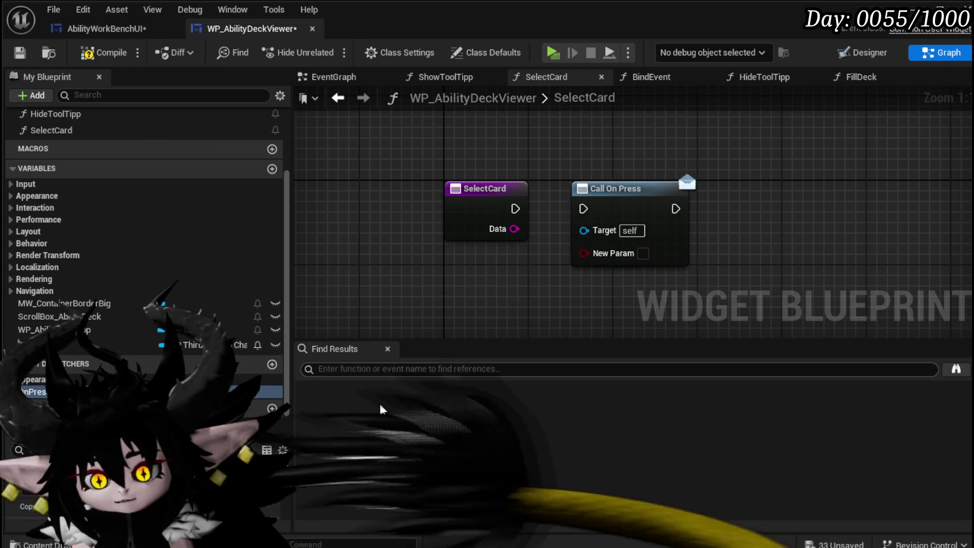
left_click(228, 490)
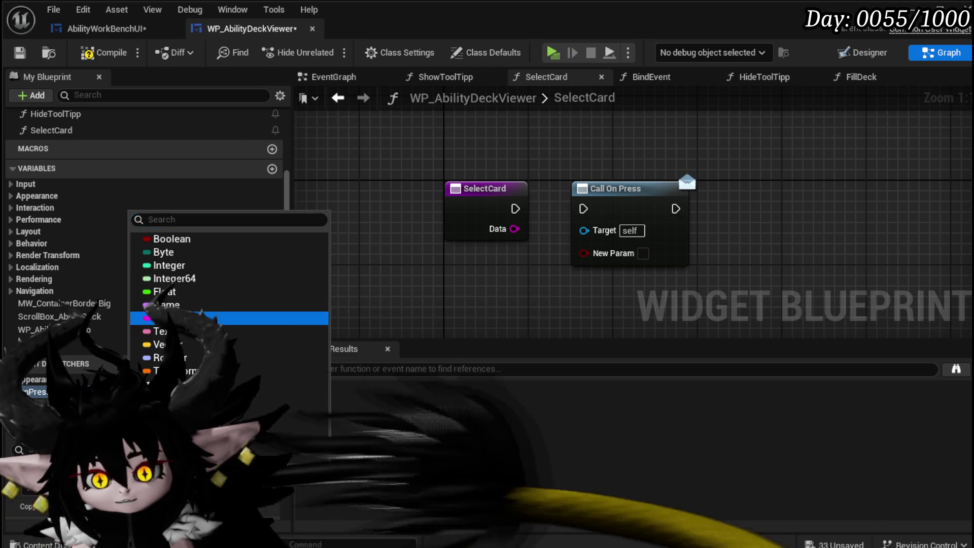
left_click(168, 318)
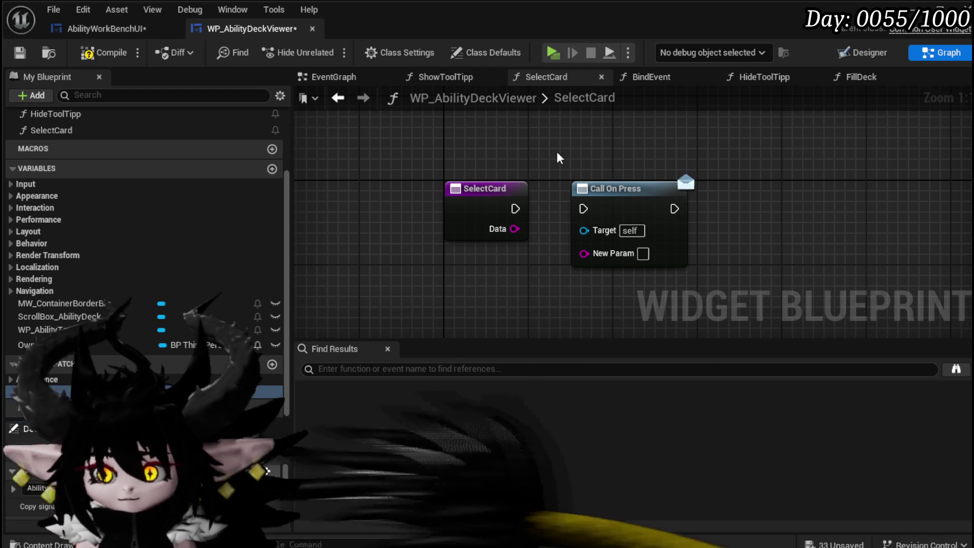
Refresh Call On Press, wire execution and Data into Ability Data, then compile and save
right_click(620, 209)
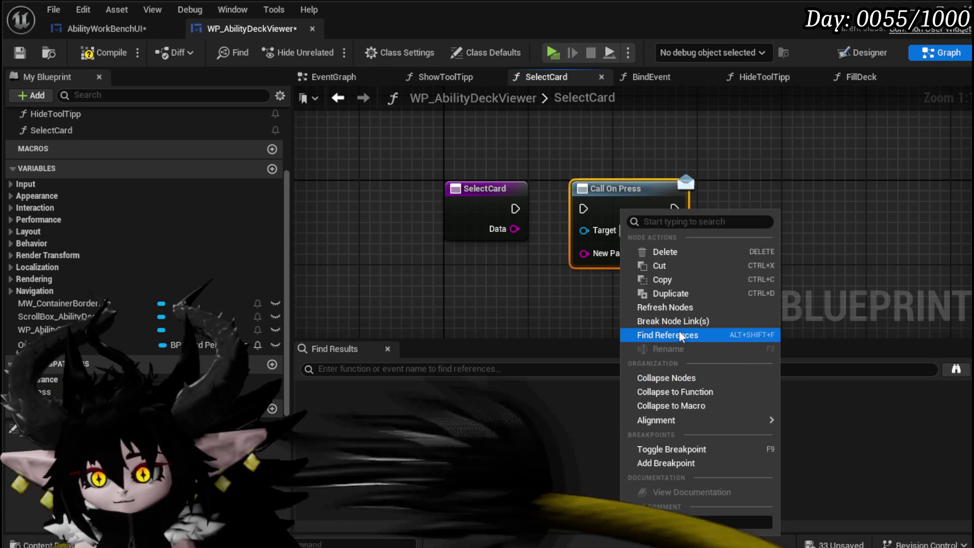
left_click(679, 307)
left_click_drag(514, 208, 584, 209)
left_click_drag(514, 229, 584, 252)
left_click(98, 53)
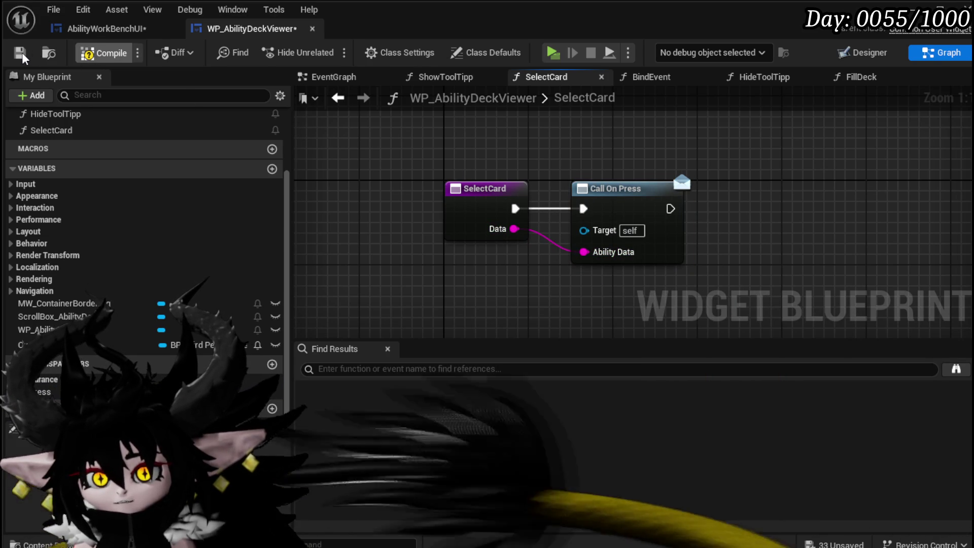
left_click(20, 52)
left_click(101, 29)
key("ctrl+s")
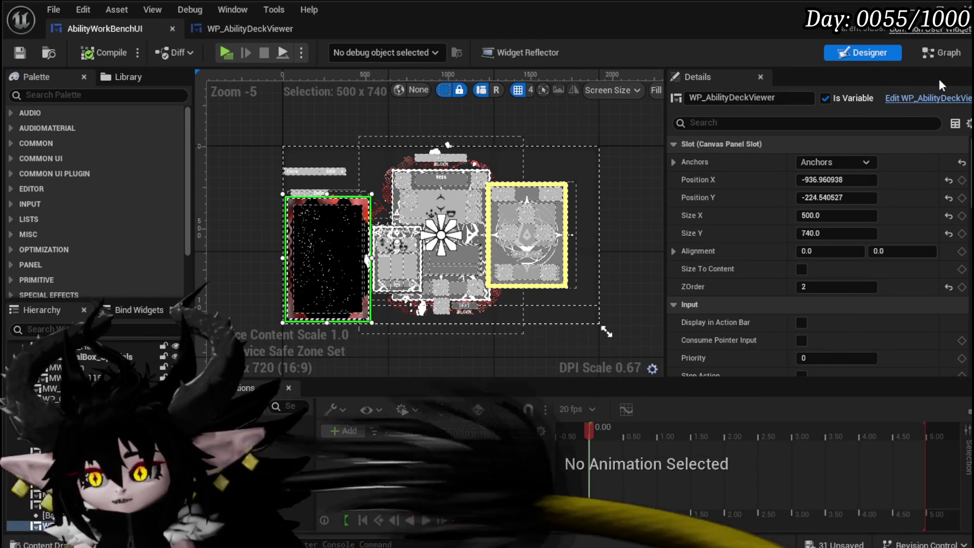
In the graph, add a Bind Event to On Press from WP Ability Deck Viewer, chained after the existing bind
left_click(948, 54)
mouse_move(550, 181)
left_mouse_down()
mouse_move(561, 247)
mouse_move(579, 256)
left_mouse_up()
type("Bin")
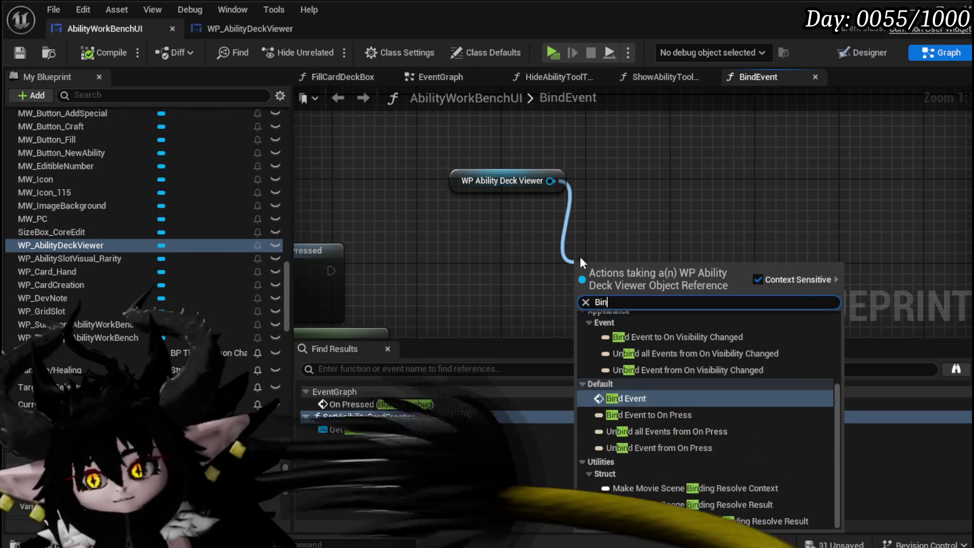
type("d on Press")
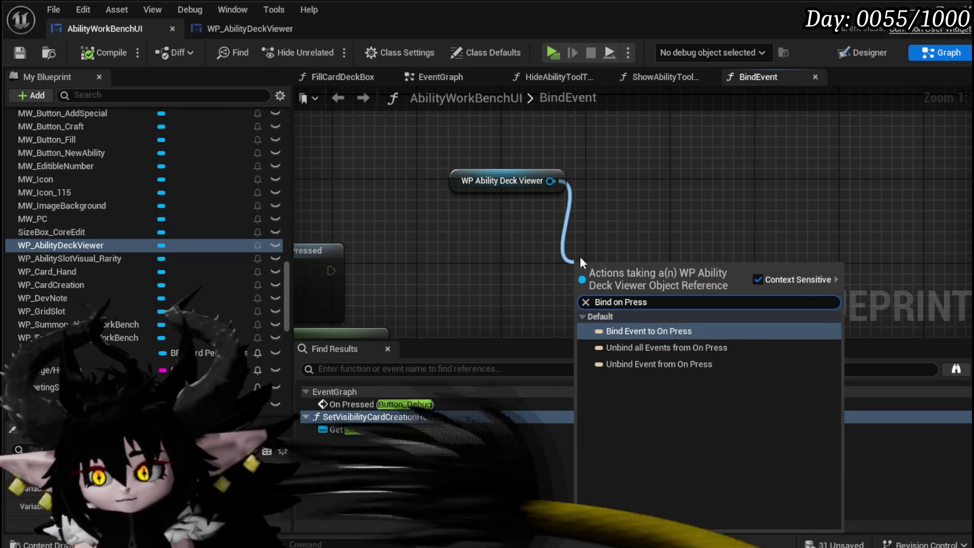
left_click(651, 330)
mouse_move(637, 261)
left_mouse_down()
mouse_move(434, 260)
mouse_move(387, 270)
left_mouse_up()
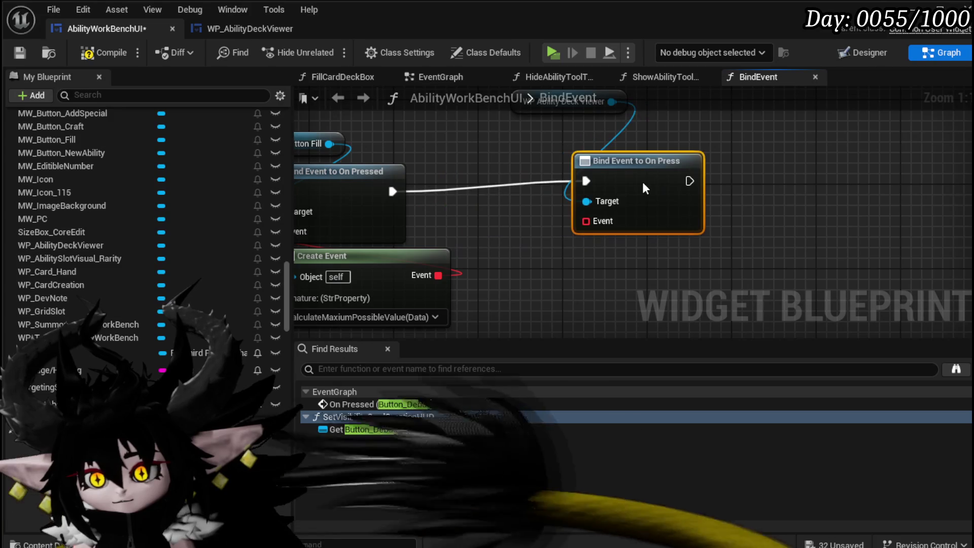
Place the deck viewer reference above the new bind, then compile and save the workbench blueprint
left_click_drag(607, 246, 557, 274)
left_click_drag(573, 142, 619, 166)
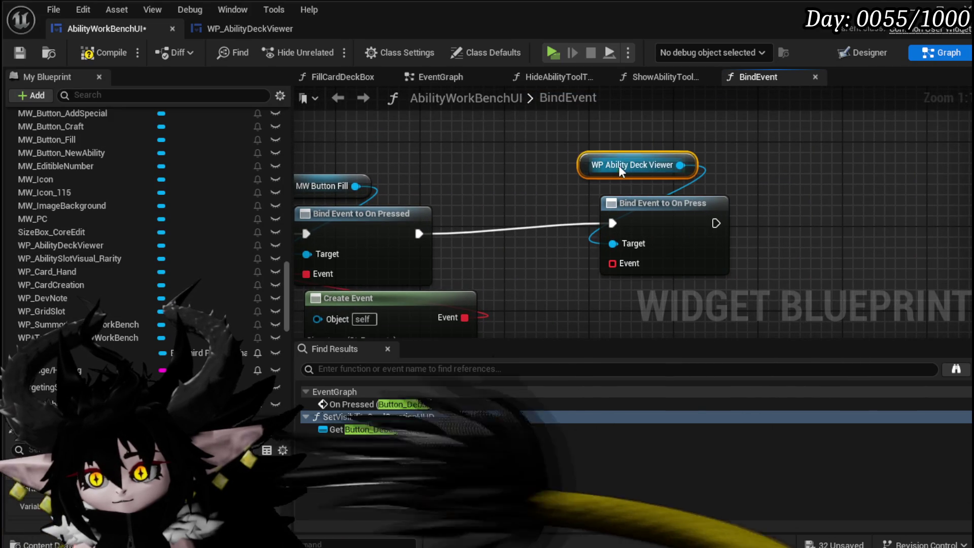
left_click_drag(670, 246, 658, 246)
left_click(102, 52)
left_click(19, 54)
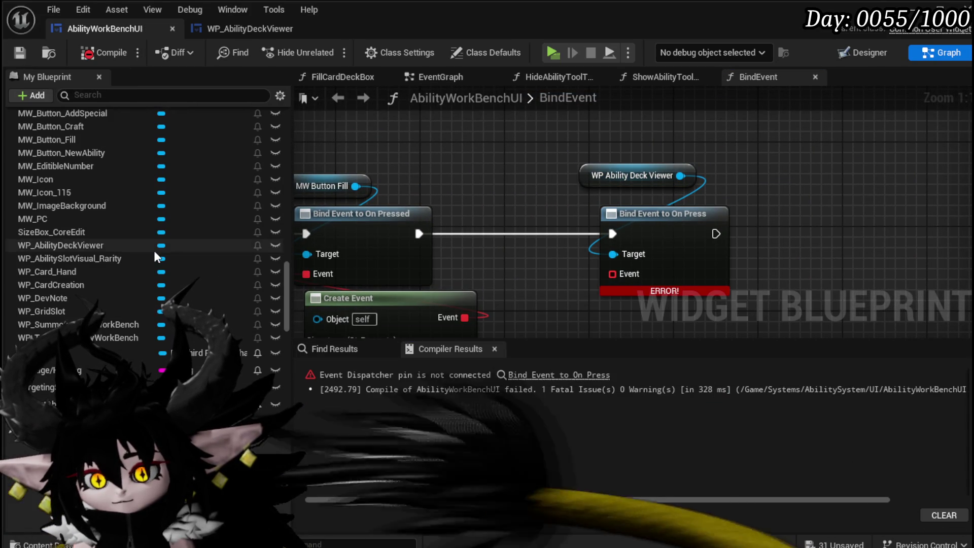
Check the deck viewer's SelectCard graph, return to BindEvent, and start renaming that function
scroll(154, 249, "up", 10)
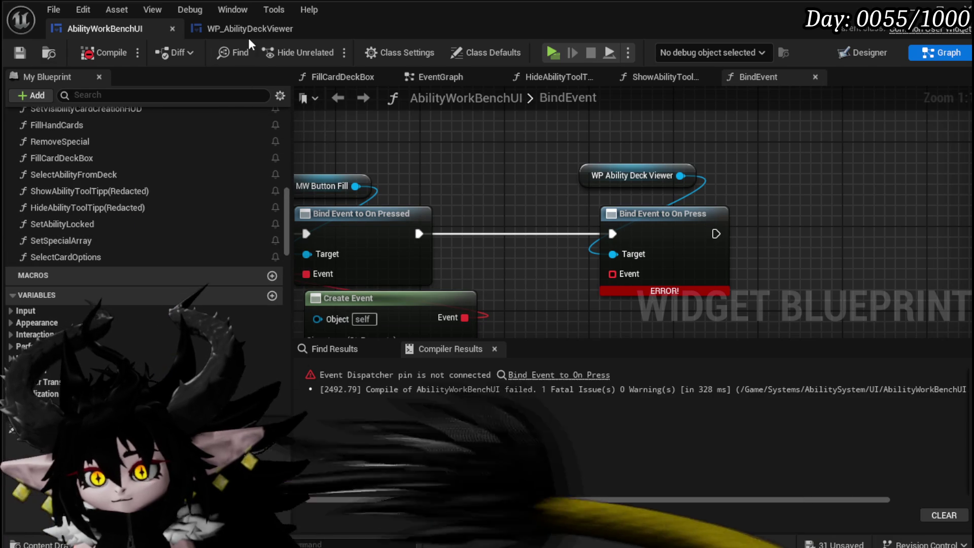
left_click(249, 31)
left_click(95, 31)
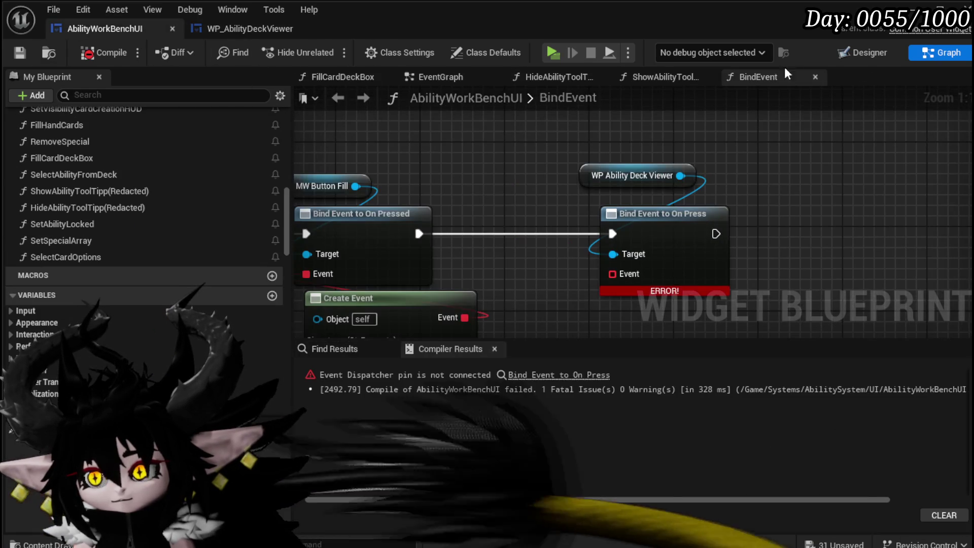
double_click(522, 96)
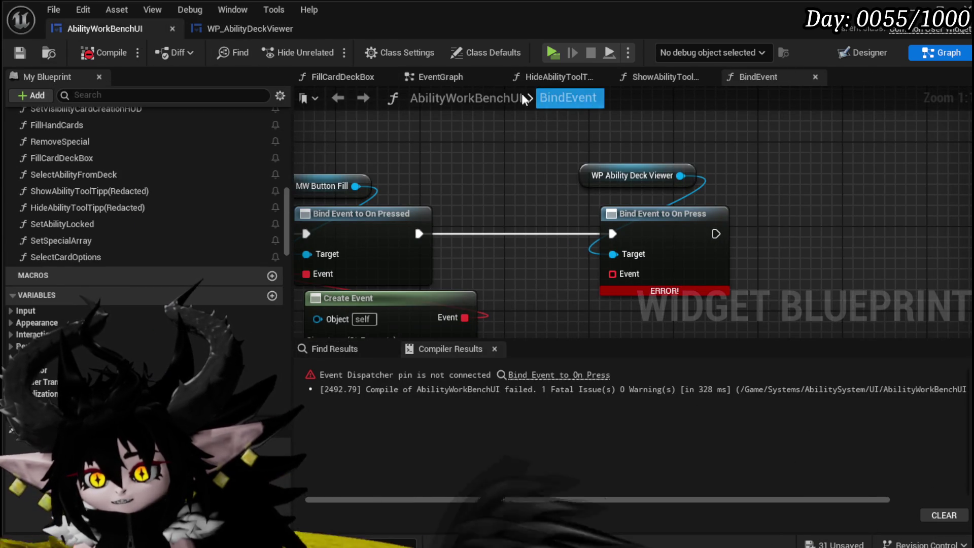
Look over FillCardDeckBox's ADD node and Selected Key Index, then open SelectAbilityFromDeck
left_click(337, 75)
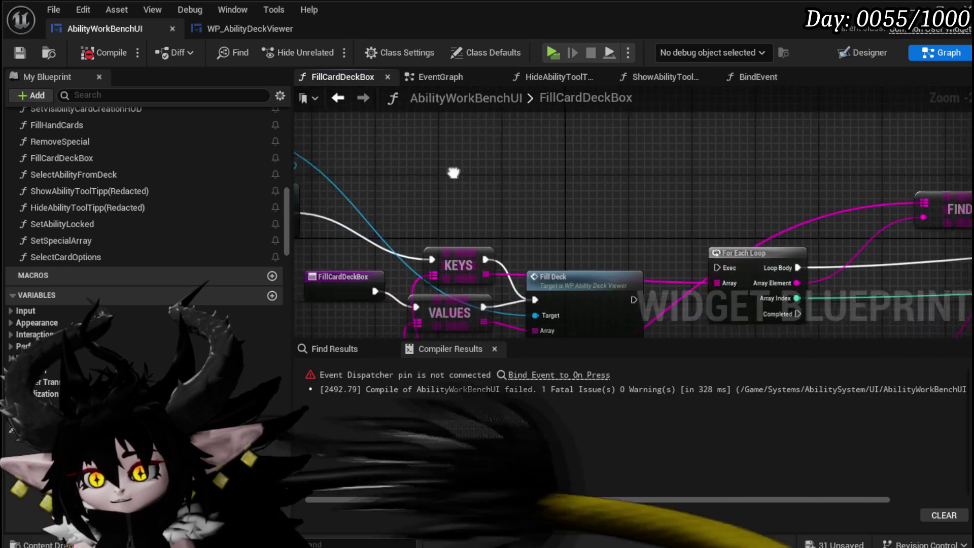
scroll(731, 197, "up", 3)
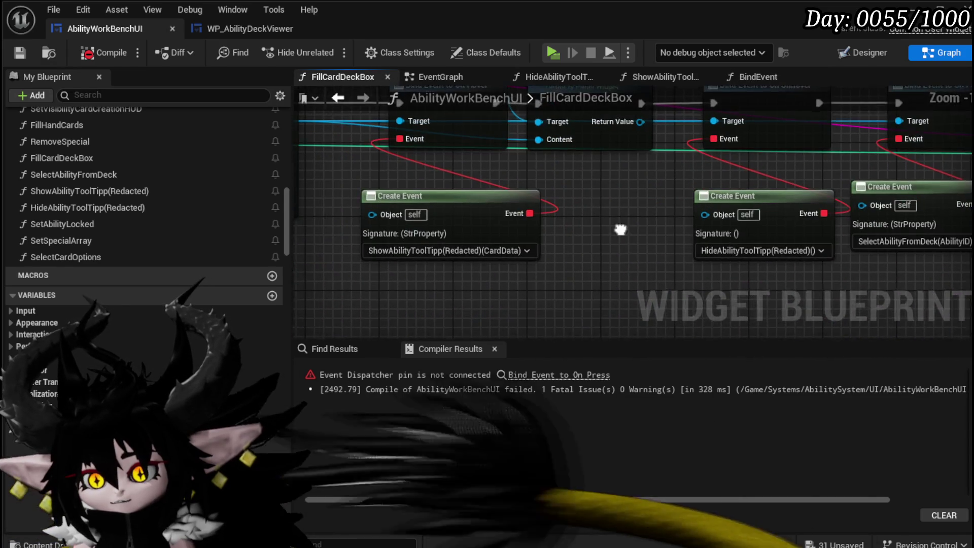
left_click_drag(754, 174, 414, 186)
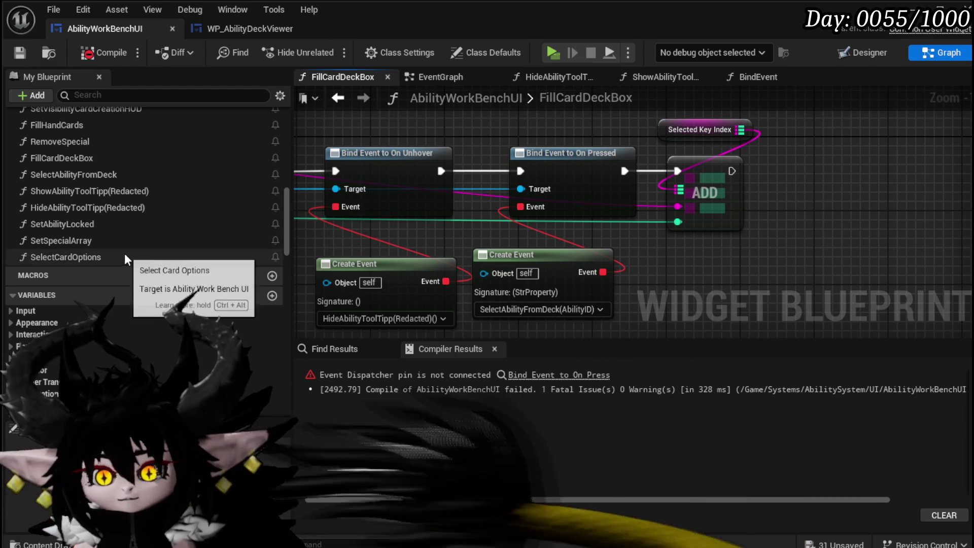
double_click(84, 173)
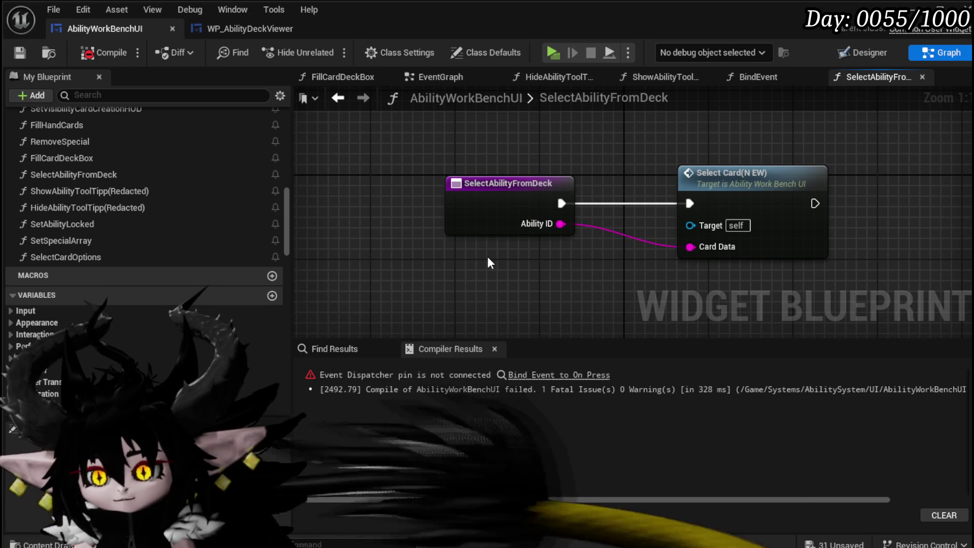
Open the Select Card (NEW) function graph and move Selected Key Index beside its FIND node
left_click(720, 199)
double_click(720, 200)
scroll(361, 245, "up", 8)
mouse_move(684, 288)
left_mouse_down()
mouse_move(660, 315)
mouse_move(534, 291)
mouse_move(320, 196)
left_mouse_up()
left_click_drag(553, 188, 559, 183)
scroll(558, 182, "down", 1)
left_click_drag(781, 191, 507, 213)
Review SelectCard(NEW)'s nodes, from Set Visibility and FIND to the entry's Print String, and save
scroll(508, 212, "up", 2)
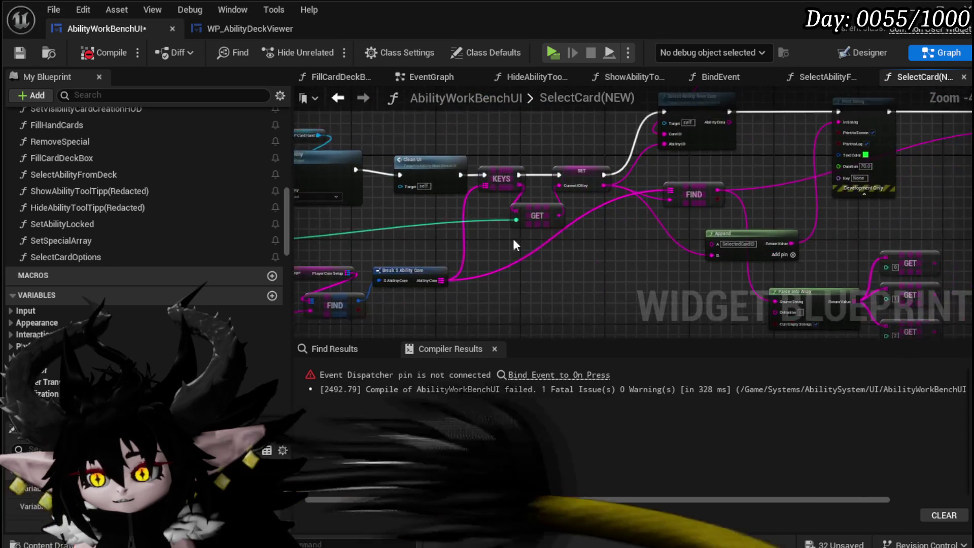
mouse_move(541, 246)
left_mouse_down()
mouse_move(505, 245)
mouse_move(520, 221)
mouse_move(550, 263)
mouse_move(569, 243)
mouse_move(577, 252)
mouse_move(777, 188)
left_mouse_up()
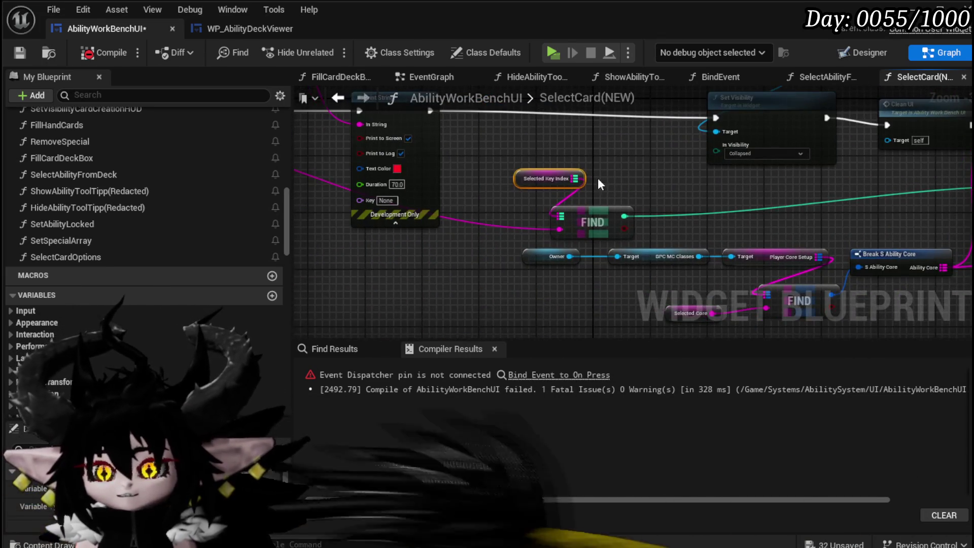
mouse_move(694, 210)
left_mouse_down()
mouse_move(197, 242)
mouse_move(170, 254)
left_mouse_up()
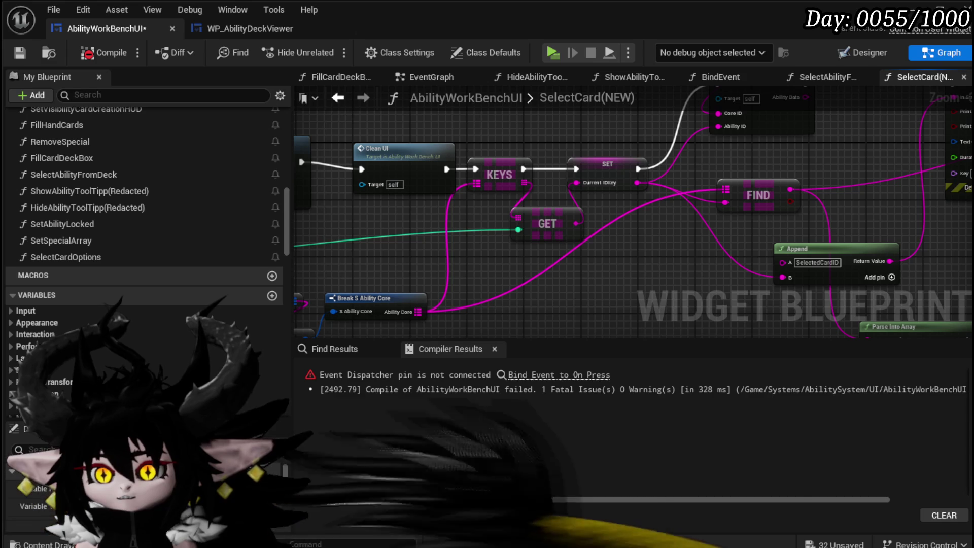
mouse_move(556, 233)
left_mouse_down()
mouse_move(277, 298)
mouse_move(368, 285)
left_mouse_up()
scroll(716, 220, "down", 5)
scroll(716, 221, "up", 8)
left_click_drag(501, 147, 694, 196)
left_click_drag(615, 247, 826, 283)
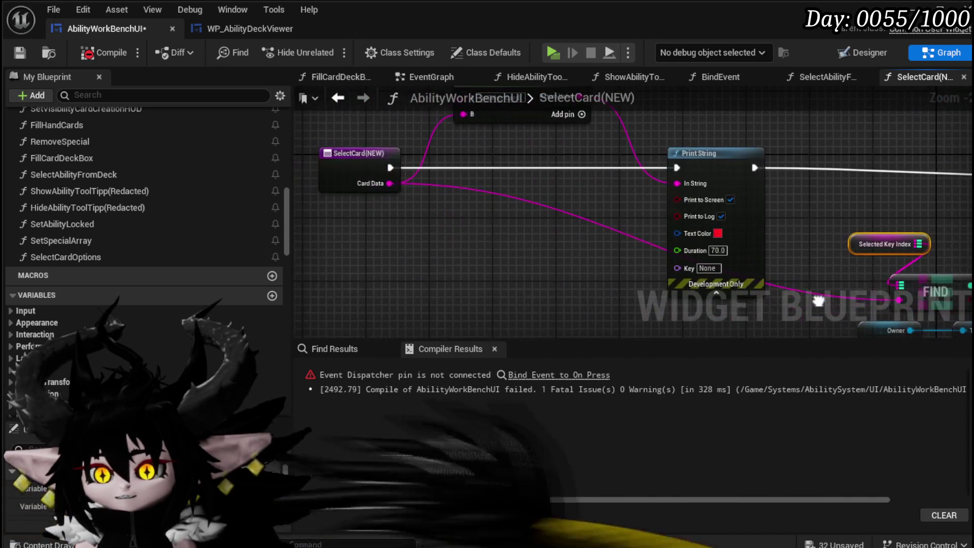
mouse_move(420, 193)
left_mouse_down()
mouse_move(420, 256)
mouse_move(403, 181)
left_mouse_up()
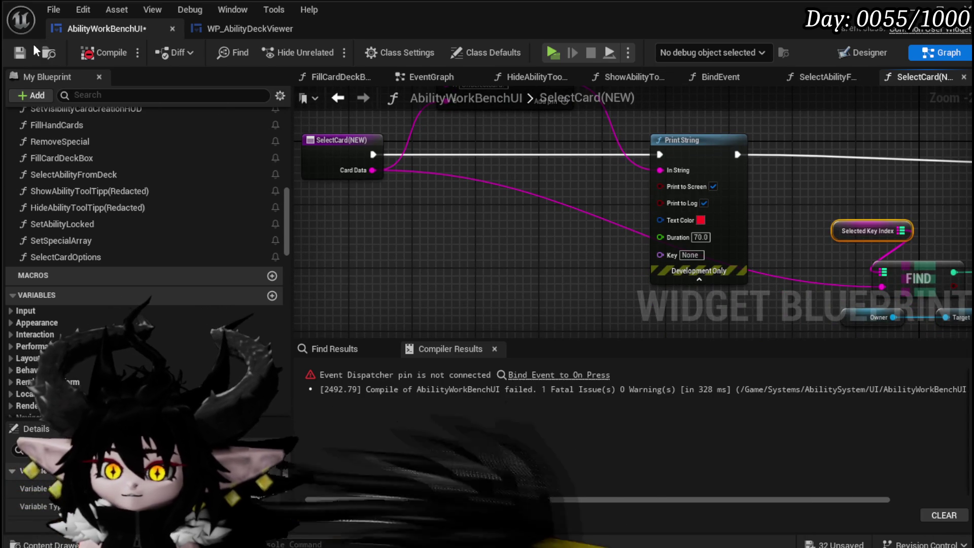
left_click(19, 52)
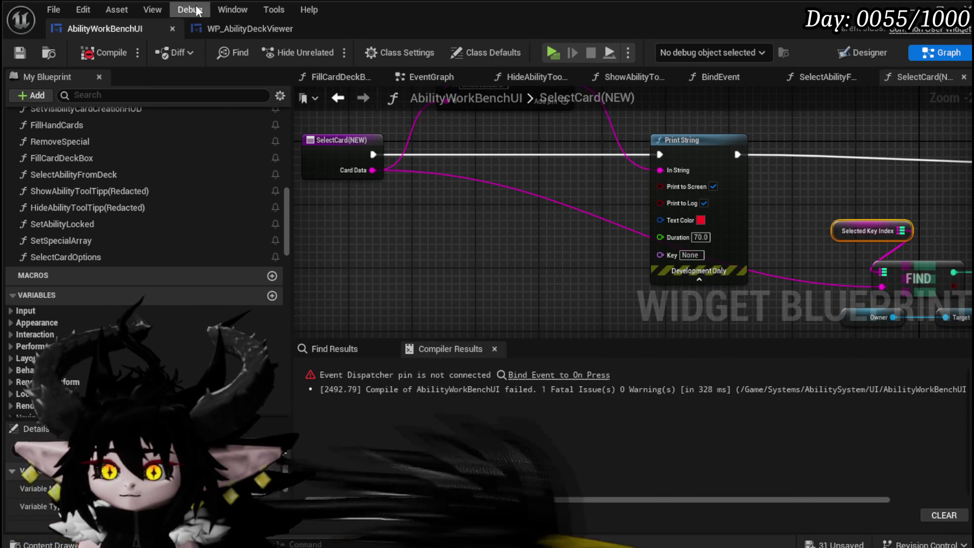
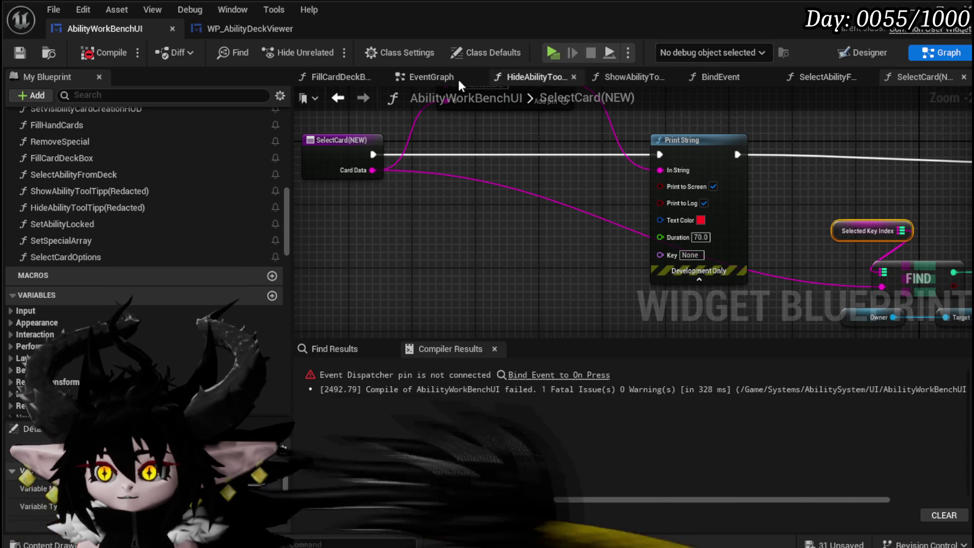
Add a Create Event node on the On Press Bind Event's Event pin
left_click(829, 78)
left_click(520, 375)
mouse_move(584, 235)
left_mouse_down()
mouse_move(589, 273)
mouse_move(576, 307)
left_mouse_up()
type("Create")
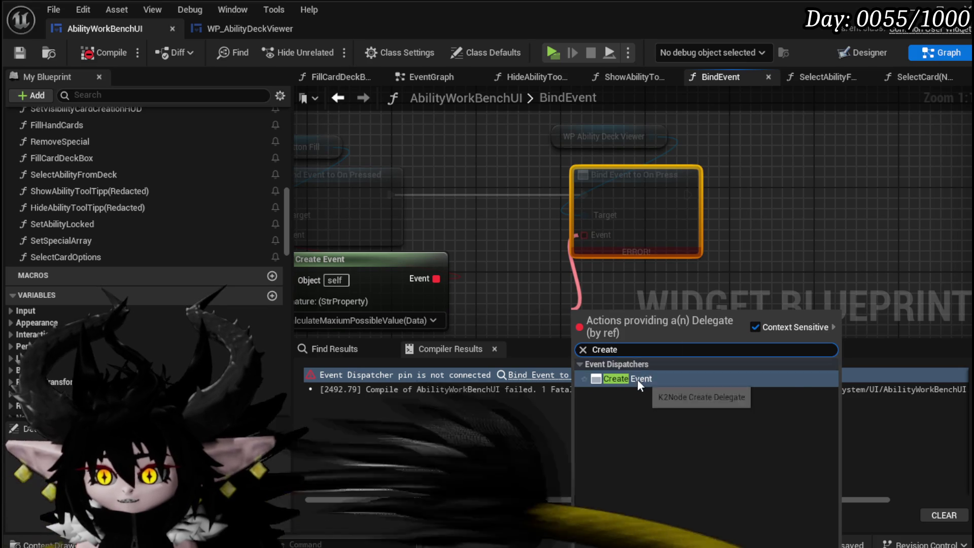
left_click(637, 379)
Bind the Create Event to SelectAbilityFromDeck, save AbilityWorkBenchUI, and start a play test
left_click(564, 268)
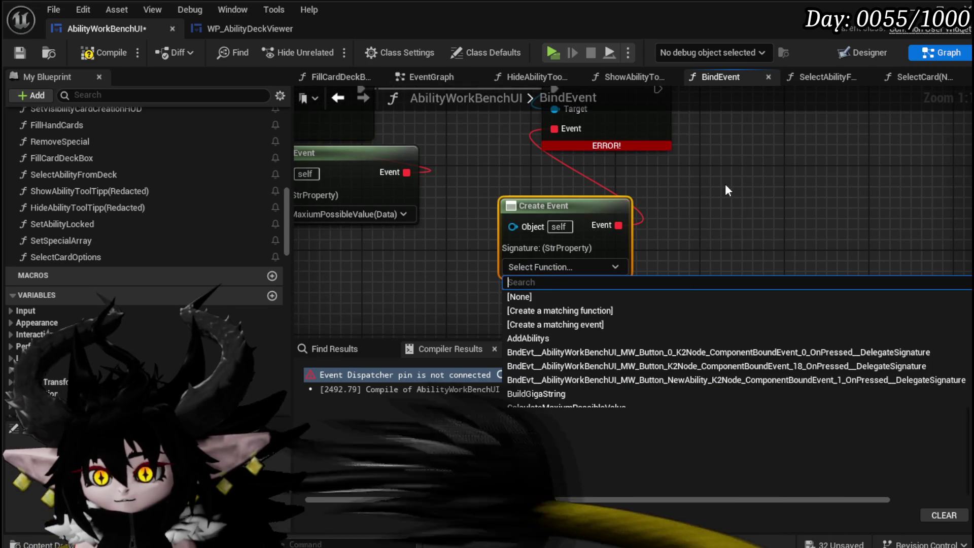
type("Select")
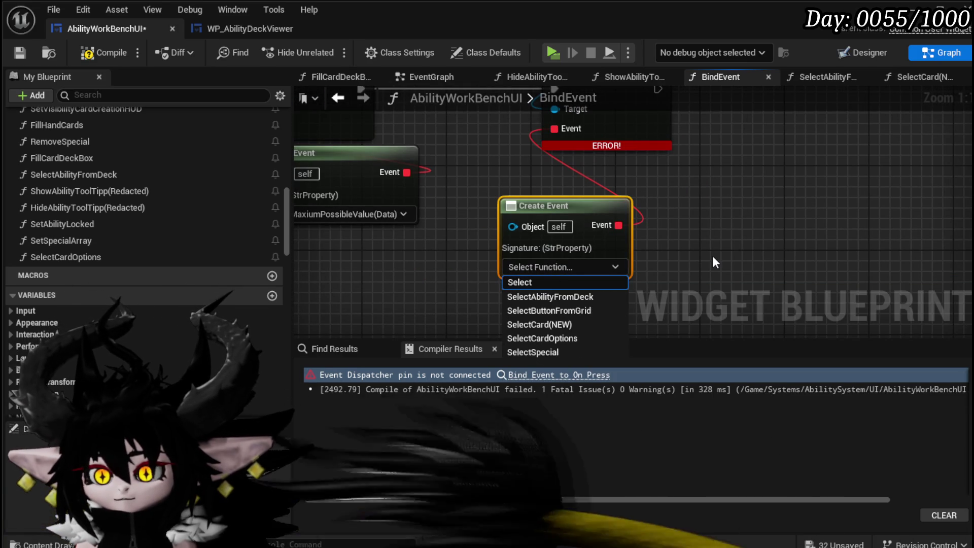
left_click(571, 296)
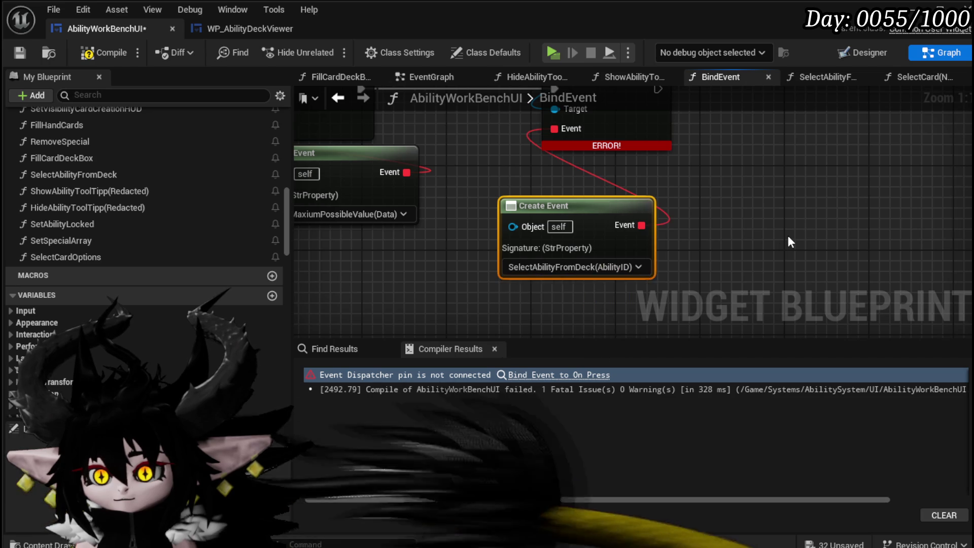
left_click(20, 48)
key("alt+p")
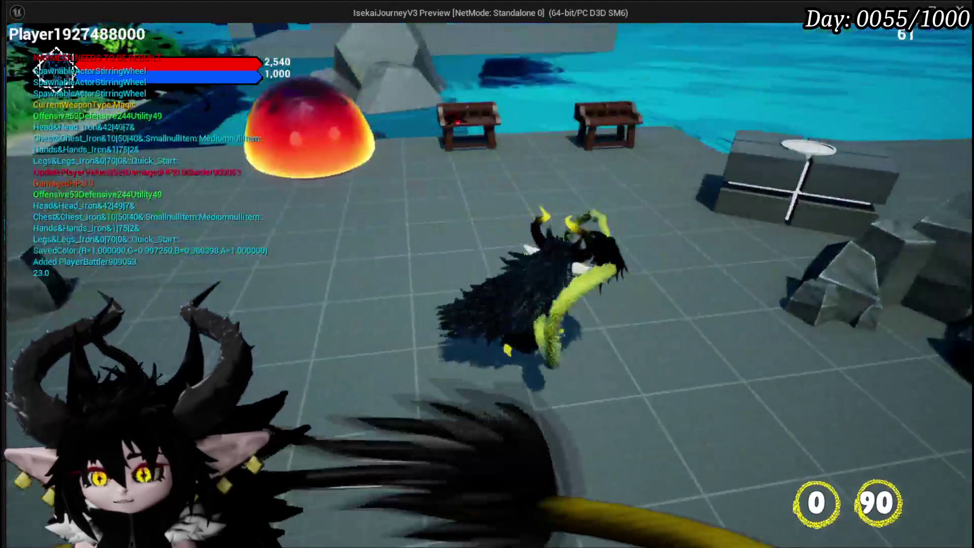
Open the card workbench, load the deck, and select Splash Move, AOE Damage Range and Hand of Greed
key("w")
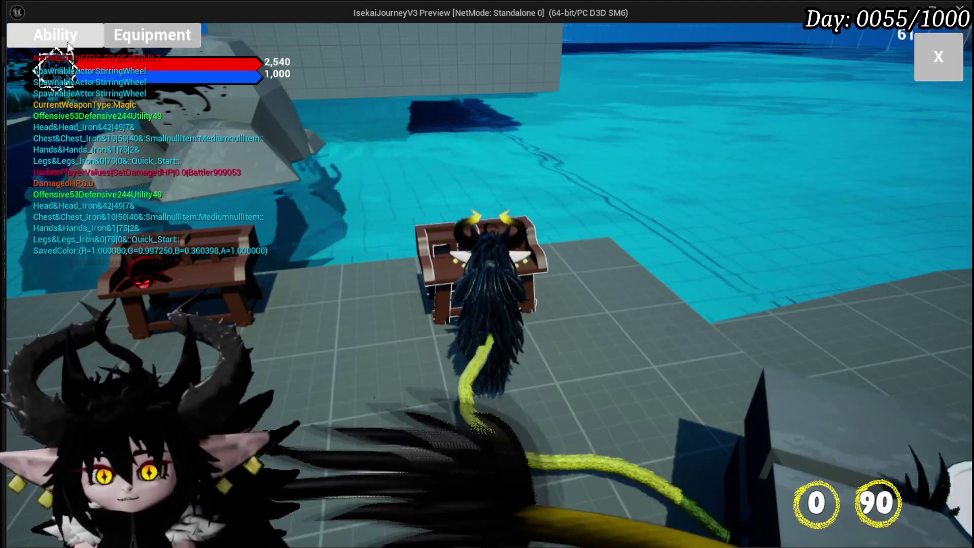
key("e")
left_click(129, 126)
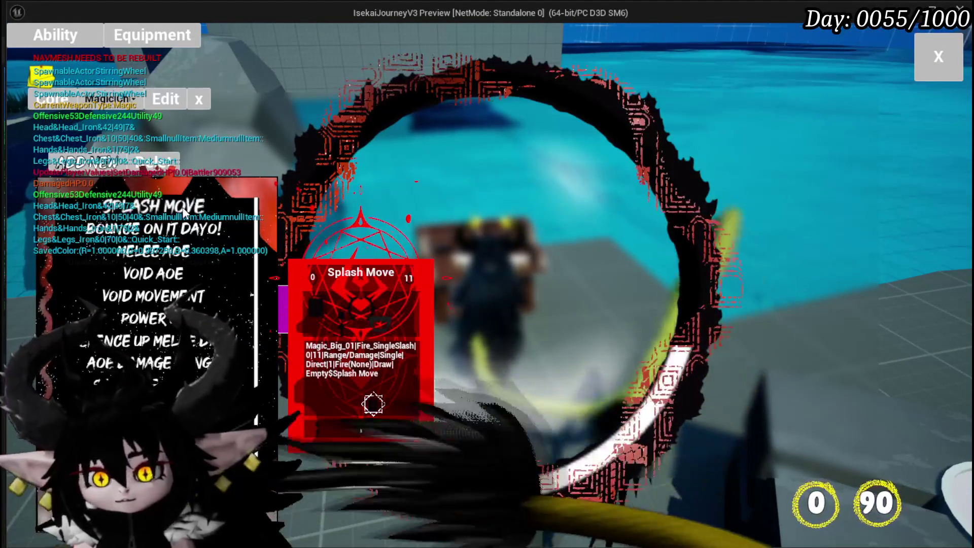
left_click(431, 386)
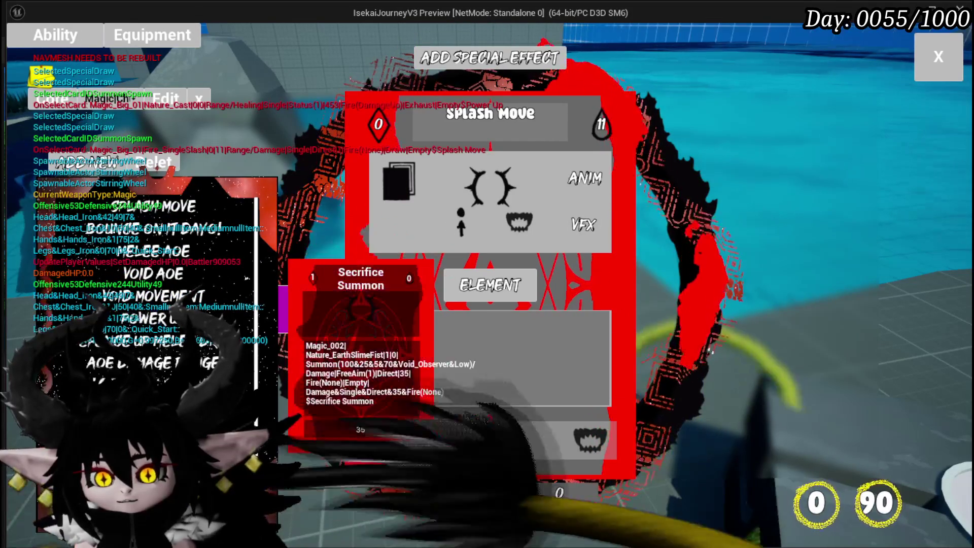
left_click(162, 374)
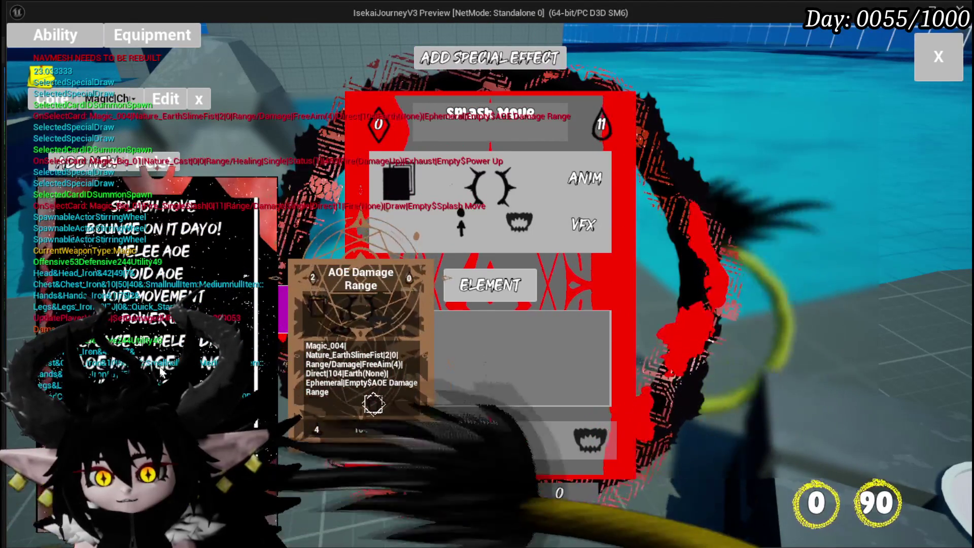
scroll(161, 375, "down", 1)
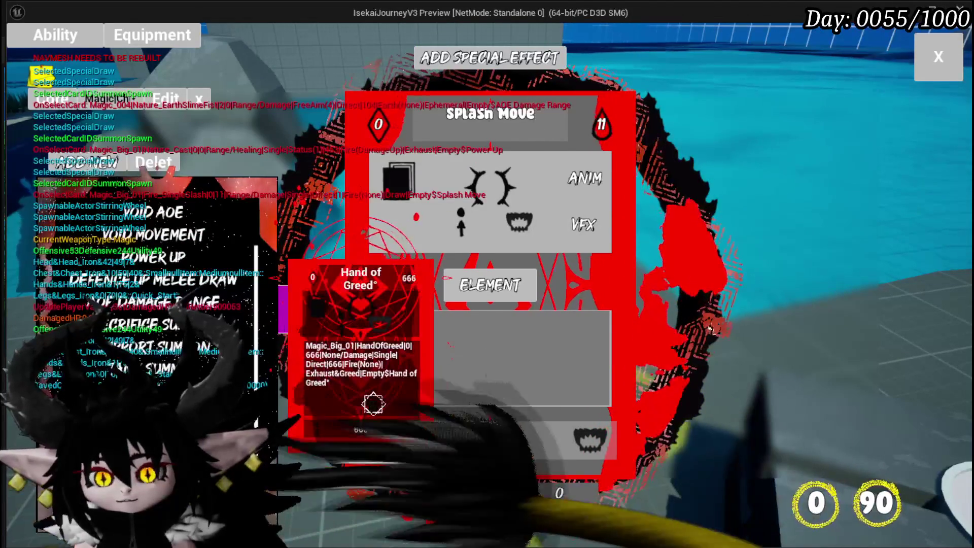
left_click(373, 403)
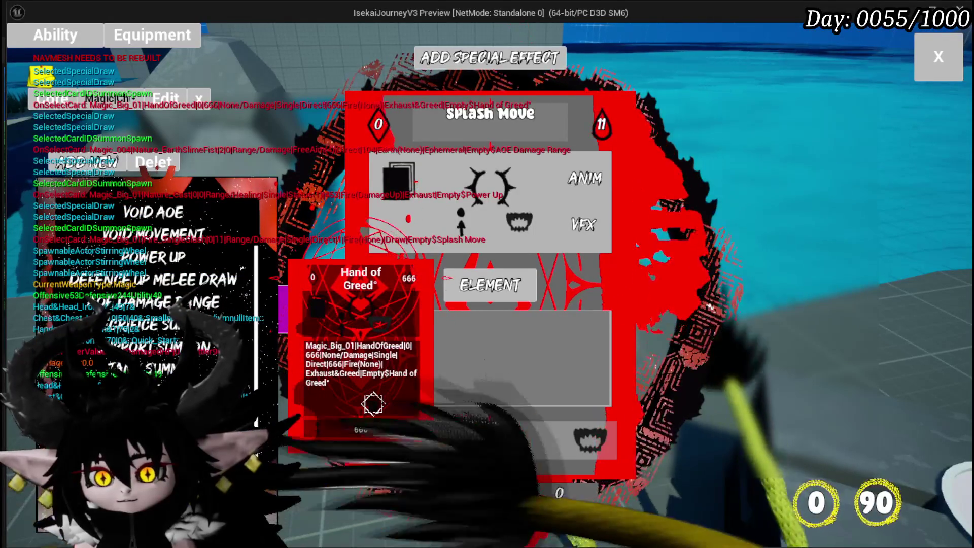
Reopen the workbench, load the saved magic summon deck, and select a card to check its log
left_click(925, 77)
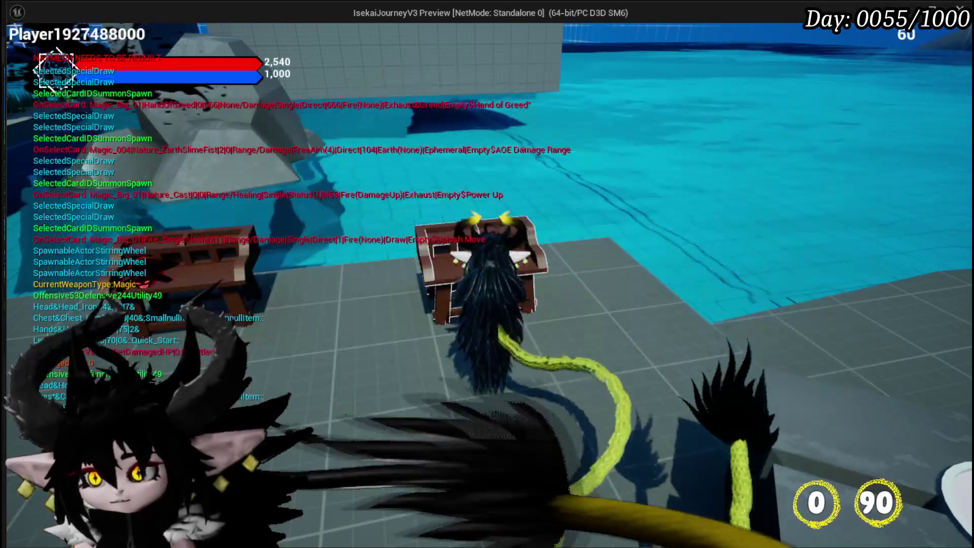
left_click(55, 35)
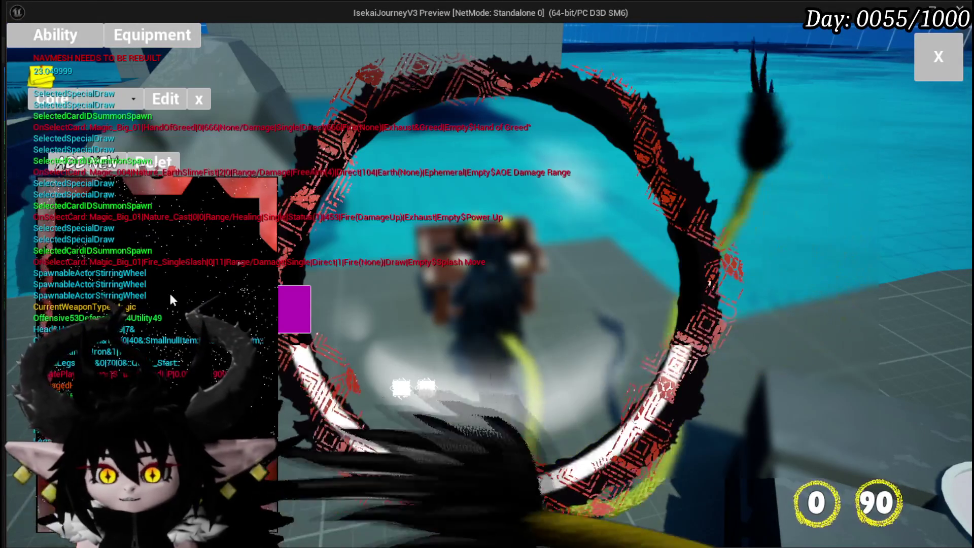
left_click(106, 99)
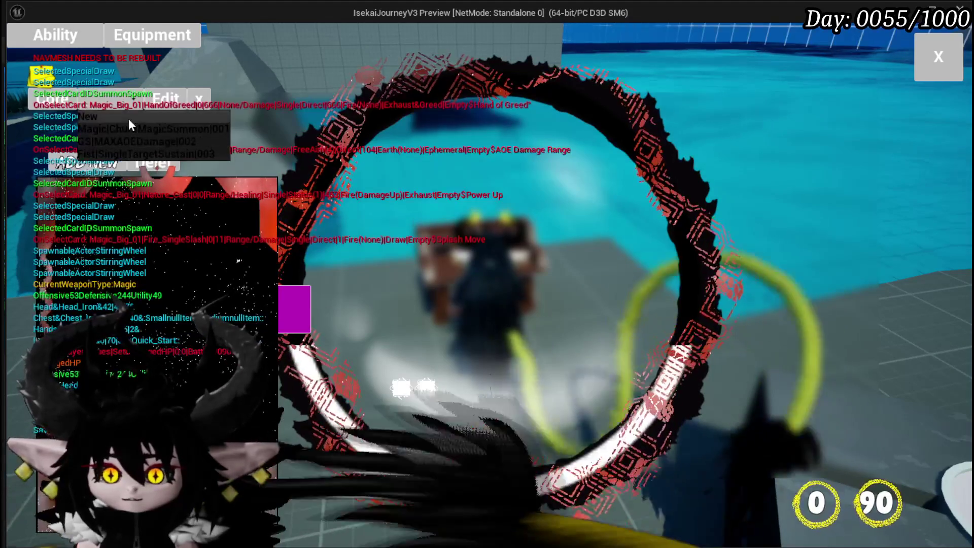
left_click(127, 129)
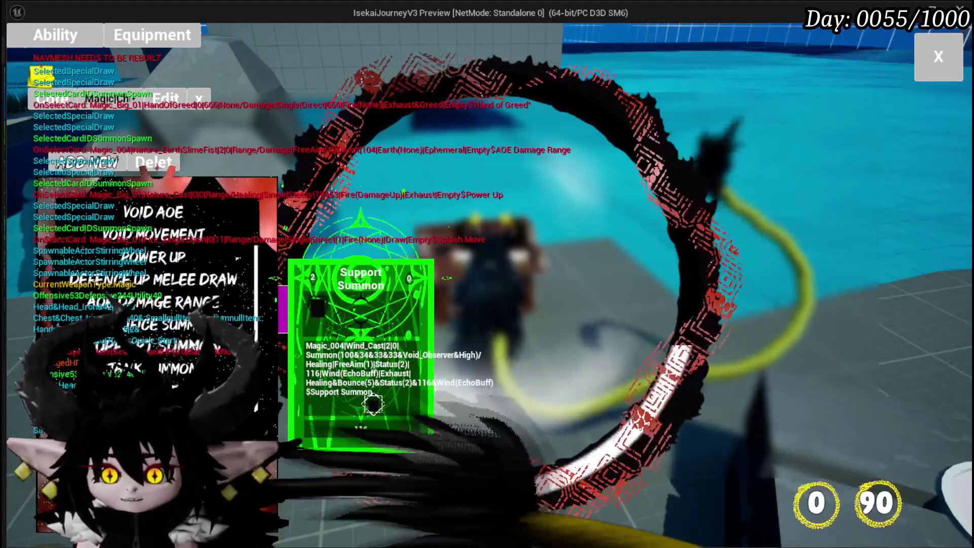
left_click(173, 382)
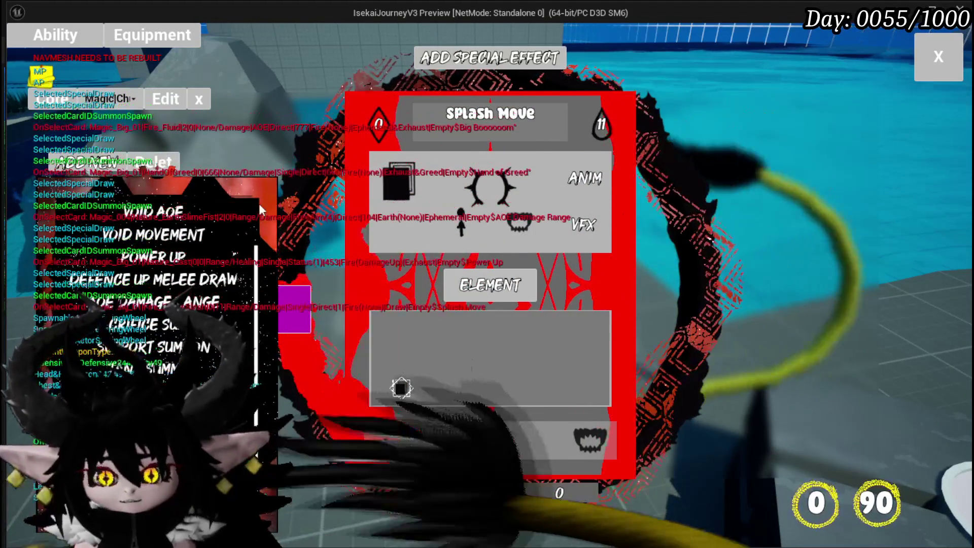
Stop the preview and save the L_DungeonCreationTest level
key("Escape")
left_click(19, 50)
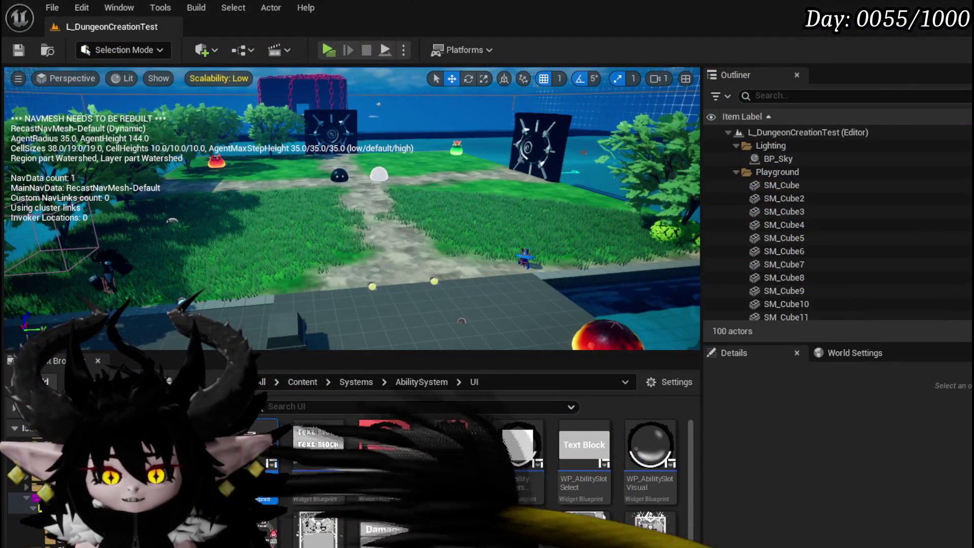
key("alt+Tab")
In WP_AbilityDeckViewer's SelectCard, feed the card Data into a Parse Into Array node split on $
scroll(367, 259, "down", 5)
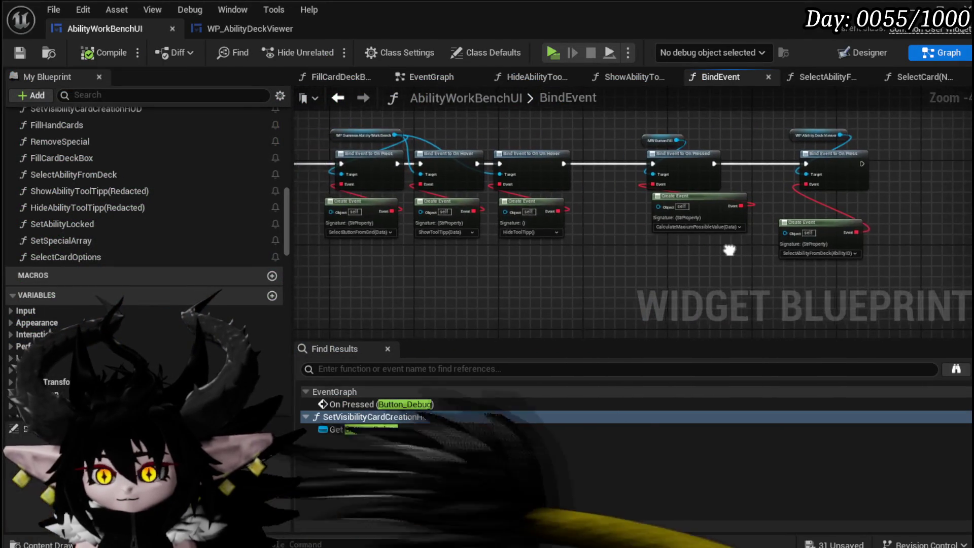
left_click(250, 28)
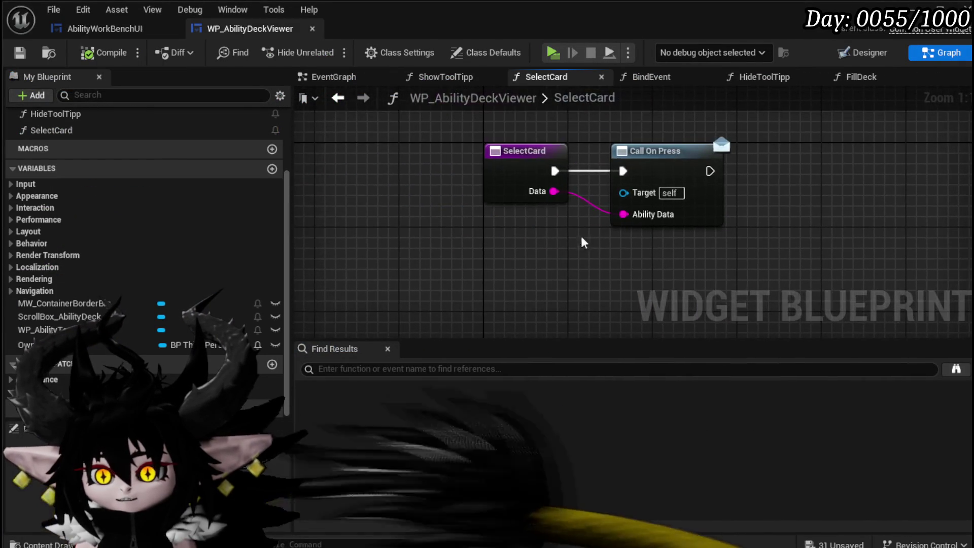
left_click_drag(520, 185, 376, 192)
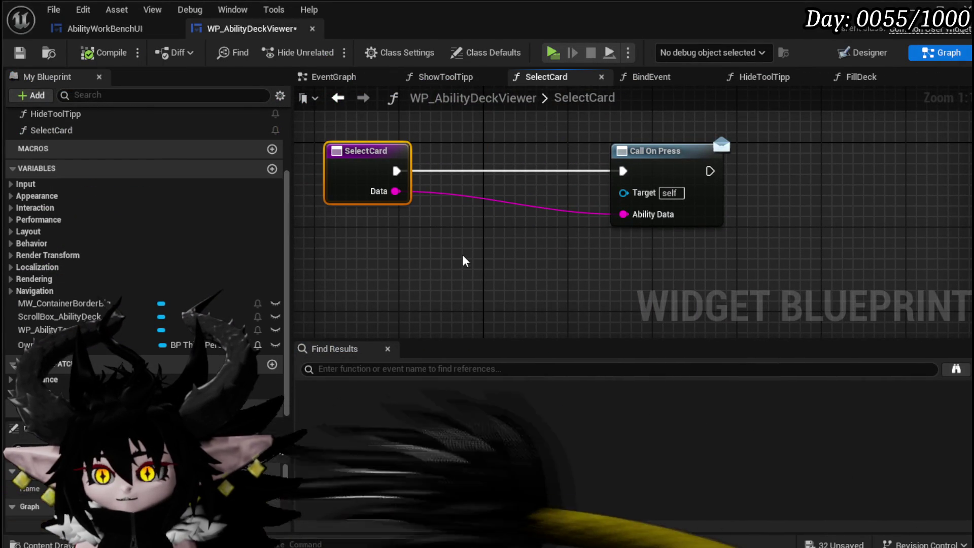
left_click_drag(396, 191, 402, 271)
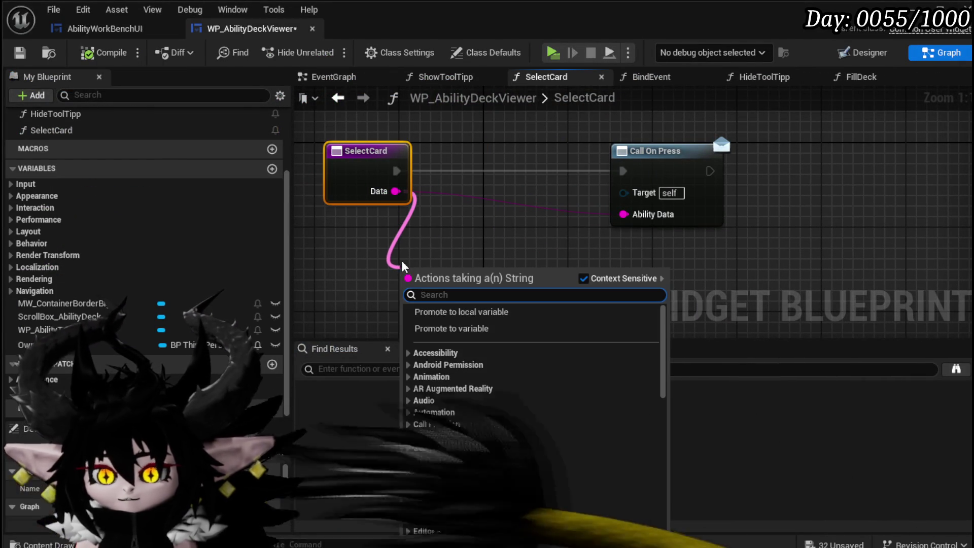
type("Parse")
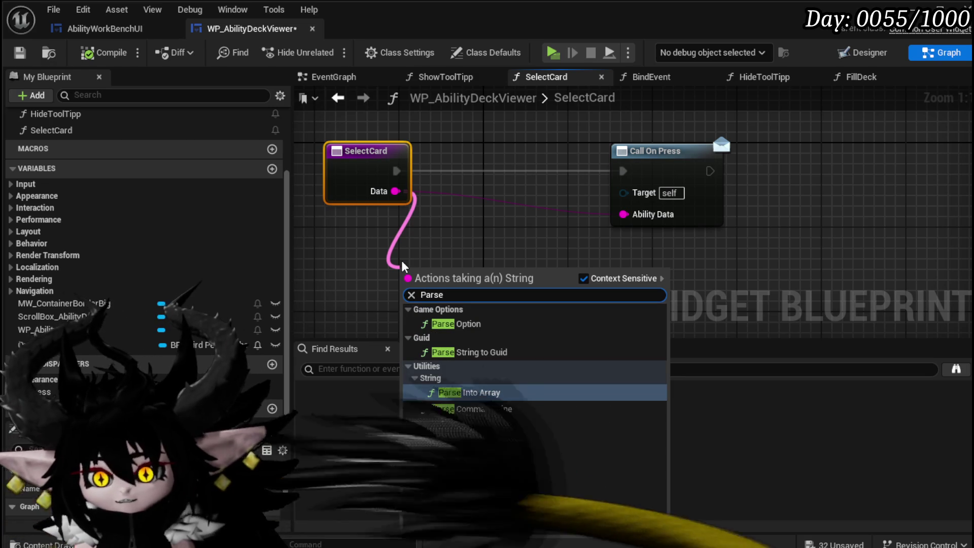
left_click(557, 387)
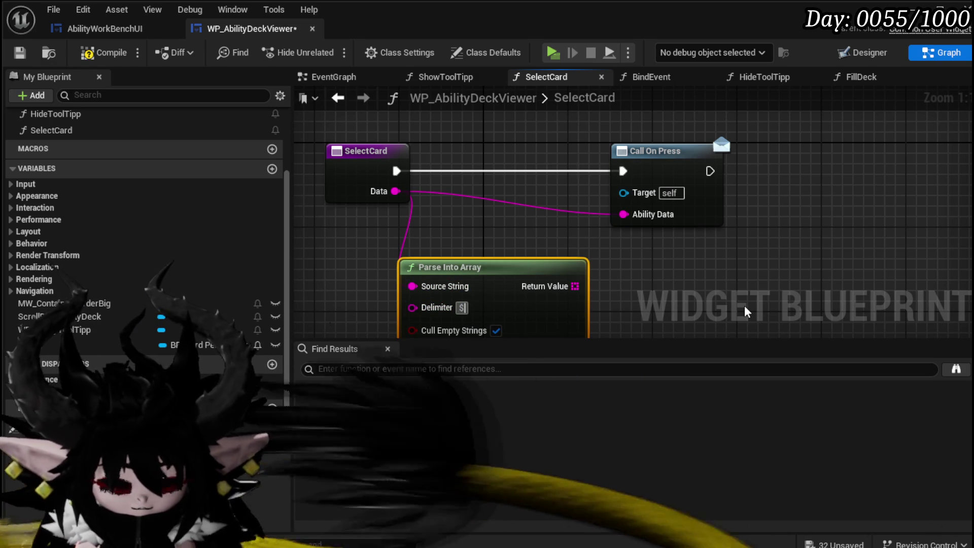
mouse_move(501, 273)
left_mouse_down()
mouse_move(472, 216)
mouse_move(397, 237)
left_mouse_up()
Pass GET element 1 of the parsed array into Ability Data, save, and launch a test play
left_click_drag(471, 250, 406, 180)
type("get")
left_click(464, 314)
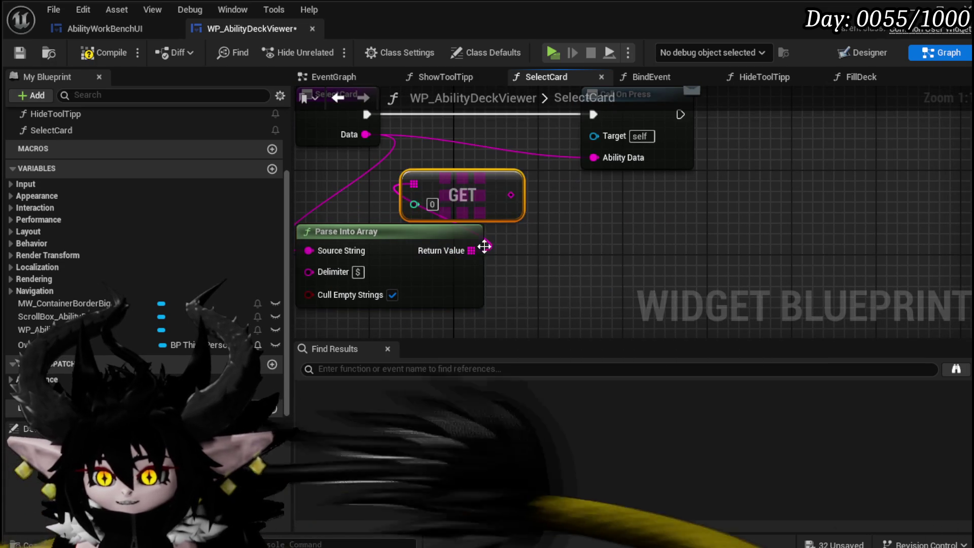
left_click(508, 228)
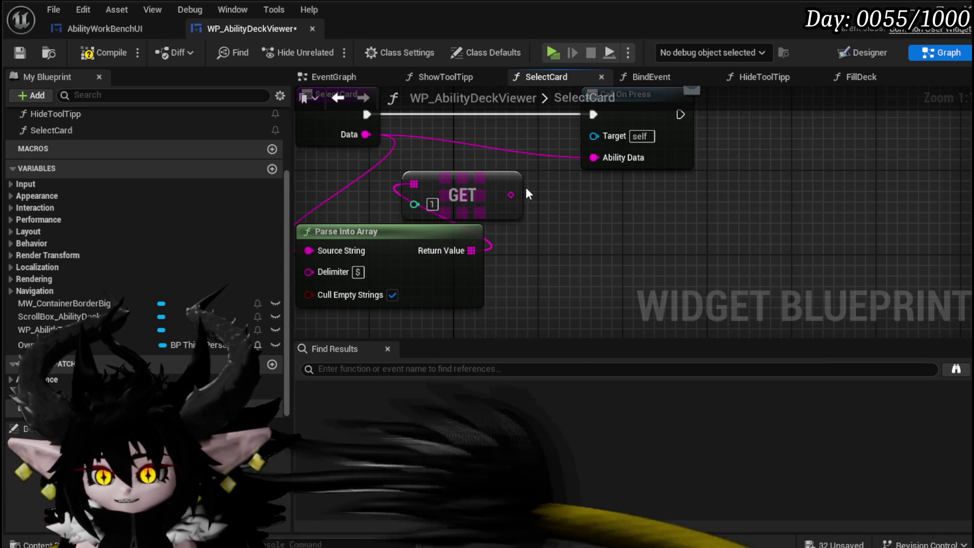
left_click(643, 203)
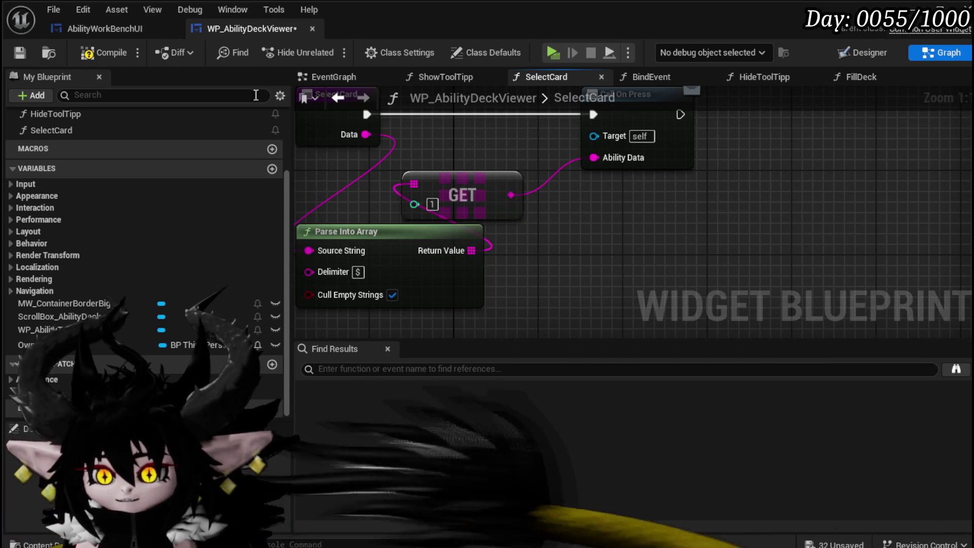
left_click(21, 52)
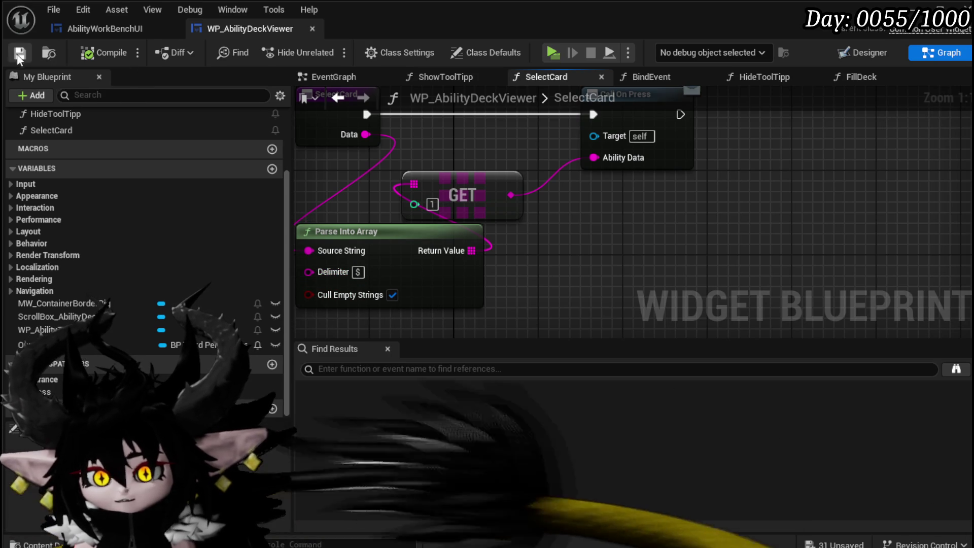
left_click_drag(673, 119, 527, 148)
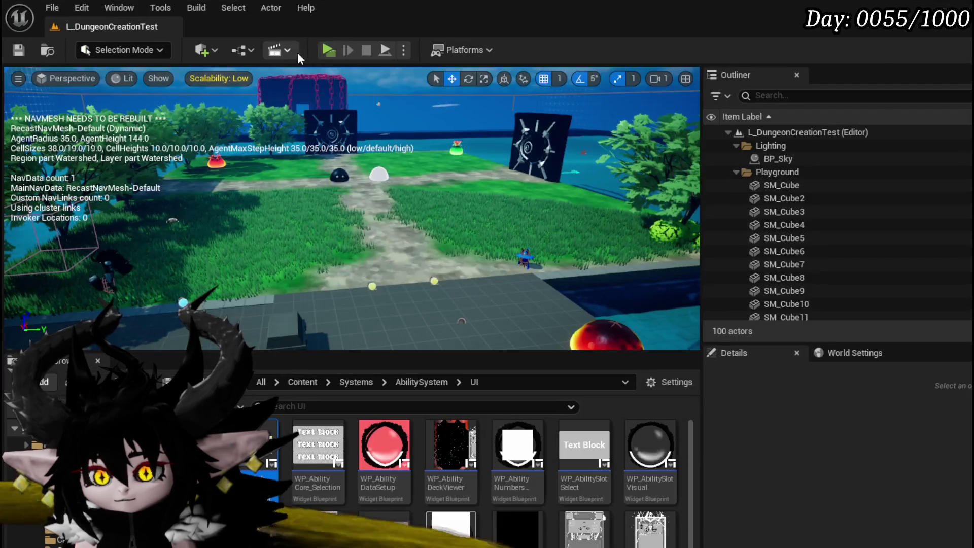
left_click(328, 50)
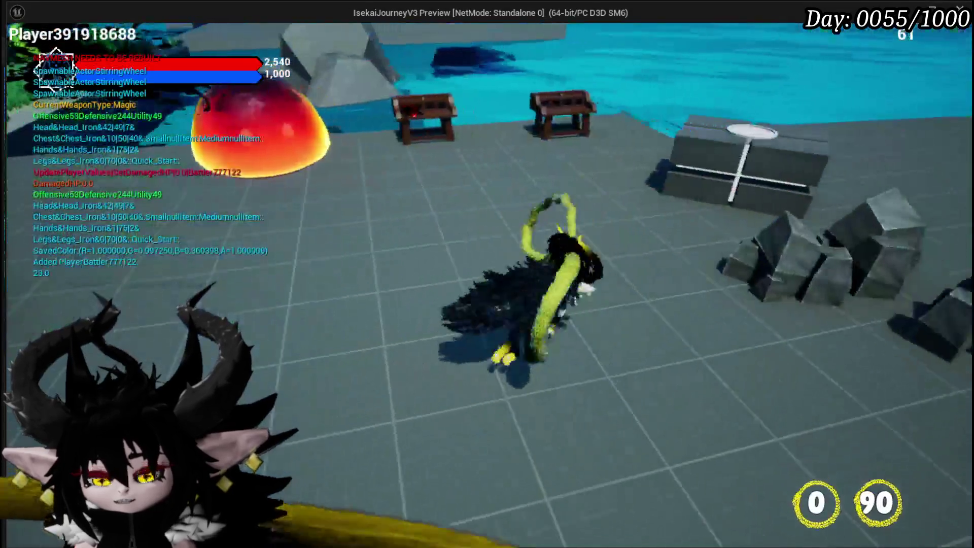
key("w")
key("Tab")
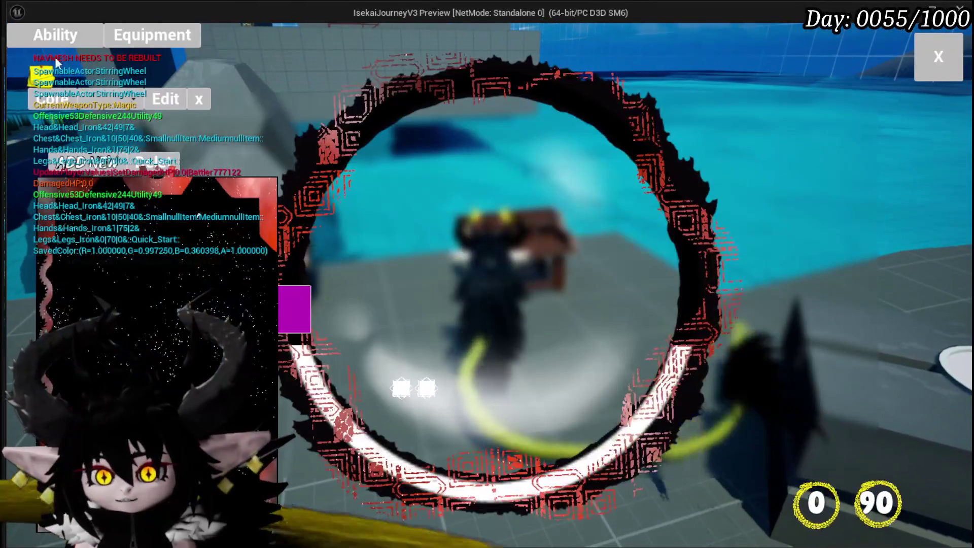
left_click(108, 102)
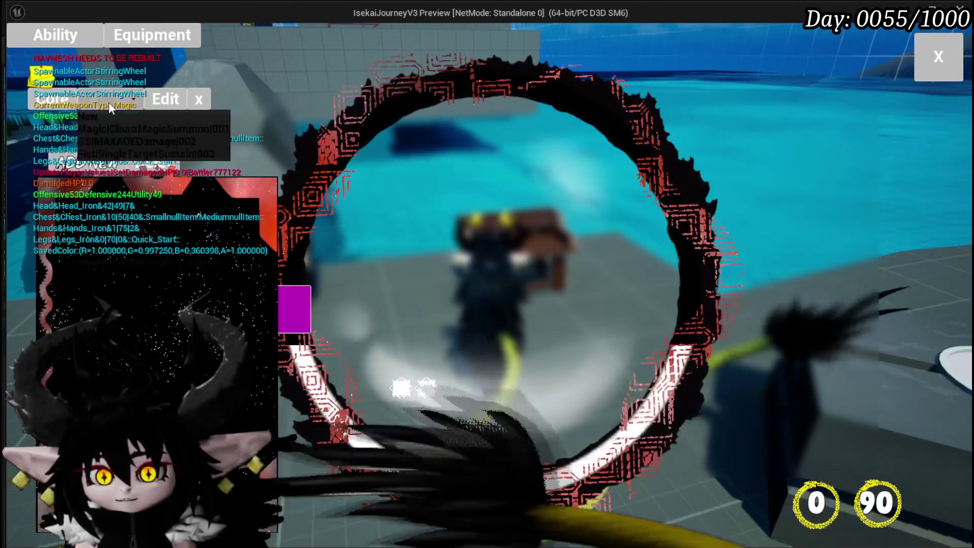
left_click(114, 126)
left_click(133, 209)
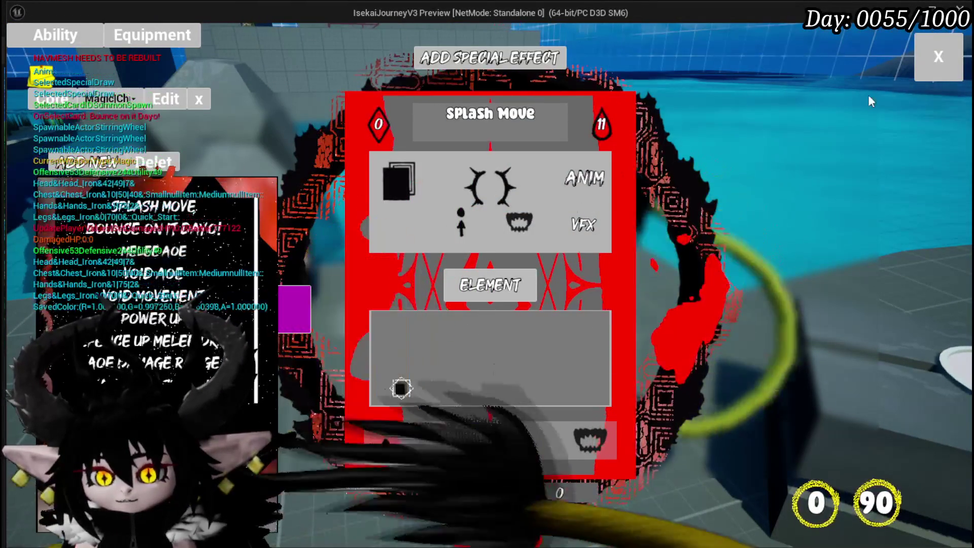
key("Tab")
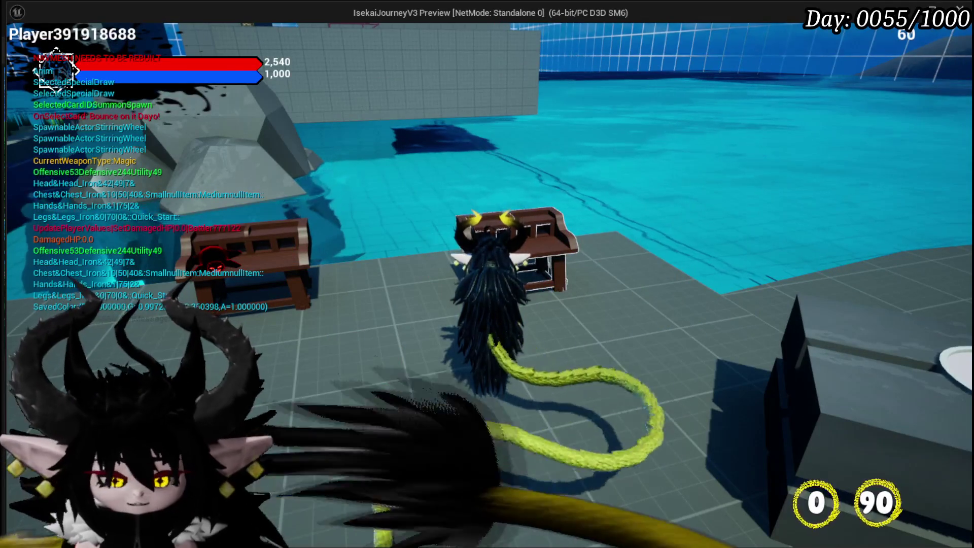
key("Escape")
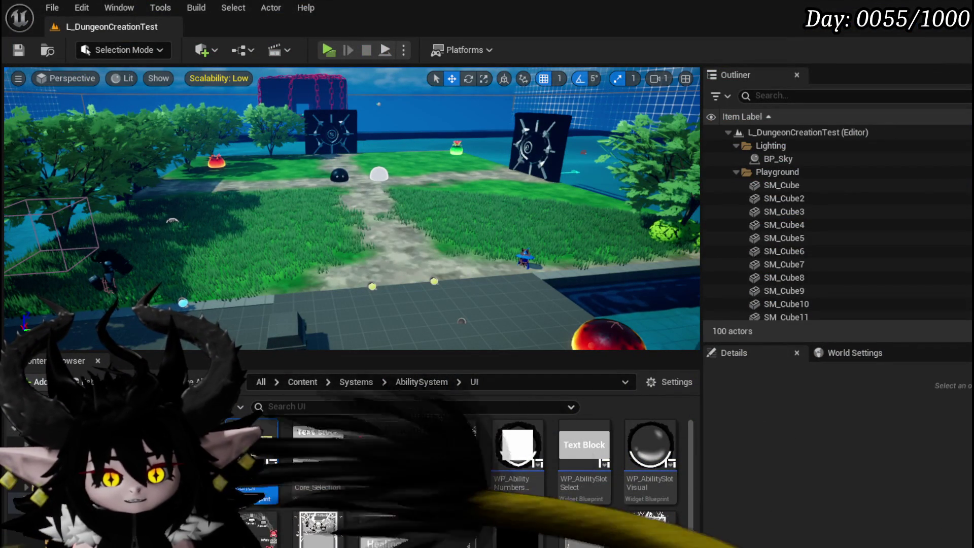
key("p")
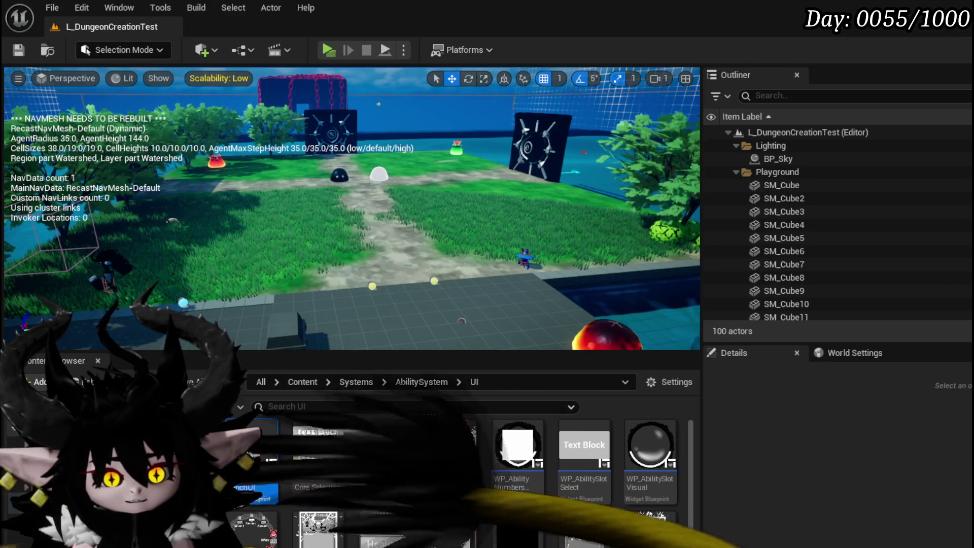
double_click(451, 446)
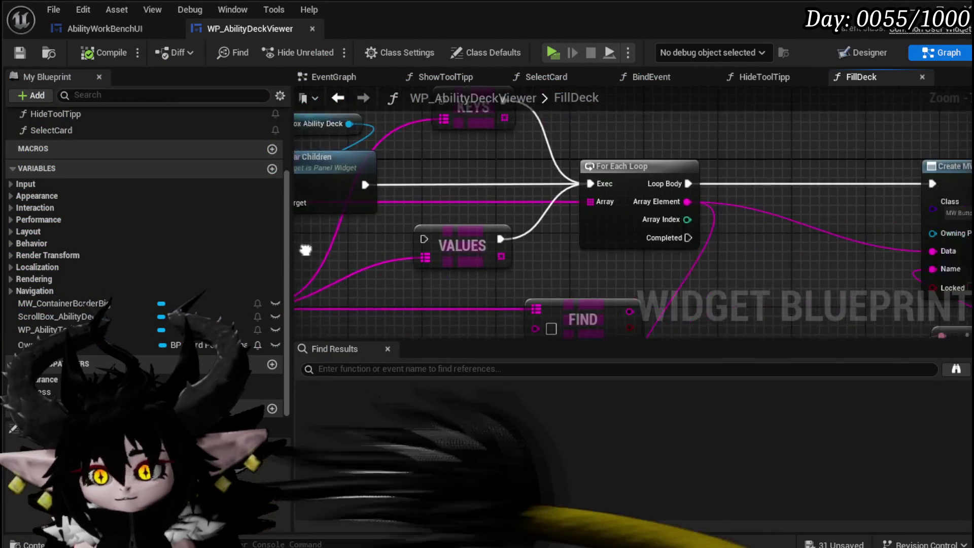
Survey FillDeck from the KEYS and VALUES nodes to Bind Event and the Parse Into Array/GET nodes
scroll(521, 248, "down", 2)
scroll(398, 246, "up", 2)
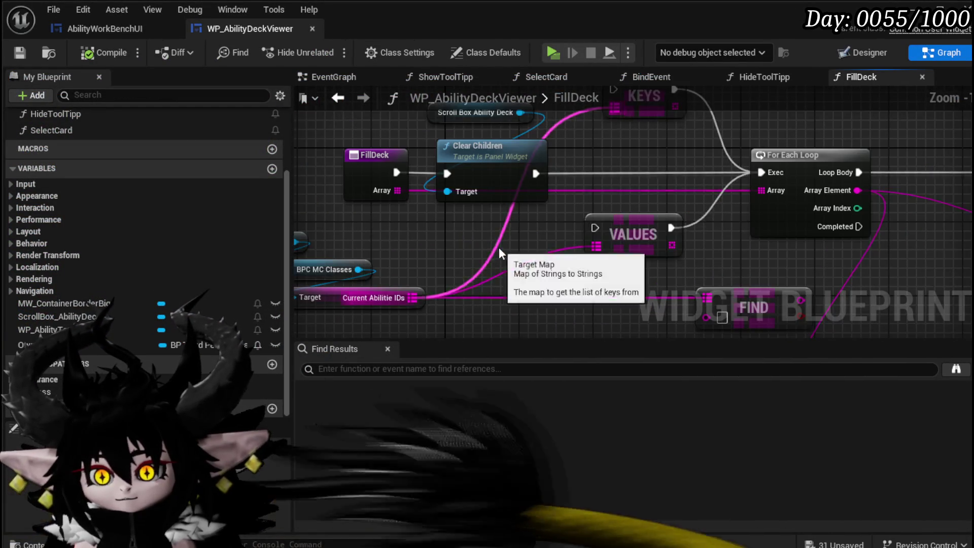
scroll(447, 254, "down", 1)
left_click_drag(603, 252, 295, 270)
left_click_drag(387, 257, 640, 256)
left_click_drag(908, 238, 324, 230)
left_click_drag(650, 168, 381, 168)
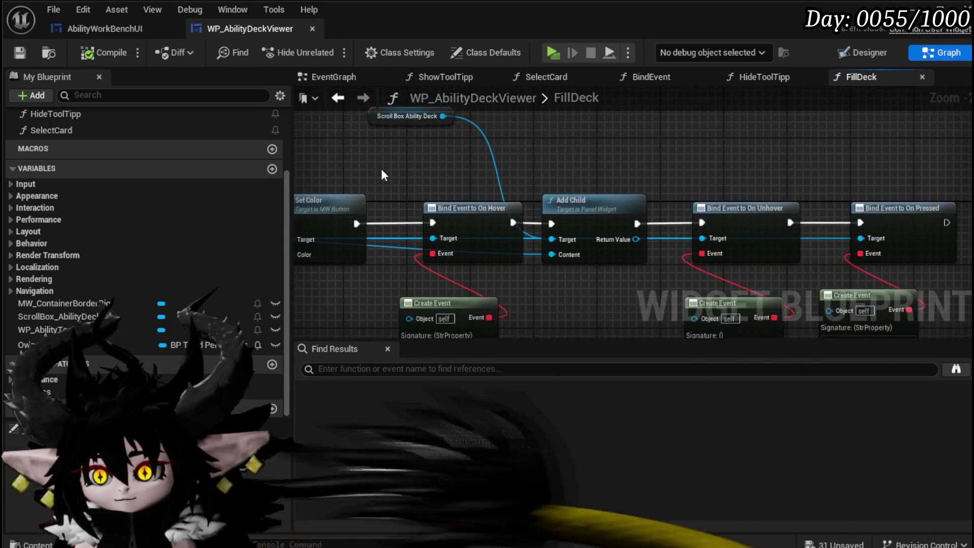
mouse_move(516, 191)
left_mouse_down()
mouse_move(563, 135)
mouse_move(286, 134)
mouse_move(468, 88)
mouse_move(920, 123)
left_mouse_up()
scroll(845, 139, "down", 3)
scroll(601, 169, "up", 4)
left_click_drag(602, 169, 603, 119)
mouse_move(597, 234)
left_mouse_down()
mouse_move(580, 207)
mouse_move(527, 172)
mouse_move(504, 283)
mouse_move(501, 191)
mouse_move(528, 254)
mouse_move(510, 176)
left_mouse_up()
mouse_move(459, 303)
left_mouse_down()
mouse_move(677, 238)
mouse_move(611, 222)
mouse_move(741, 251)
mouse_move(517, 276)
mouse_move(573, 343)
mouse_move(664, 346)
mouse_move(581, 322)
mouse_move(658, 336)
left_mouse_up()
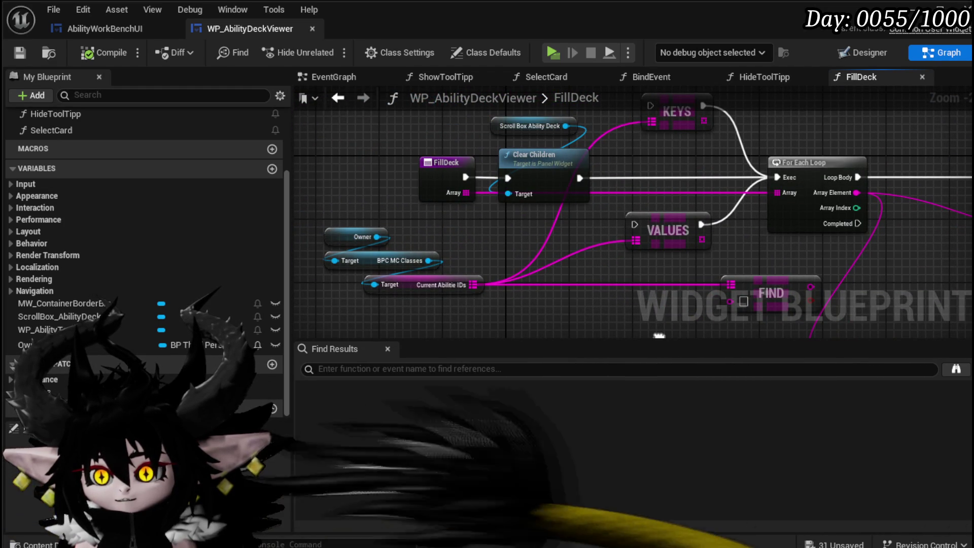
Delete the KEYS, FIND and VALUES nodes from FillDeck and save the deck viewer
left_click_drag(659, 335, 612, 335)
left_click(629, 110)
key("Delete")
left_click(715, 209)
mouse_move(593, 287)
left_mouse_down()
mouse_move(604, 209)
mouse_move(622, 249)
left_mouse_up()
key("Delete")
left_click(629, 189)
key("Delete")
left_click_drag(543, 270, 556, 262)
mouse_move(532, 202)
left_mouse_down()
mouse_move(441, 237)
mouse_move(608, 289)
mouse_move(695, 294)
left_mouse_up()
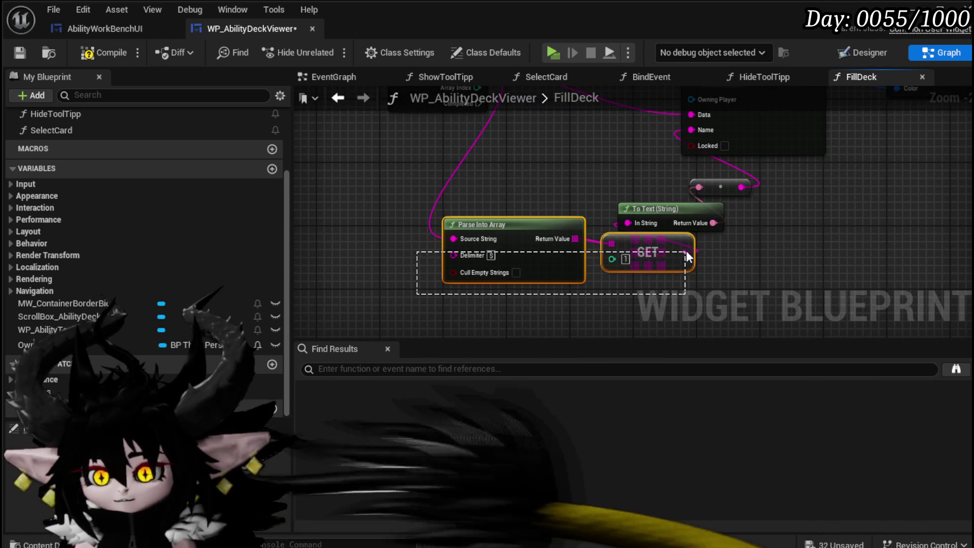
left_click(24, 50)
left_click(109, 30)
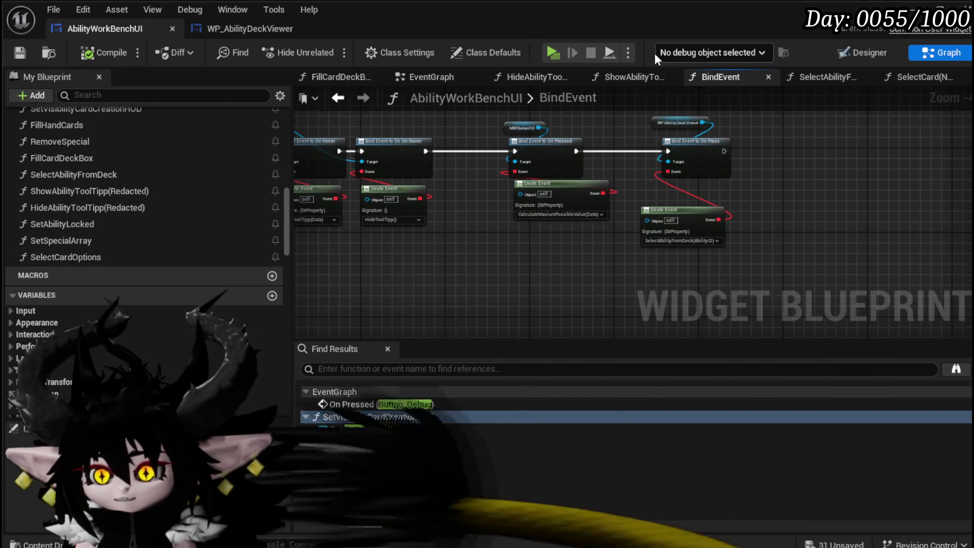
Open SelectCard(NEW) and inspect its Selected Key Index, GET and Select Ability from Core nodes
left_click(407, 76)
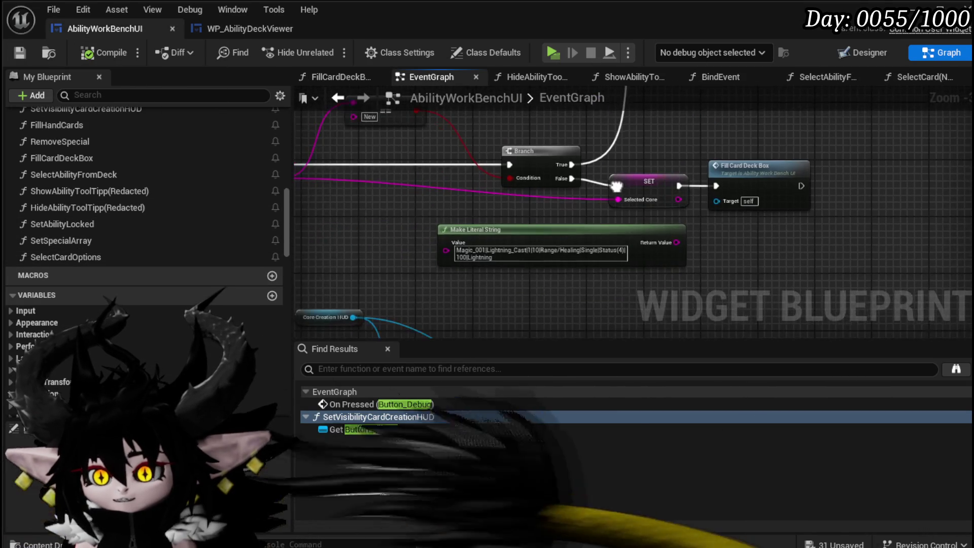
left_click(899, 77)
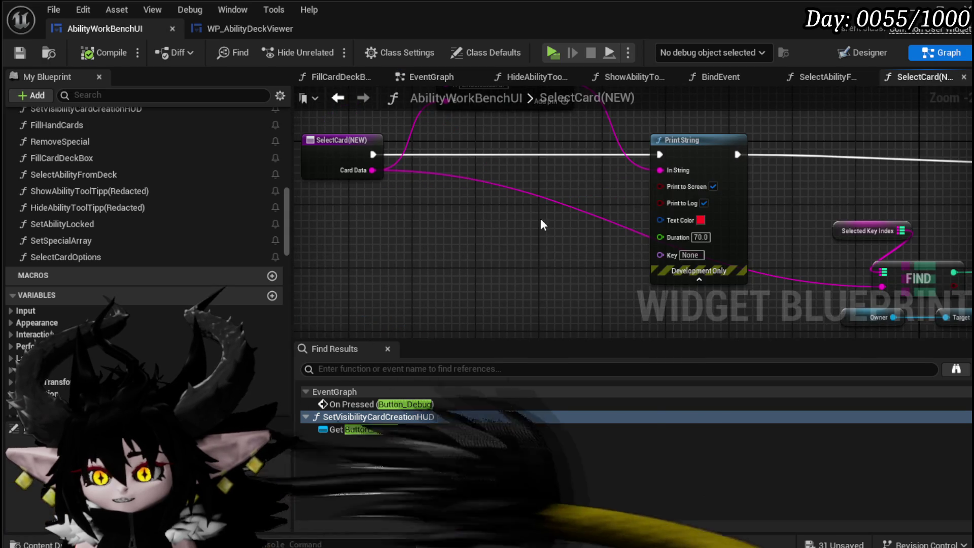
scroll(543, 218, "down", 2)
scroll(598, 196, "up", 3)
mouse_move(598, 185)
left_mouse_down()
mouse_move(378, 183)
mouse_move(412, 204)
left_mouse_up()
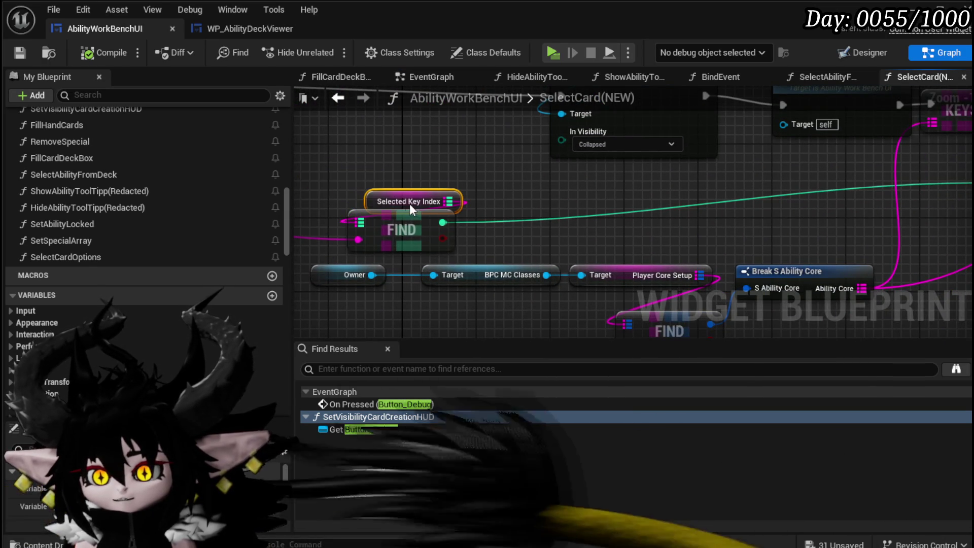
scroll(795, 189, "down", 1)
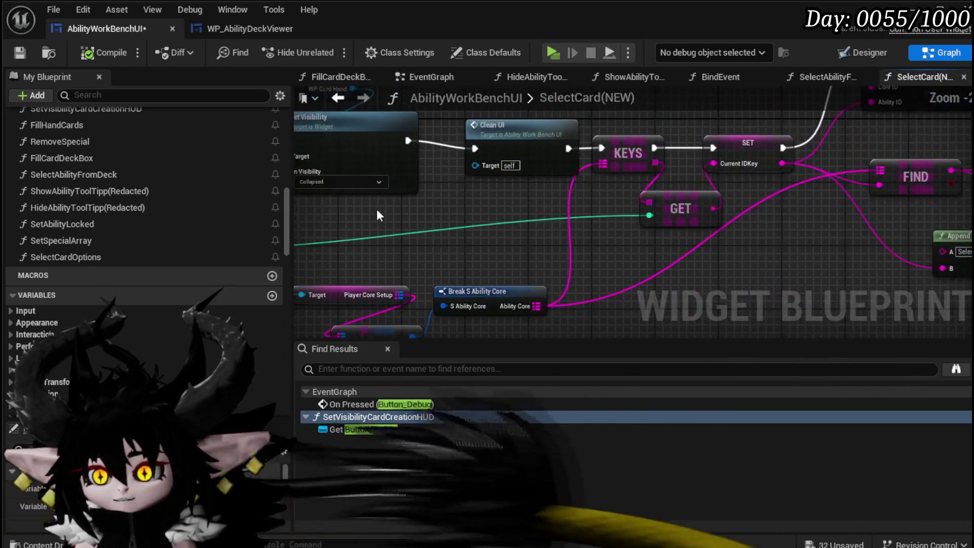
left_click(543, 245)
mouse_move(400, 225)
left_mouse_down()
mouse_move(678, 171)
mouse_move(539, 201)
mouse_move(528, 147)
mouse_move(315, 243)
mouse_move(322, 205)
left_mouse_up()
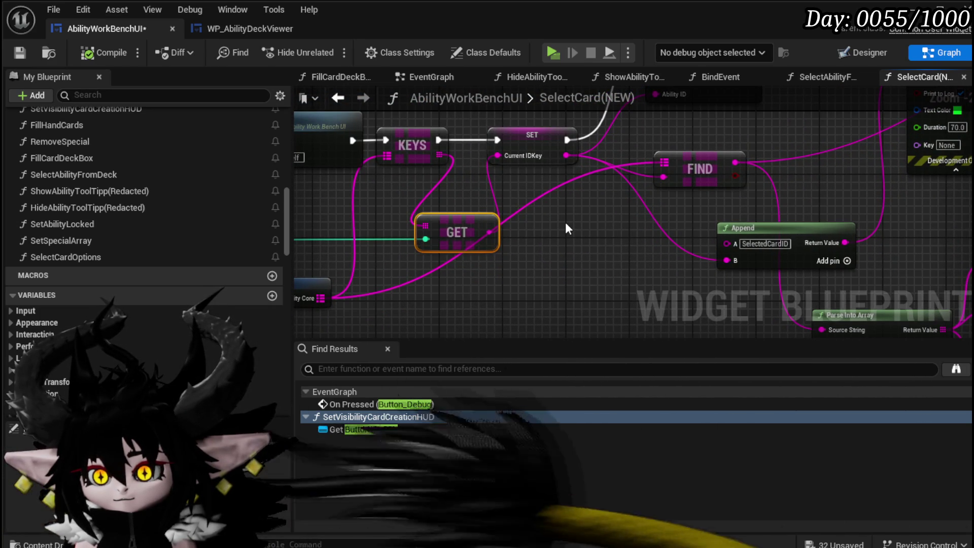
scroll(565, 221, "down", 2)
mouse_move(527, 242)
left_mouse_down()
mouse_move(457, 273)
mouse_move(449, 289)
mouse_move(450, 265)
mouse_move(445, 301)
mouse_move(442, 287)
mouse_move(750, 175)
left_mouse_up()
scroll(492, 254, "up", 1)
Add a map Find node on the Ability Core and place it beside GET
mouse_move(507, 200)
left_mouse_down()
mouse_move(665, 155)
mouse_move(860, 158)
mouse_move(504, 199)
left_mouse_up()
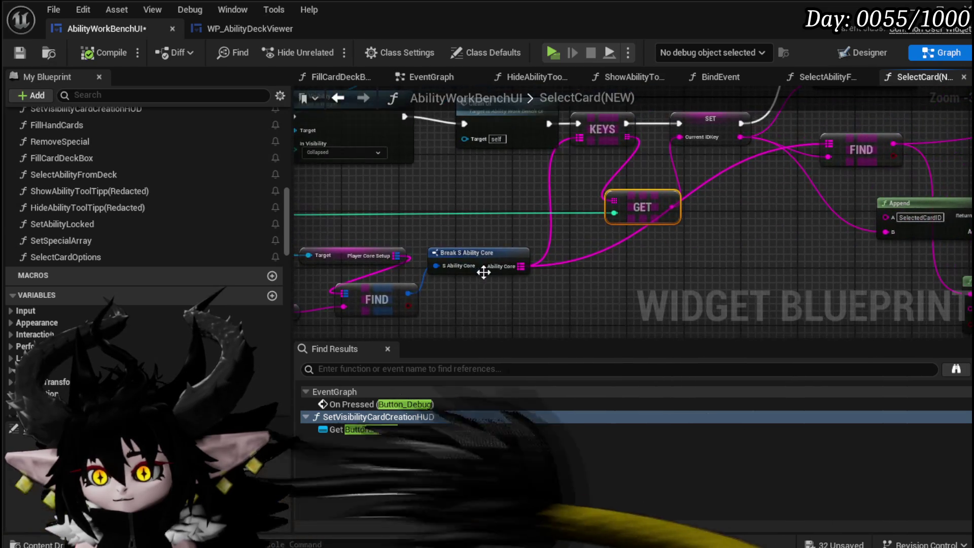
mouse_move(520, 266)
left_mouse_down()
mouse_move(585, 191)
mouse_move(604, 259)
left_mouse_up()
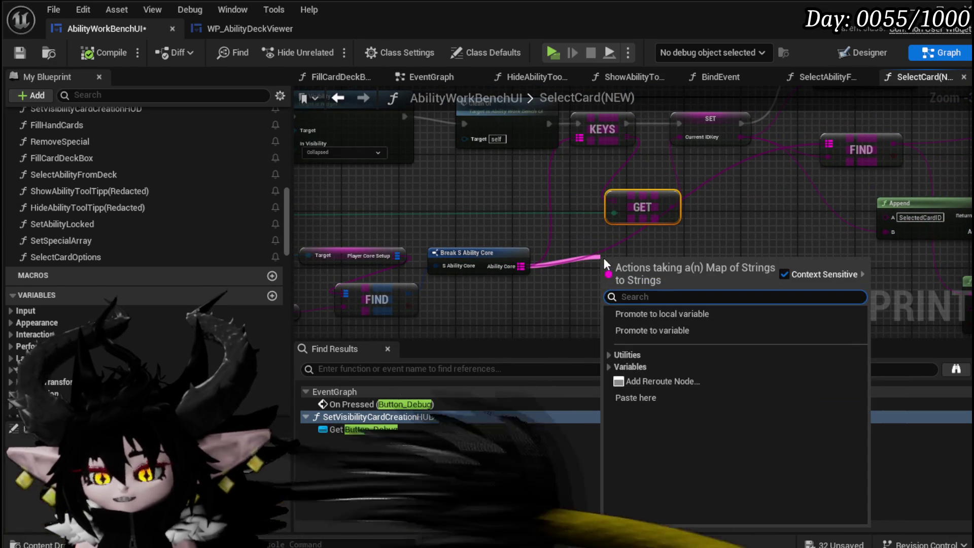
type("Find")
key("Return")
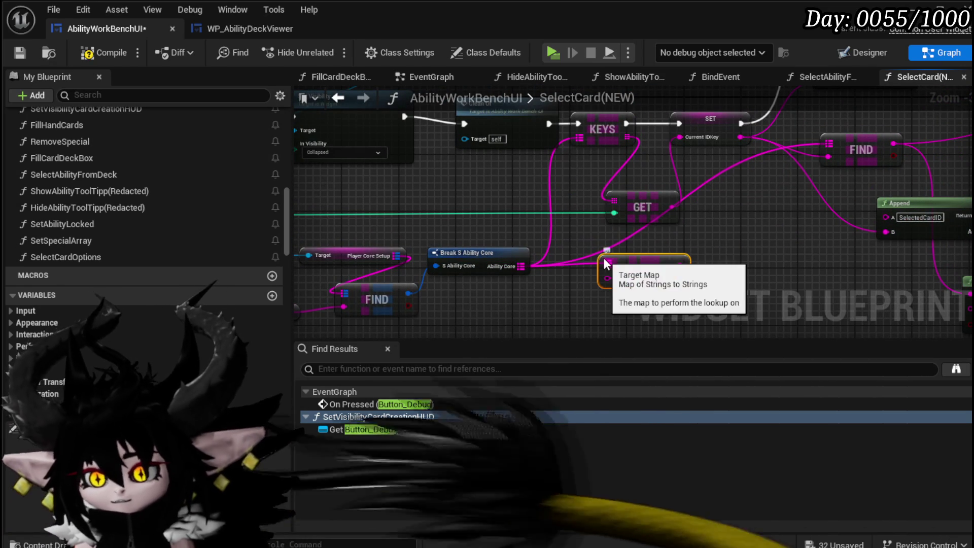
left_click_drag(610, 275, 611, 255)
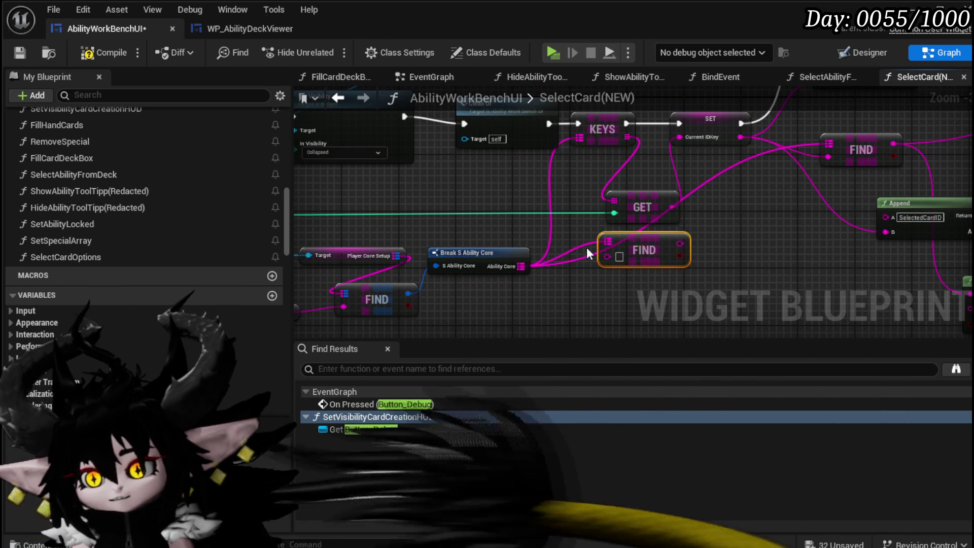
scroll(613, 252, "down", 2)
scroll(578, 249, "up", 2)
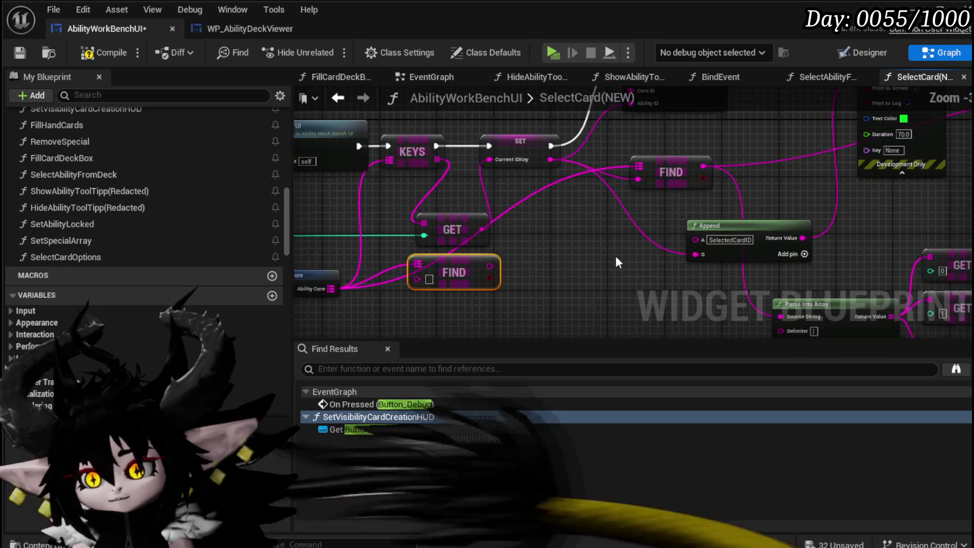
mouse_move(617, 255)
left_mouse_down()
mouse_move(604, 244)
mouse_move(497, 245)
mouse_move(522, 228)
mouse_move(394, 177)
mouse_move(446, 200)
mouse_move(598, 190)
mouse_move(696, 218)
mouse_move(508, 248)
mouse_move(510, 239)
mouse_move(625, 215)
left_mouse_up()
left_click_drag(481, 297, 533, 303)
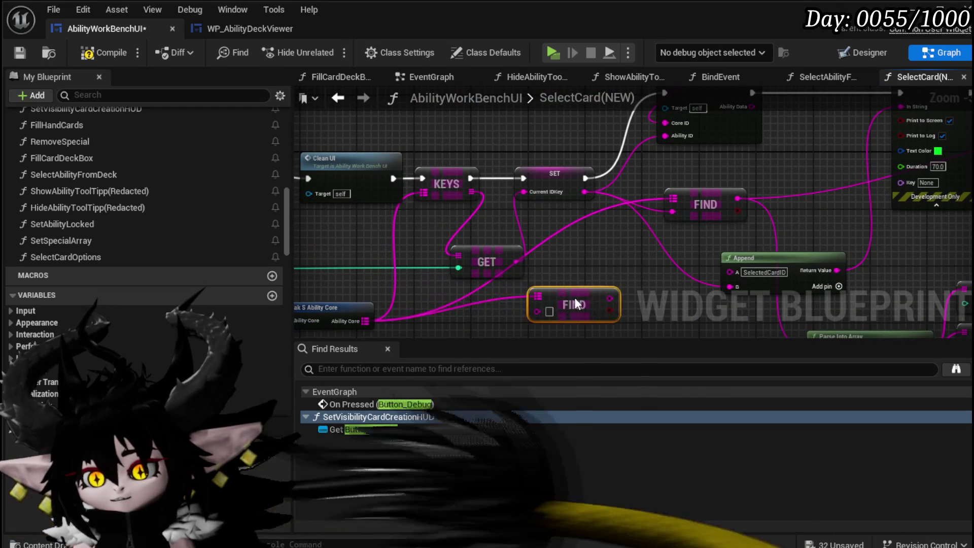
Move the KEYS, GET and FIND nodes lower, and wire exec and Card Data into SET's Current IDKey
mouse_move(604, 273)
left_mouse_down()
mouse_move(504, 278)
mouse_move(591, 263)
mouse_move(814, 263)
left_mouse_up()
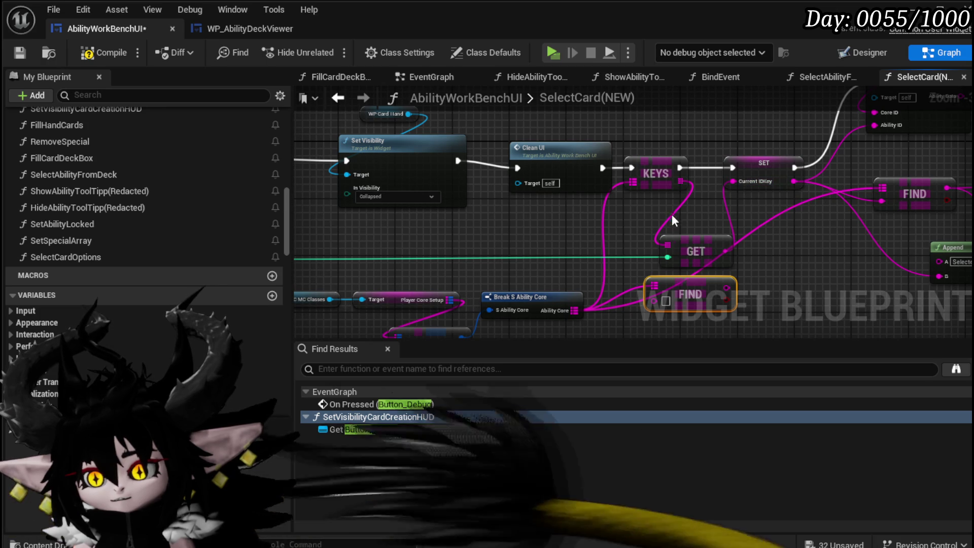
left_click_drag(687, 252, 688, 252)
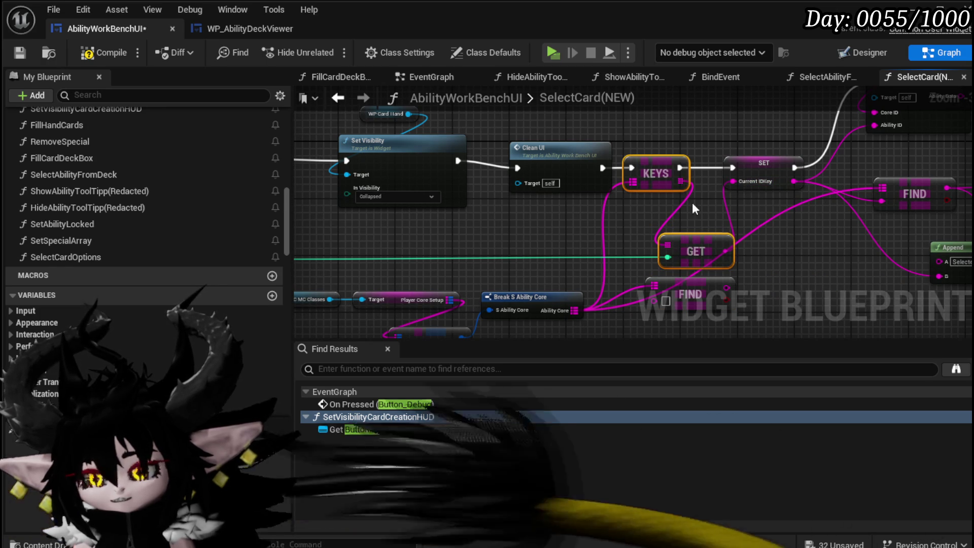
mouse_move(655, 154)
left_mouse_down()
mouse_move(686, 242)
mouse_move(680, 286)
left_mouse_up()
left_click_drag(676, 232, 599, 175)
left_click_drag(575, 119, 575, 237)
left_click_drag(651, 178, 615, 214)
left_click_drag(399, 187, 720, 259)
left_click_drag(732, 206, 746, 198)
left_click_drag(617, 181, 898, 139)
mouse_move(459, 205)
left_mouse_down()
mouse_move(640, 178)
mouse_move(647, 211)
mouse_move(760, 179)
left_mouse_up()
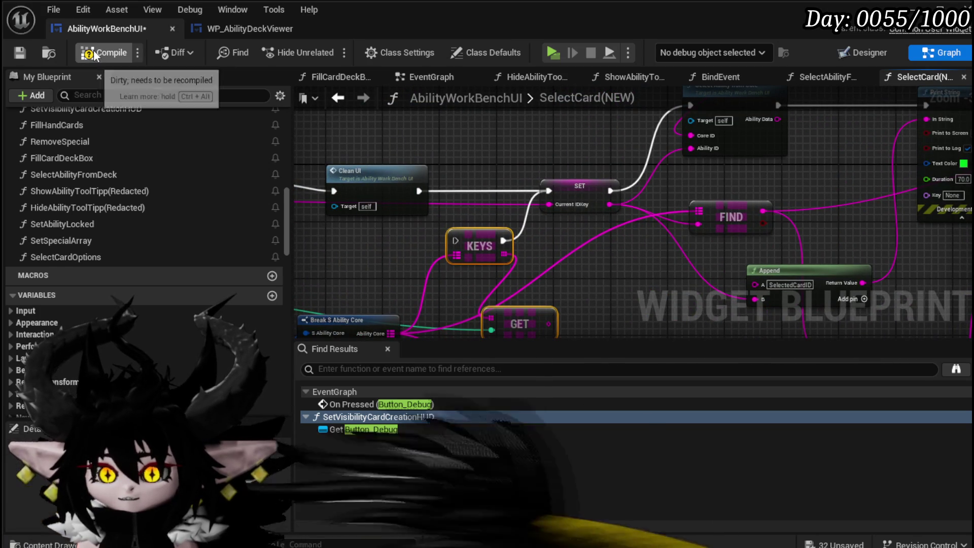
Save the workbench blueprint and review the SelectAbilityFromDeck and SelectCard(NEW) graphs
left_click(11, 55)
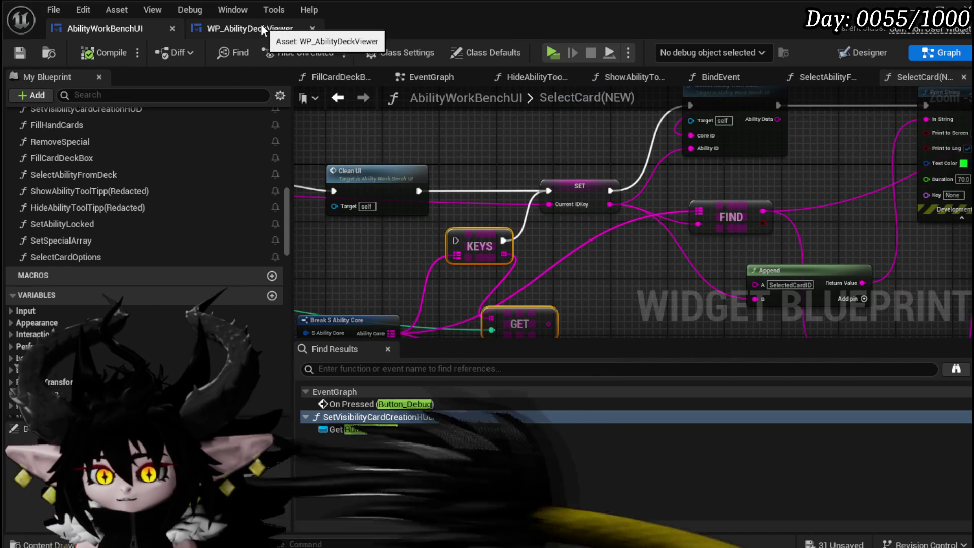
left_click(261, 23)
mouse_move(619, 159)
left_mouse_down()
mouse_move(600, 207)
mouse_move(591, 171)
left_mouse_up()
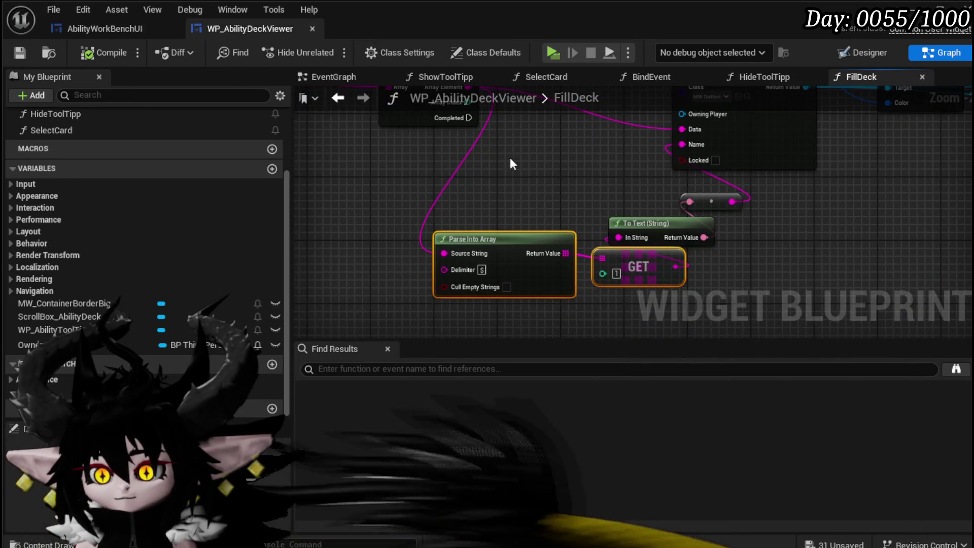
left_click(119, 28)
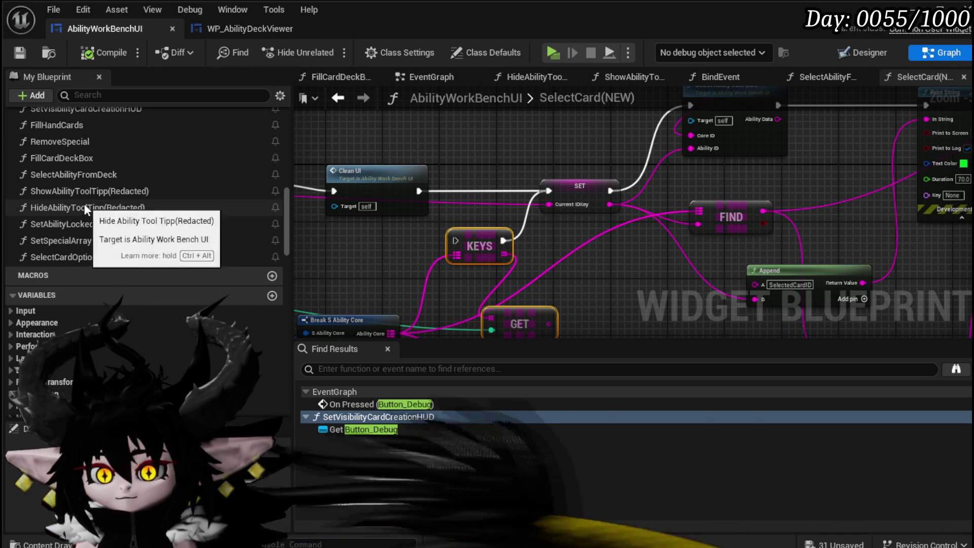
double_click(83, 173)
left_click_drag(499, 226, 467, 259)
double_click(670, 159)
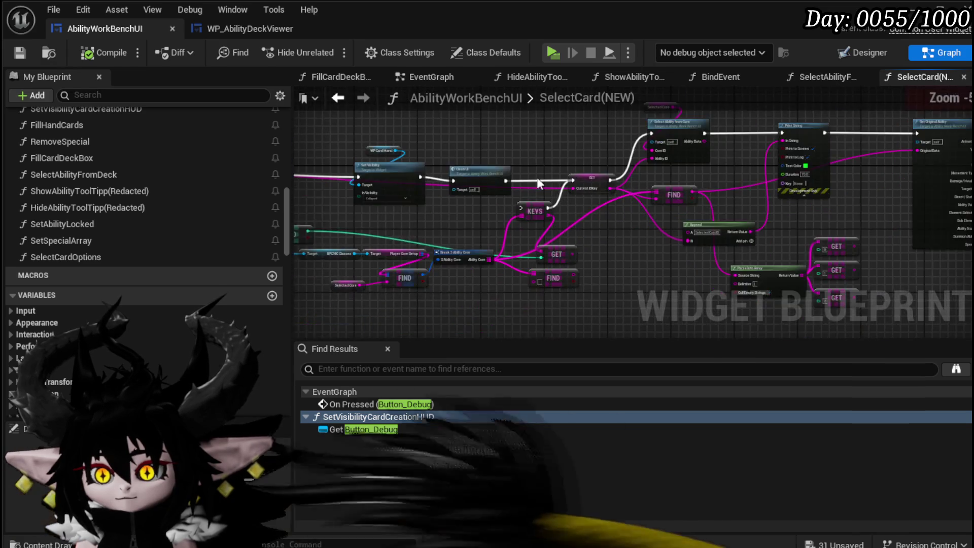
Compare the deck viewer's Parse Into Array nodes with the SelectCard(NEW) graph
left_click(243, 29)
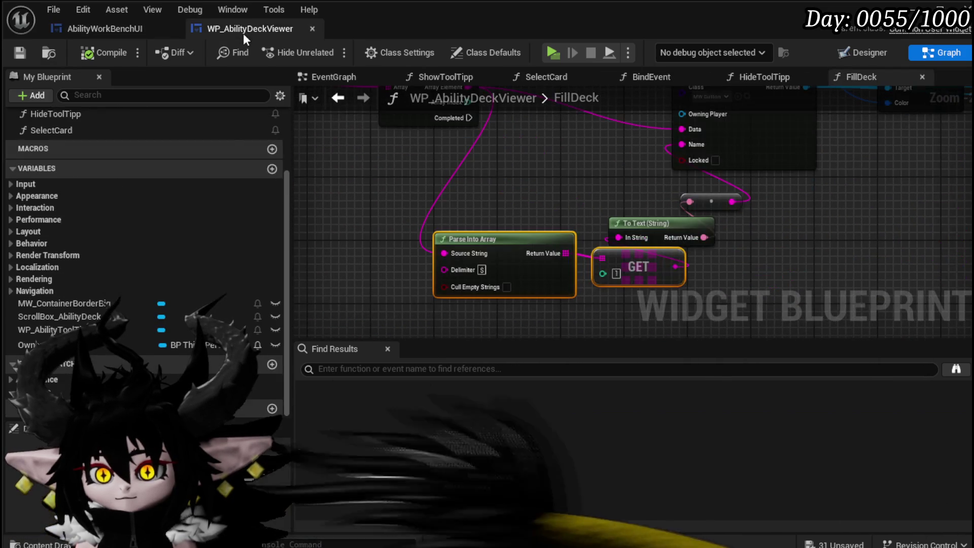
scroll(76, 142, "up", 3)
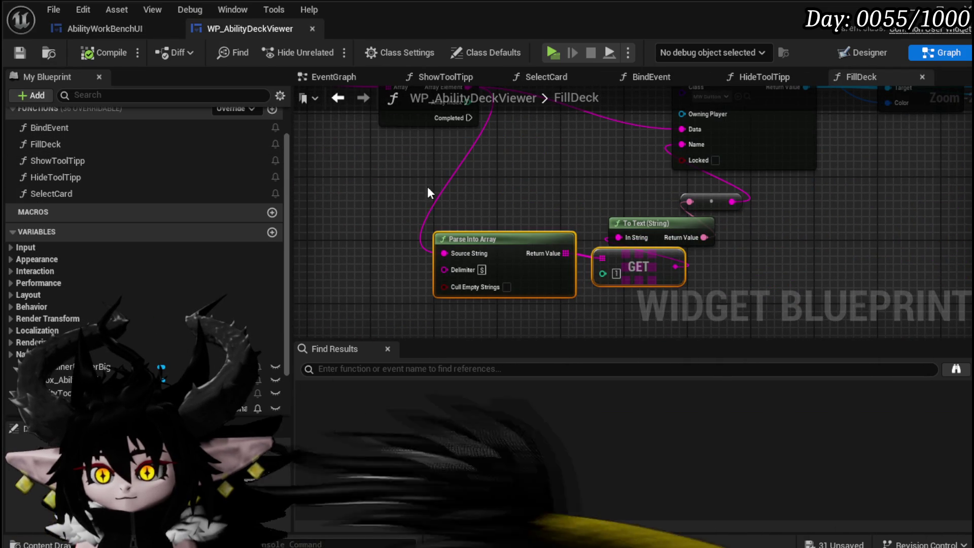
scroll(427, 191, "down", 5)
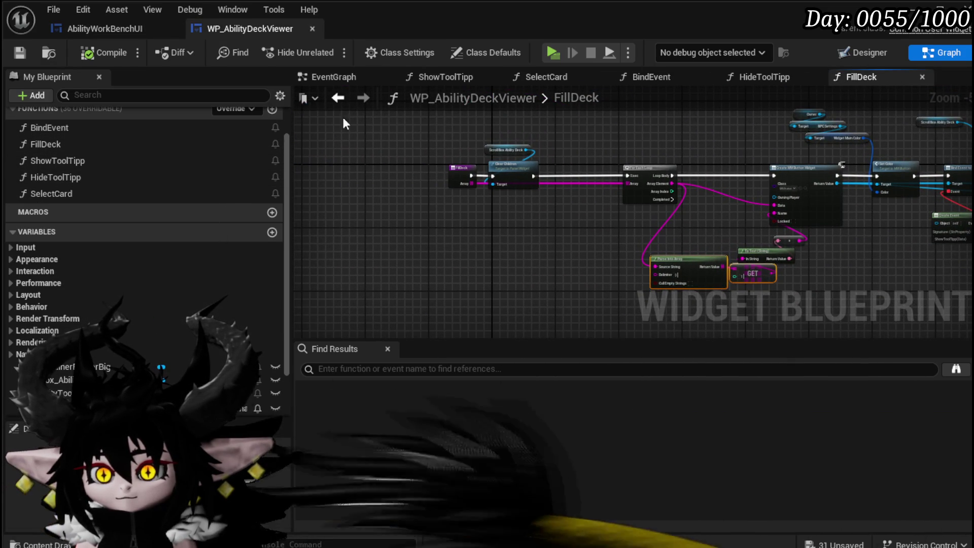
scroll(141, 169, "down", 1)
scroll(154, 162, "up", 2)
left_click(114, 29)
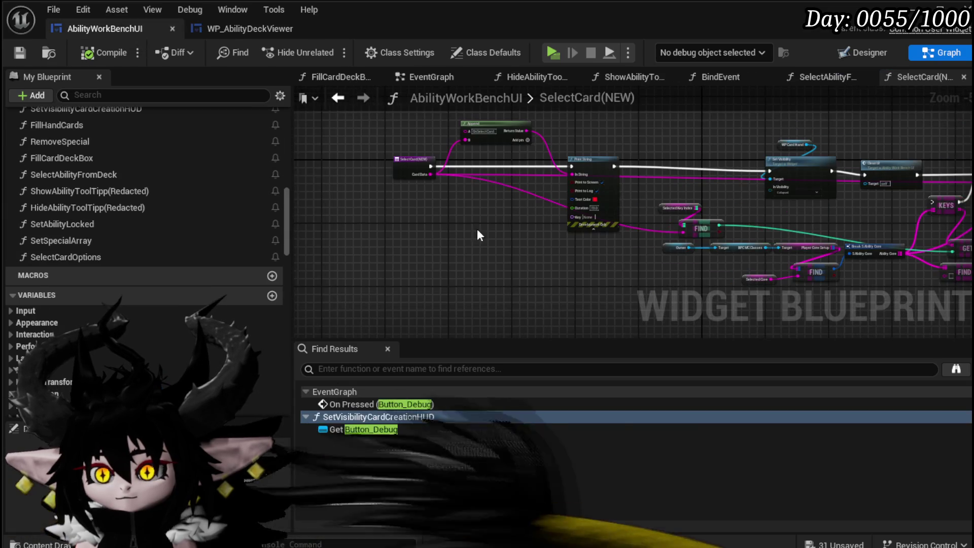
scroll(447, 208, "up", 3)
scroll(447, 208, "down", 2)
mouse_move(447, 208)
left_mouse_down()
mouse_move(428, 241)
mouse_move(479, 166)
left_mouse_up()
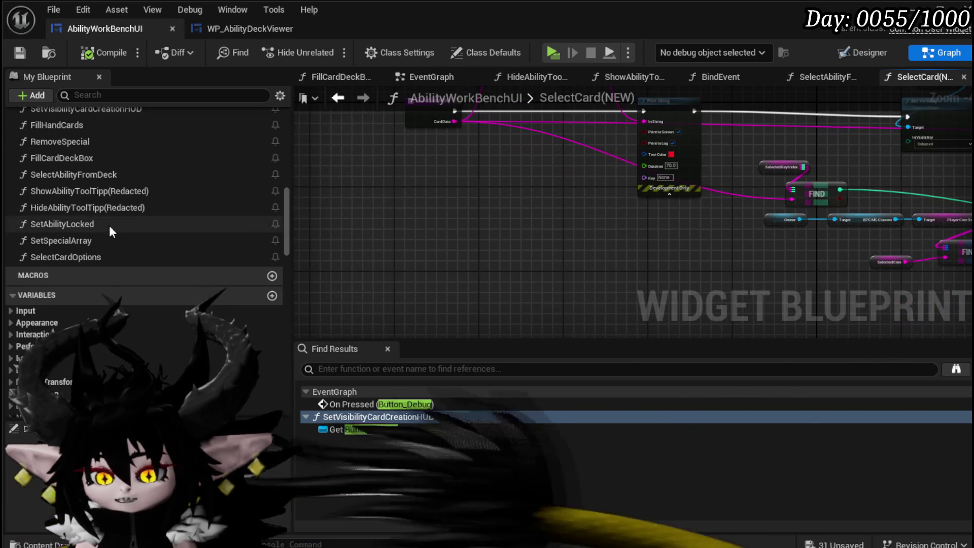
Paste Parse Into Array and GET into SelectAbilityFromDeck, wiring Ability ID in and element 1 to Card Data
double_click(93, 178)
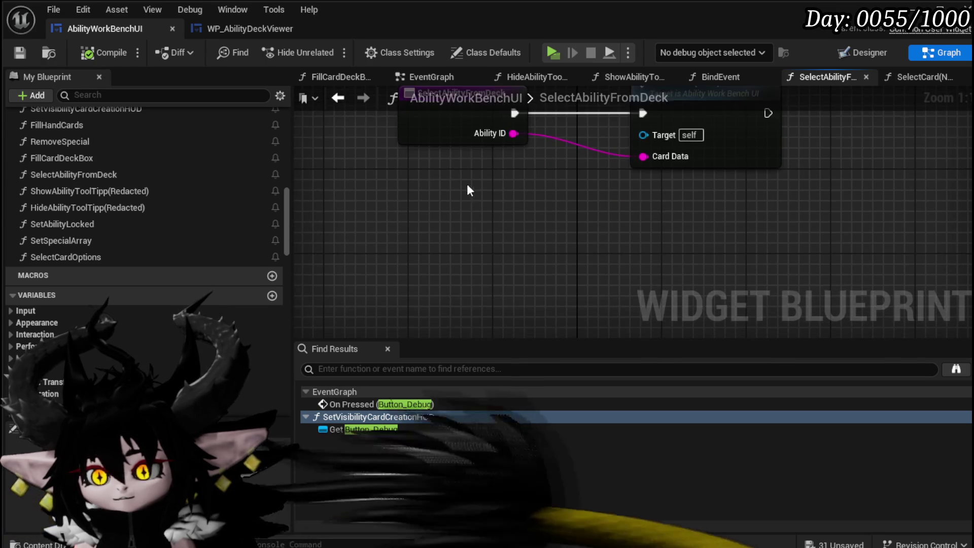
key("ctrl+v")
left_click_drag(510, 139, 477, 187)
left_click_drag(347, 264, 347, 267)
left_click_drag(654, 284, 611, 204)
left_click_drag(592, 276, 591, 255)
left_click(507, 210)
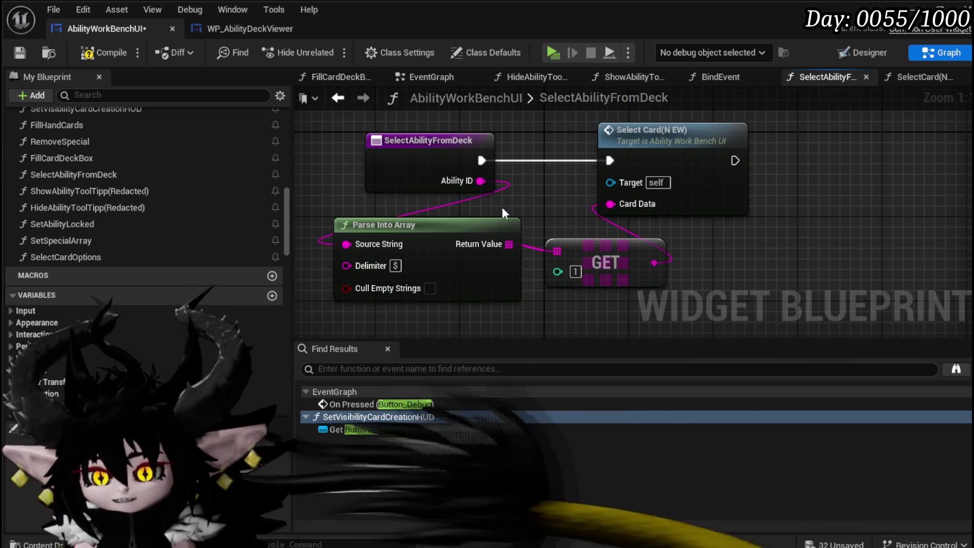
left_click(20, 52)
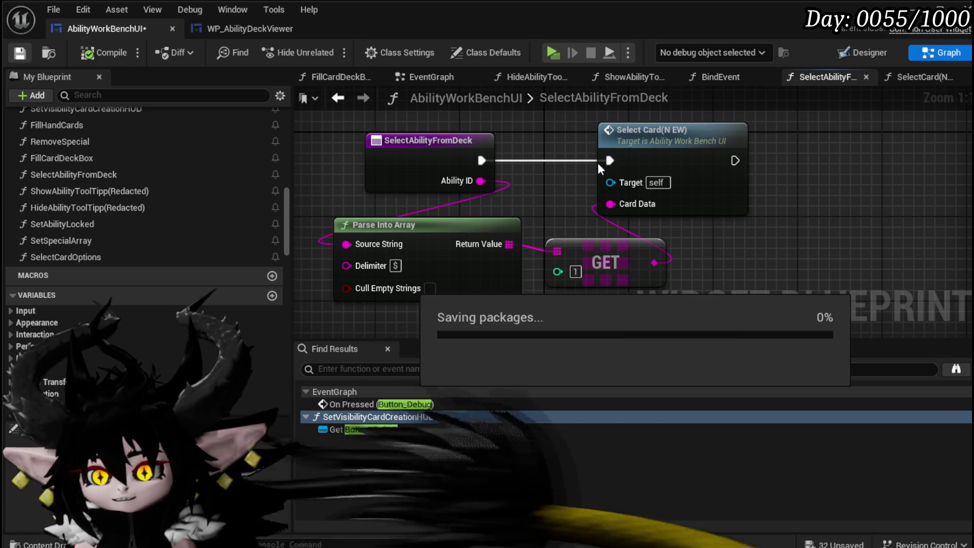
left_click(933, 79)
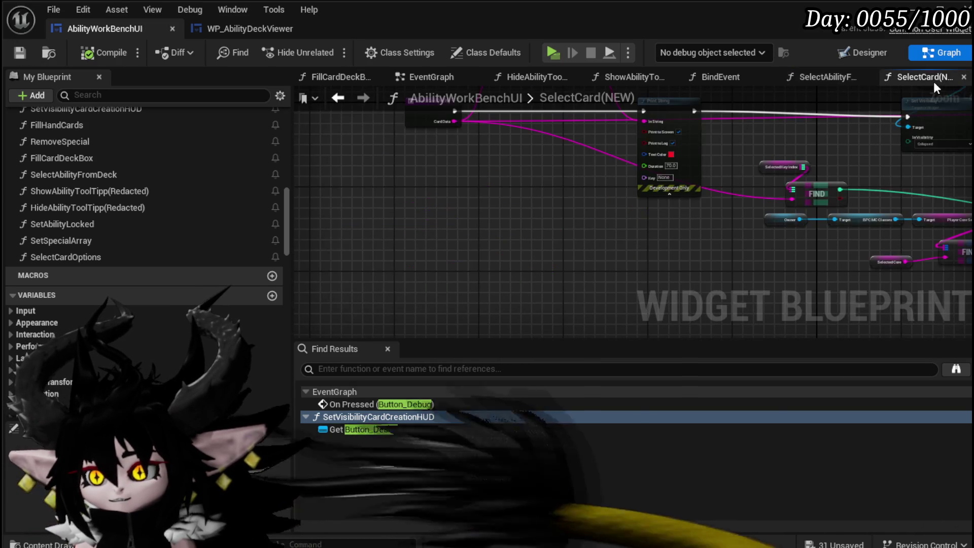
Look over the BindEvent, tooltip and EventGraph graphs, then open the FillCardDeckBox graph
left_click(817, 78)
left_click(728, 78)
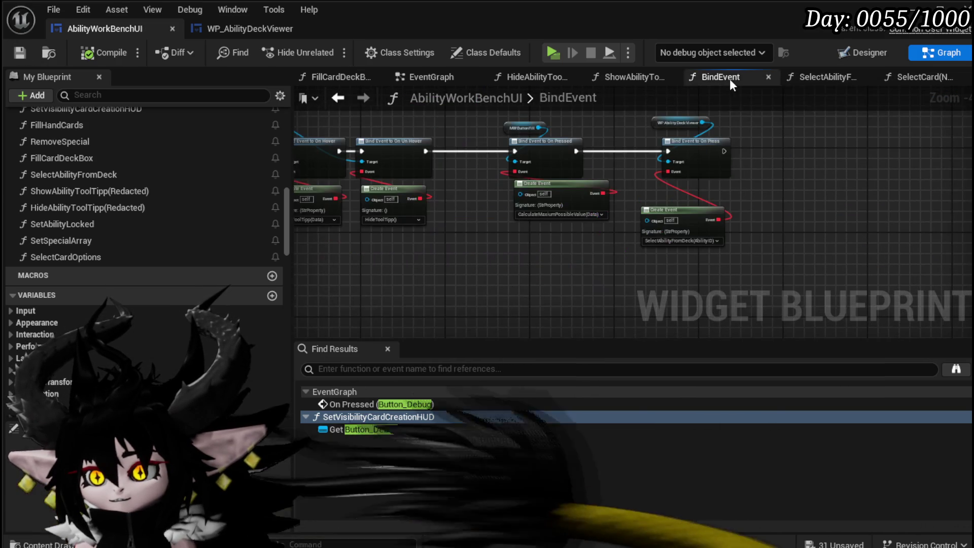
left_click(631, 77)
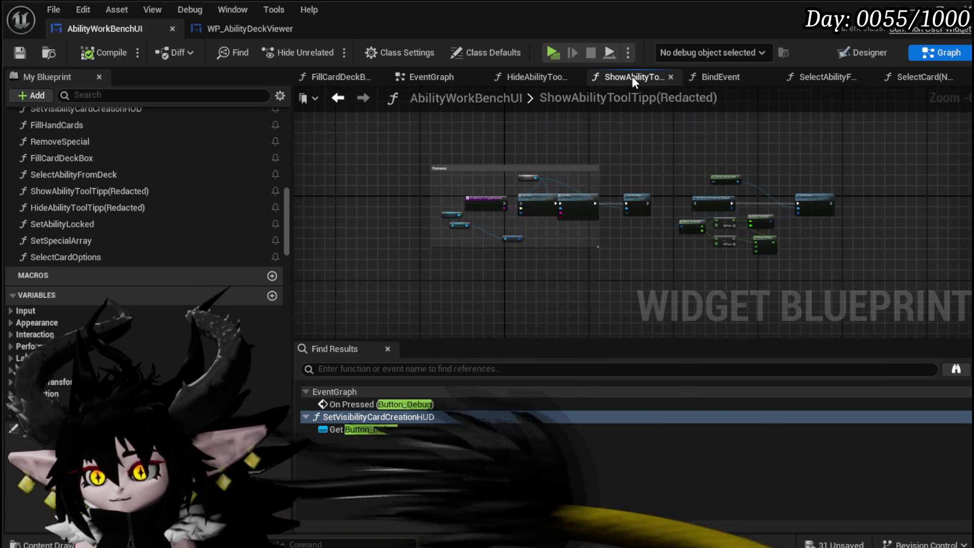
left_click(543, 76)
left_click(424, 78)
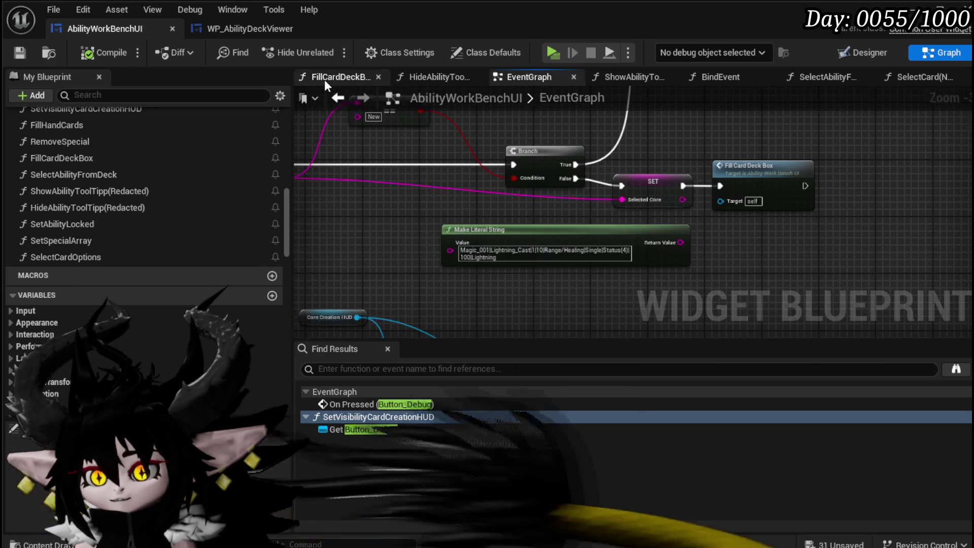
left_click(324, 80)
Bring Selected Key Index's ADD node into view with the Bind Event, KEYS and VALUES nodes
scroll(339, 105, "down", 3)
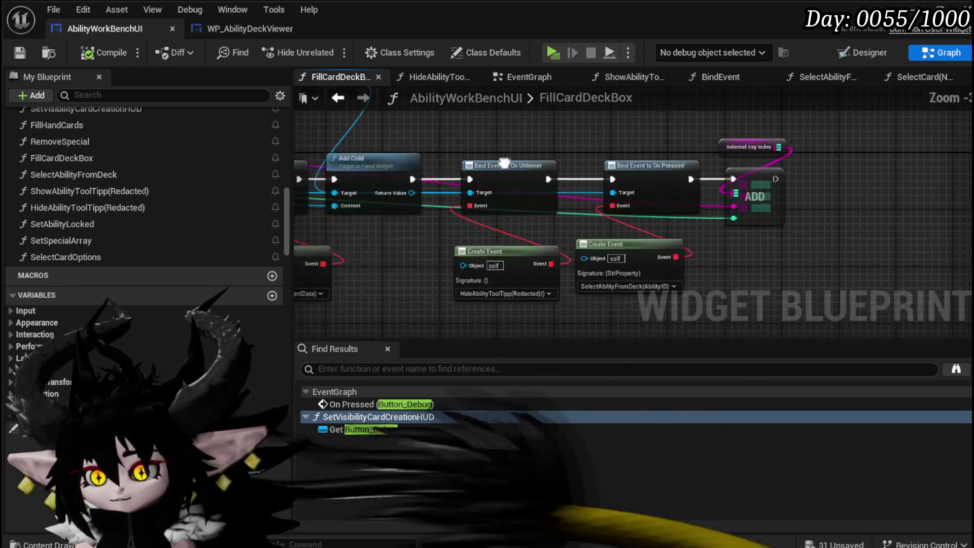
scroll(714, 149, "down", 1)
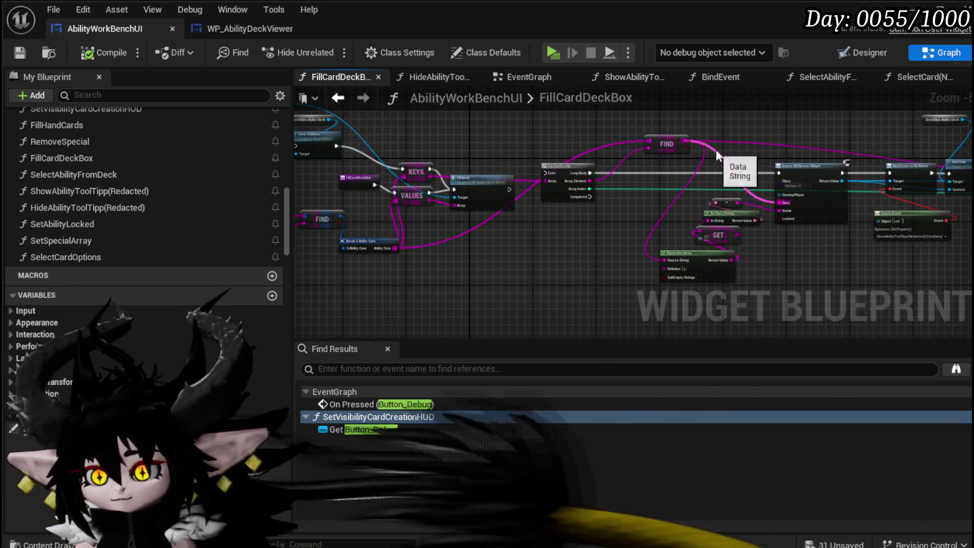
left_click_drag(715, 149, 298, 141)
left_click_drag(468, 137, 804, 147)
scroll(549, 155, "up", 2)
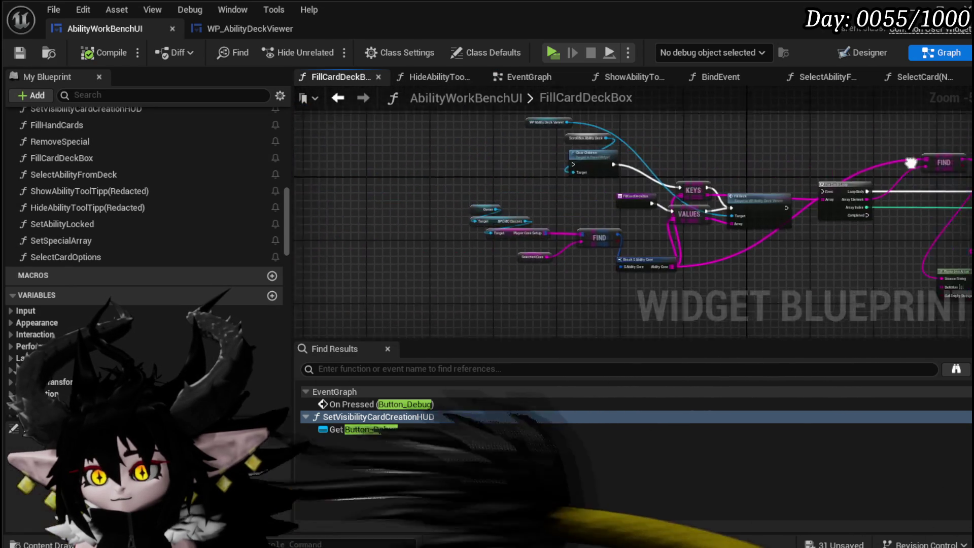
scroll(550, 153, "down", 2)
left_click_drag(550, 154, 452, 159)
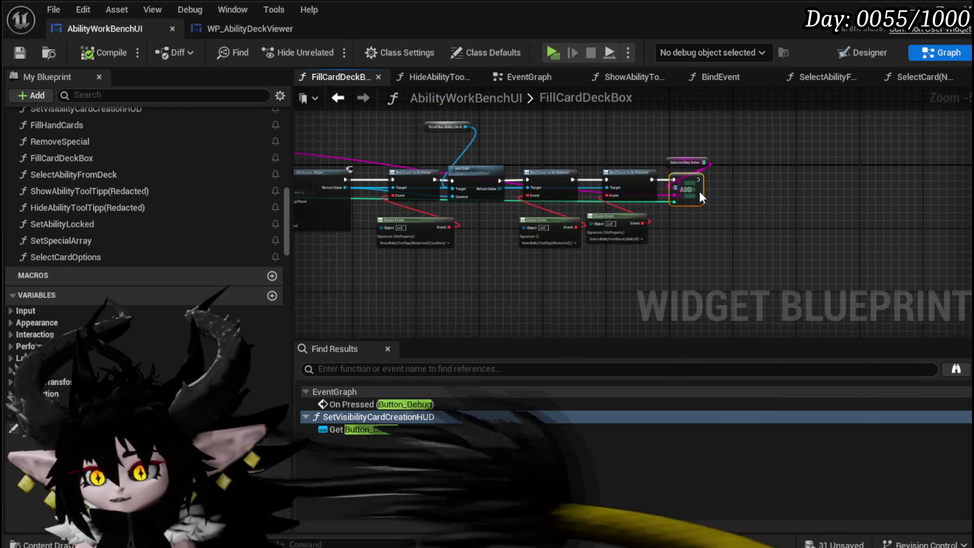
scroll(729, 172, "up", 4)
left_click_drag(744, 211, 764, 186)
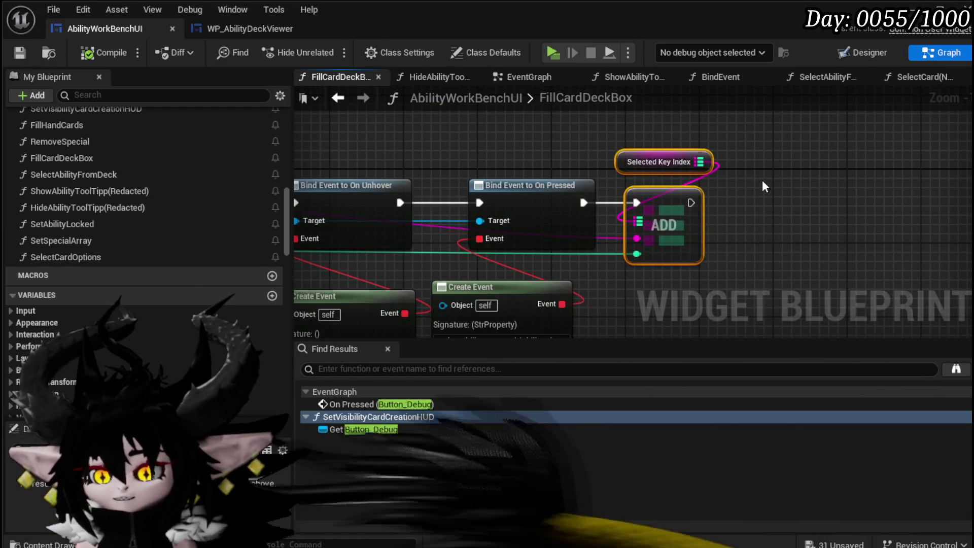
scroll(762, 181, "down", 2)
left_click_drag(518, 131, 864, 147)
Check the For Each Loop in the deck viewer's FillDeck, then return to FillCardDeckBox and start a blueprint search
left_click(238, 28)
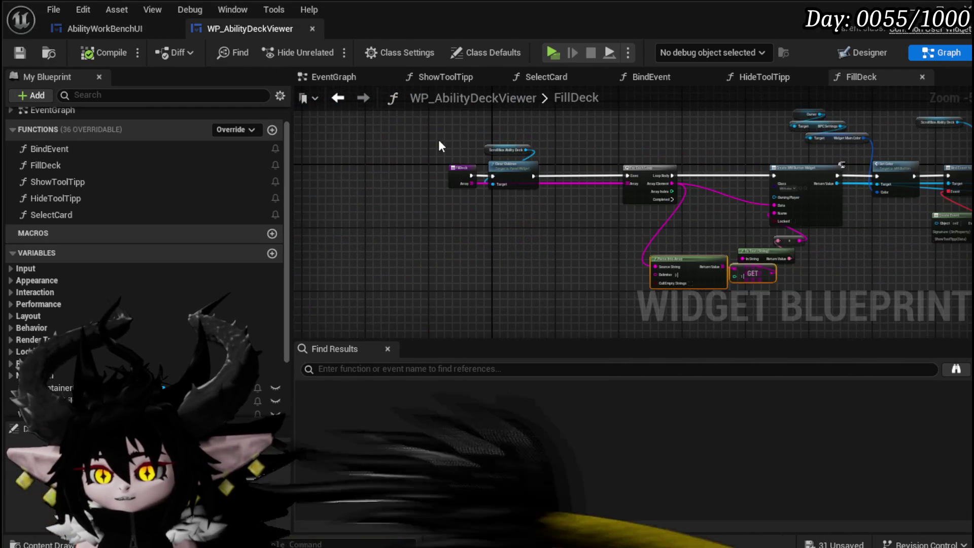
scroll(552, 253, "down", 2)
left_click_drag(550, 248, 694, 259)
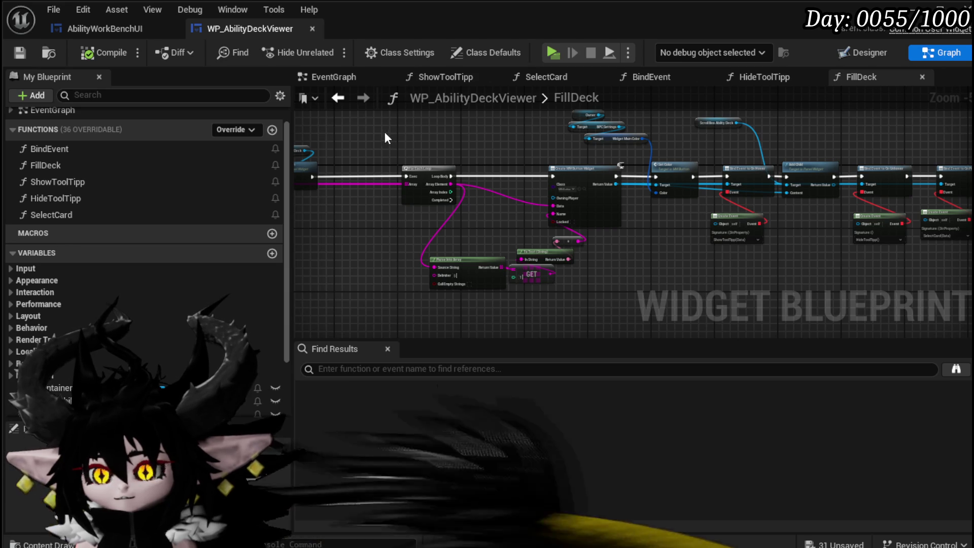
left_click(93, 30)
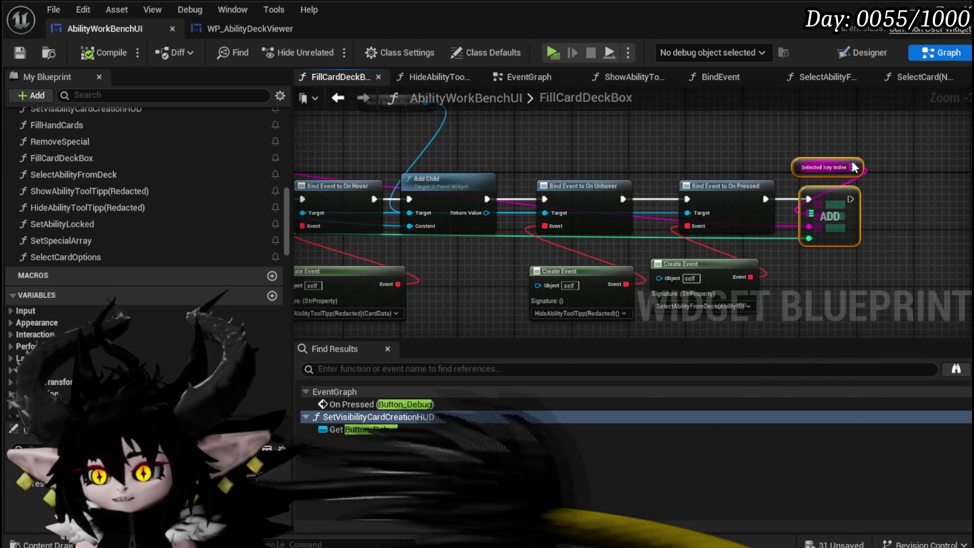
scroll(857, 174, "up", 3)
key("ctrl+f")
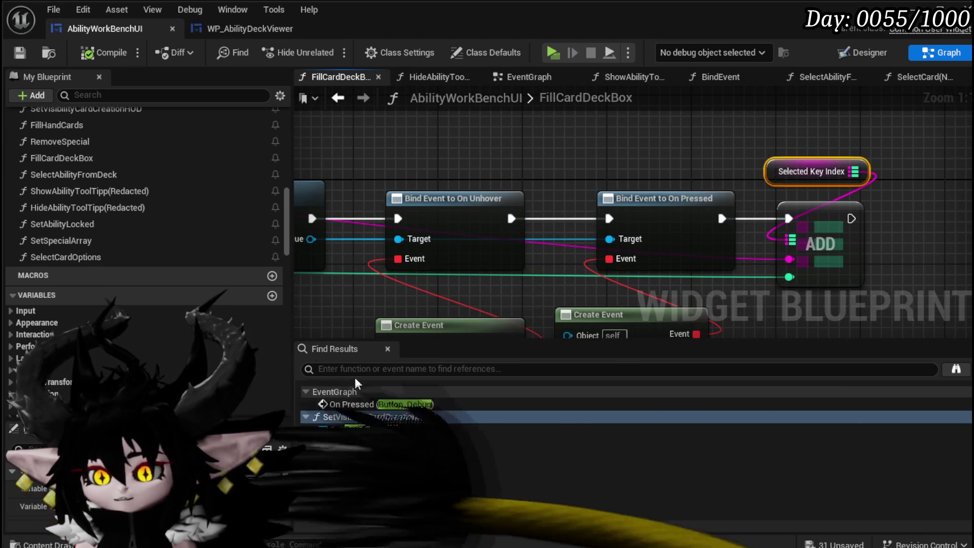
Search for SelectedKeyIndex and jump to its use in AddAbilitys
type("S")
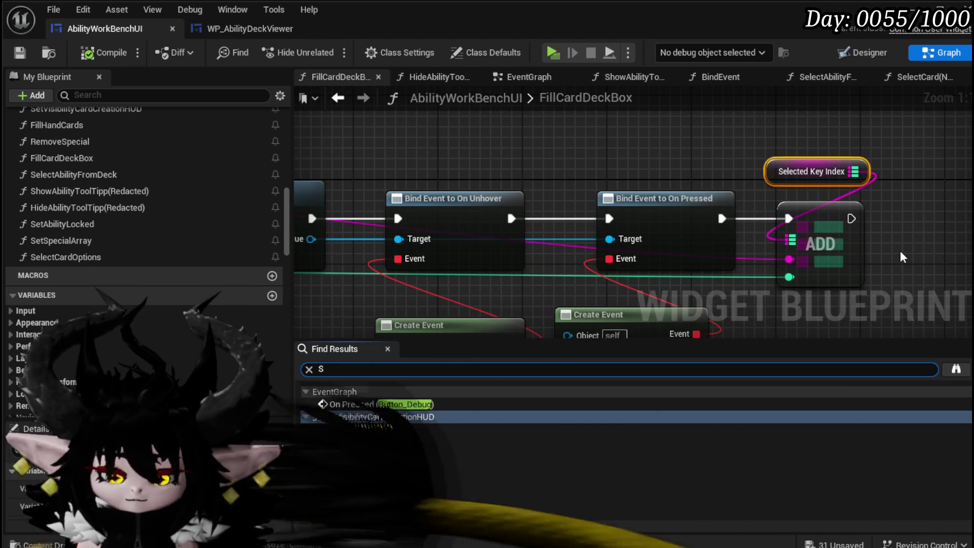
type("electe")
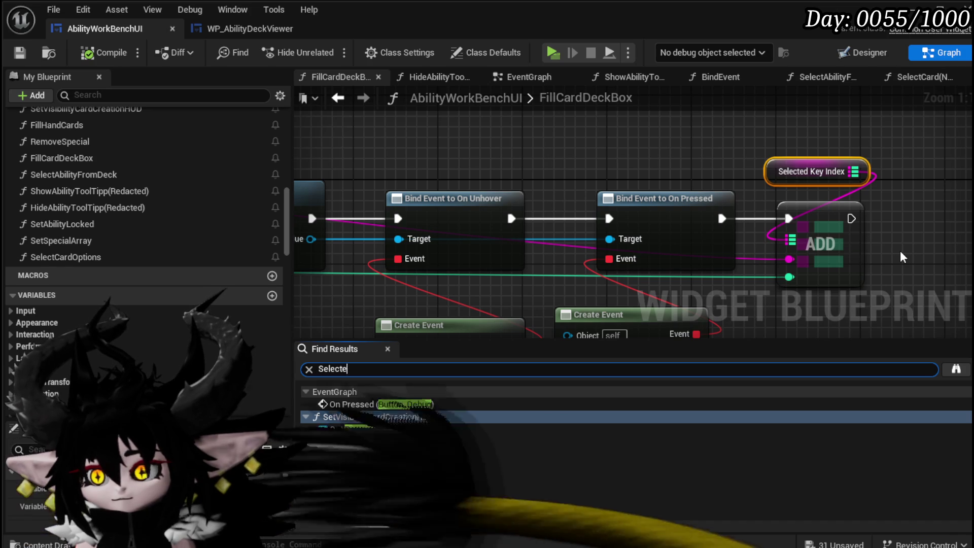
type("dKey")
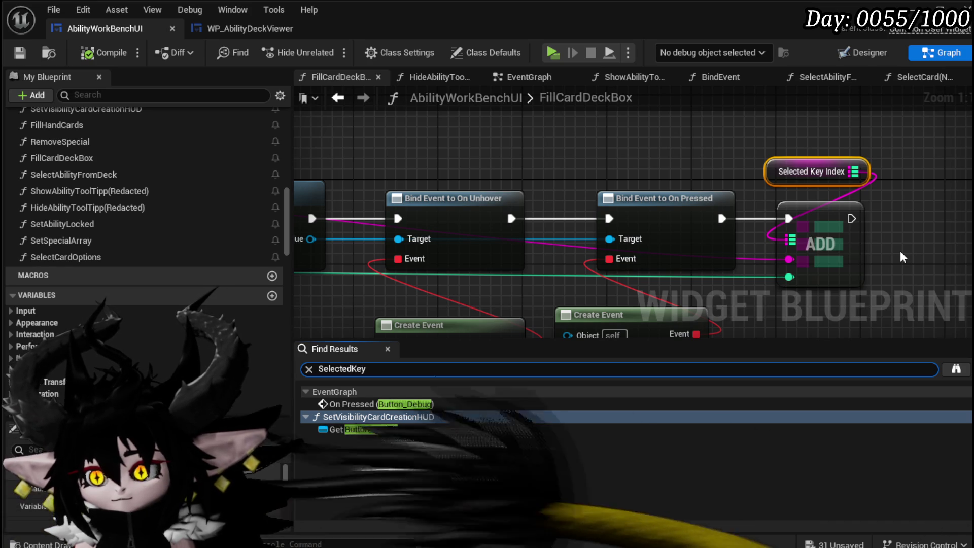
type("Index")
key("Return")
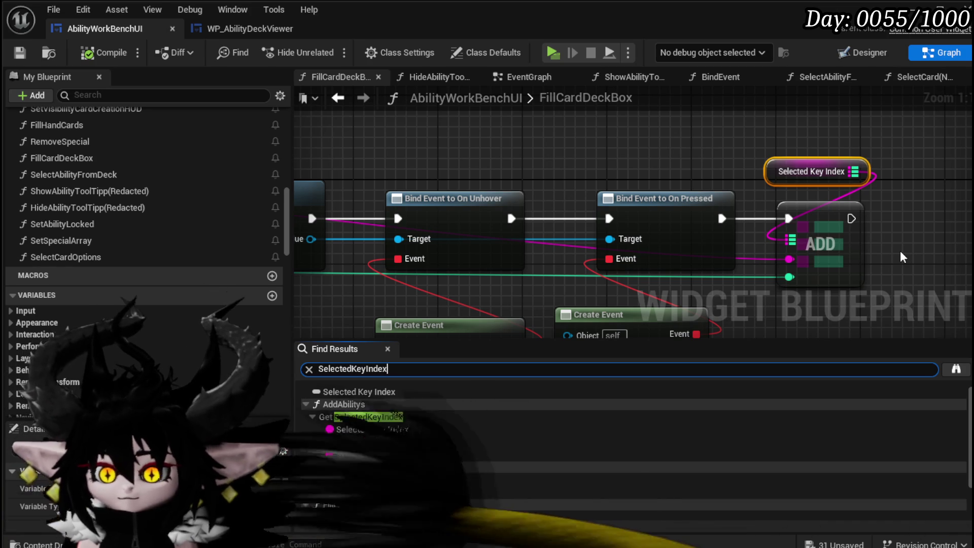
scroll(436, 406, "down", 5)
scroll(473, 445, "up", 2)
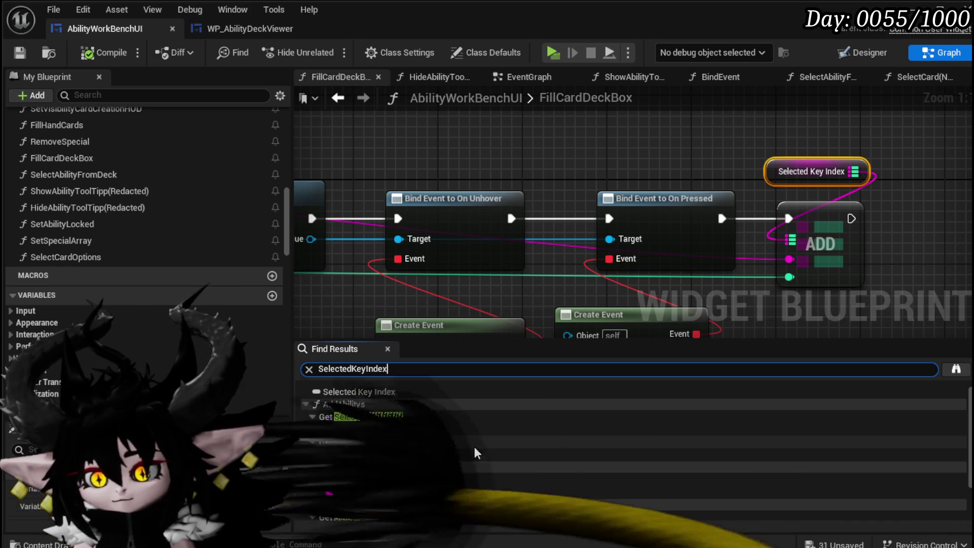
left_click(390, 429)
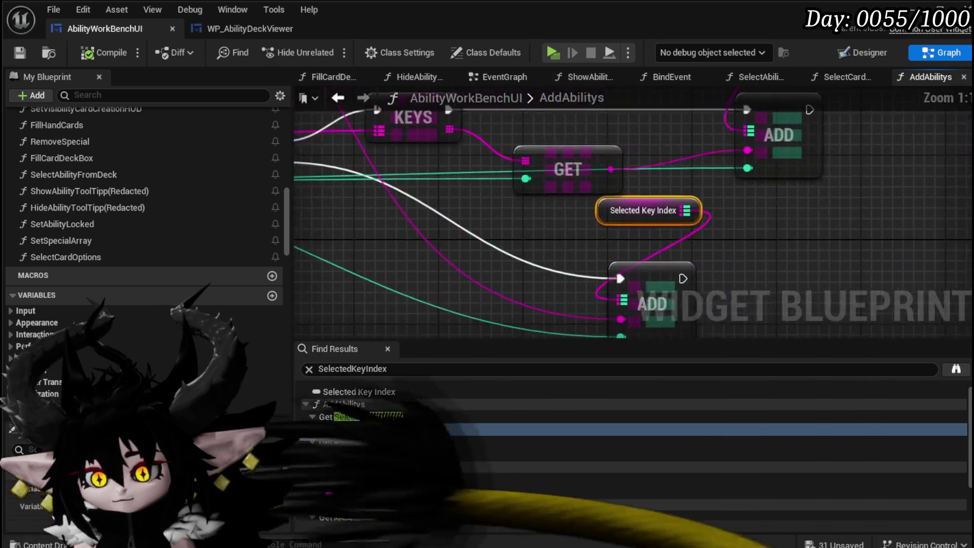
Refresh the AddAbilitys node, rename the function AddAbilitys(Redacted?), and save the widget
mouse_move(434, 266)
left_mouse_down()
mouse_move(595, 286)
mouse_move(906, 273)
mouse_move(892, 270)
left_mouse_up()
mouse_move(705, 277)
left_mouse_down()
mouse_move(415, 265)
mouse_move(382, 338)
mouse_move(216, 332)
mouse_move(107, 260)
left_mouse_up()
left_click_drag(634, 219, 657, 172)
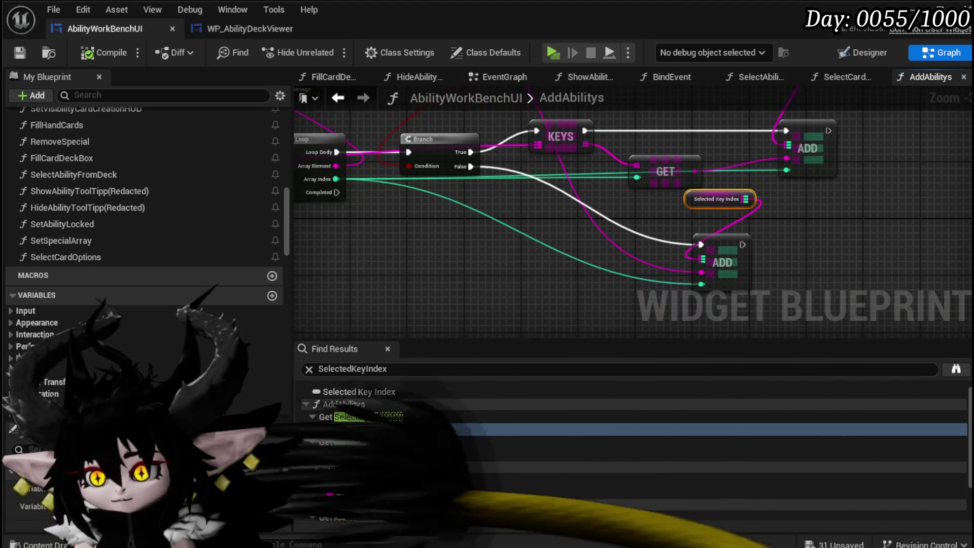
mouse_move(167, 214)
left_mouse_down()
mouse_move(680, 240)
mouse_move(528, 319)
mouse_move(488, 317)
mouse_move(681, 241)
left_mouse_up()
left_click(479, 235)
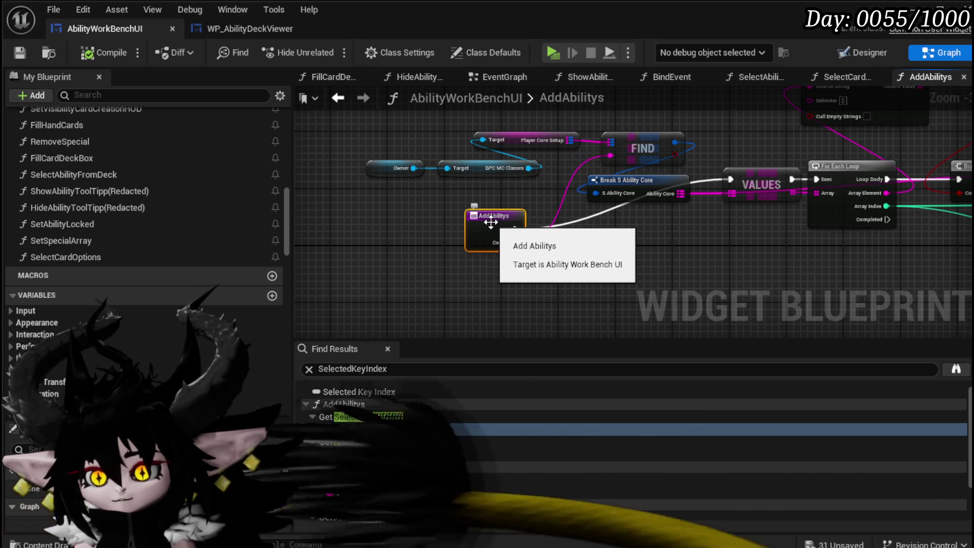
right_click(491, 223)
left_click(541, 319)
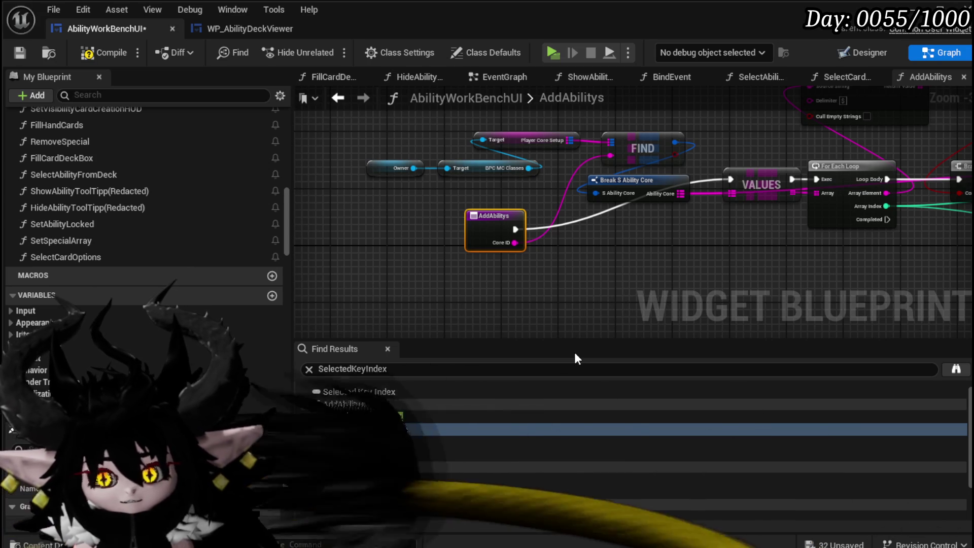
key("Return")
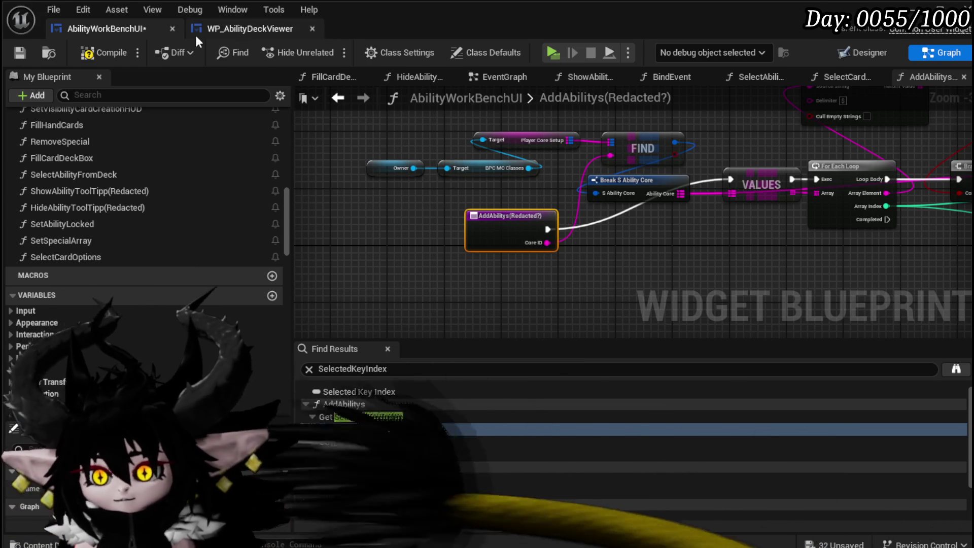
key("ctrl+s")
Jump to Selected Key Index in SelectCard(NEW) and select its FIND and Selected Core lookup nodes
left_click(370, 458)
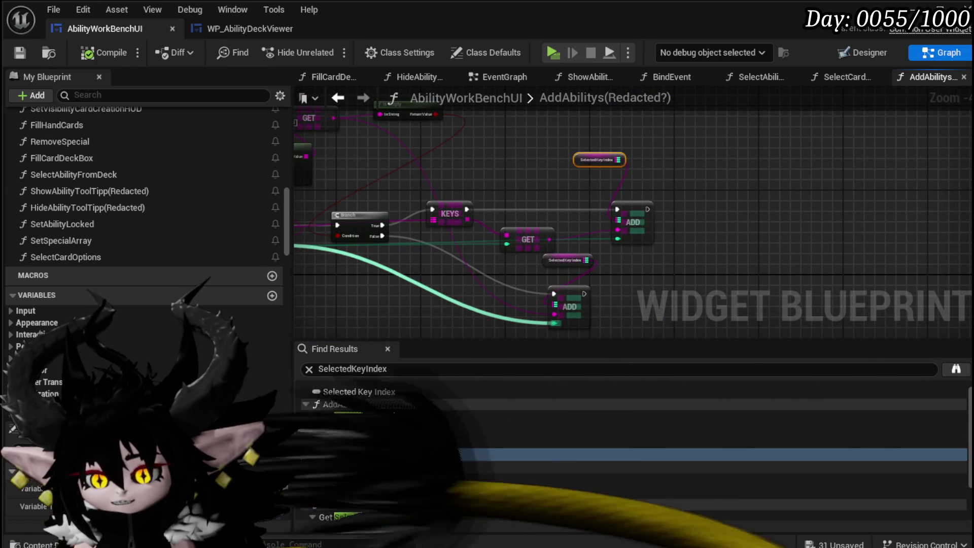
left_click(379, 491)
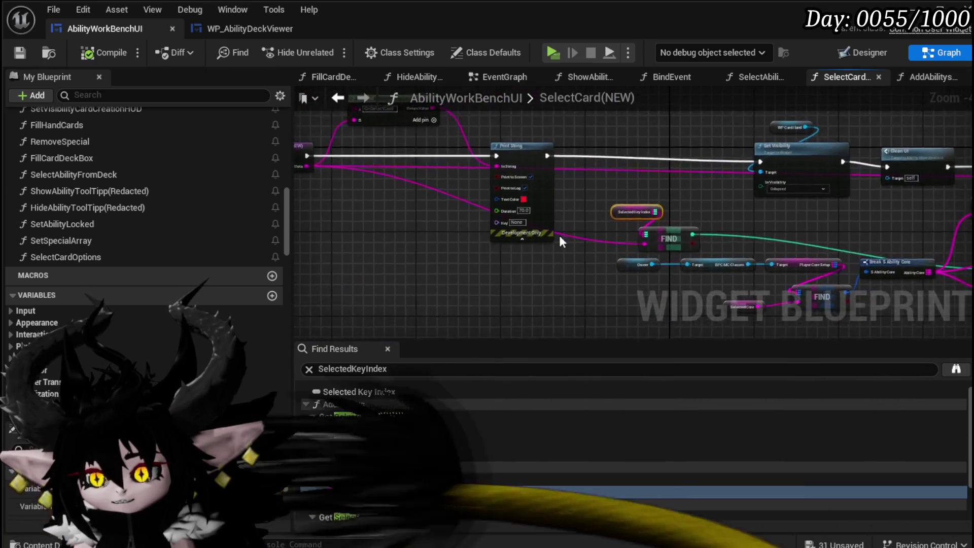
scroll(537, 271, "up", 2)
mouse_move(456, 243)
left_mouse_down()
mouse_move(391, 217)
mouse_move(576, 213)
mouse_move(447, 192)
mouse_move(163, 224)
left_mouse_up()
left_click_drag(514, 289, 385, 271)
mouse_move(384, 285)
left_mouse_down()
mouse_move(428, 250)
mouse_move(614, 188)
mouse_move(626, 174)
mouse_move(652, 207)
mouse_move(563, 228)
mouse_move(489, 276)
mouse_move(355, 281)
left_mouse_up()
Delete the FIND and GET lookup nodes in SelectCard(NEW) and move Break S Ability Core up near KEYS
key("Delete")
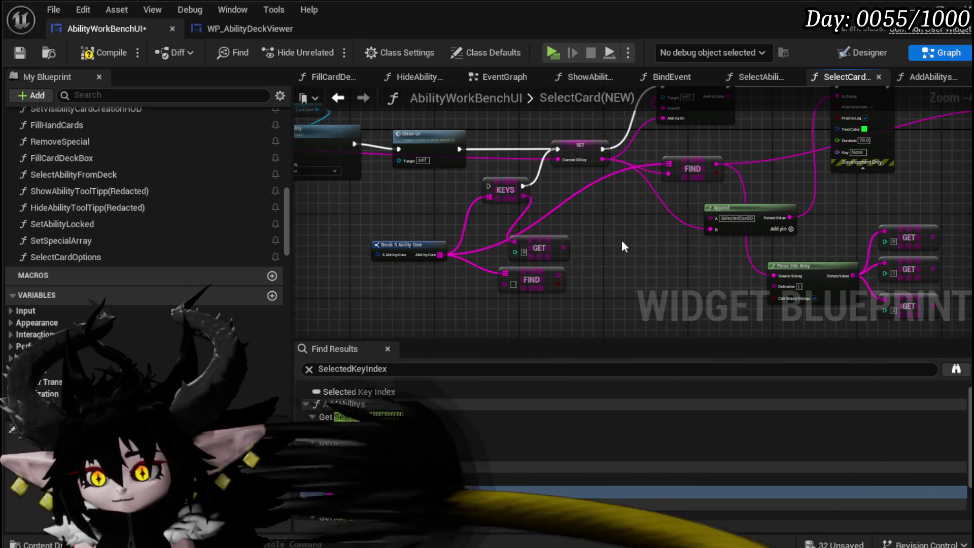
left_click(558, 279)
key("Delete")
left_click(559, 253)
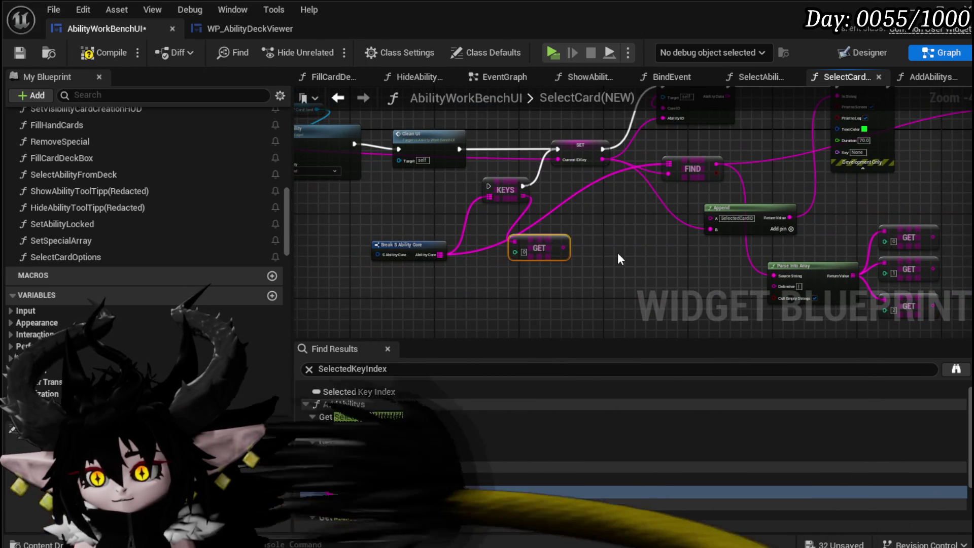
key("Delete")
left_click(505, 190)
left_click_drag(399, 243, 528, 194)
Undo the deletions to restore the lookup nodes, then jump to Selected Key Index in FillHandCards
scroll(654, 239, "down", 3)
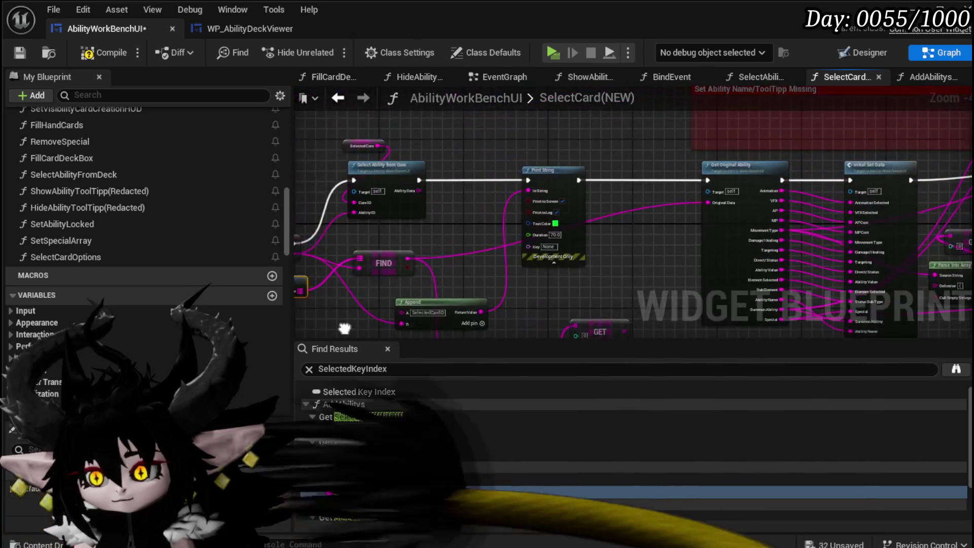
scroll(542, 252, "up", 3)
scroll(543, 252, "down", 4)
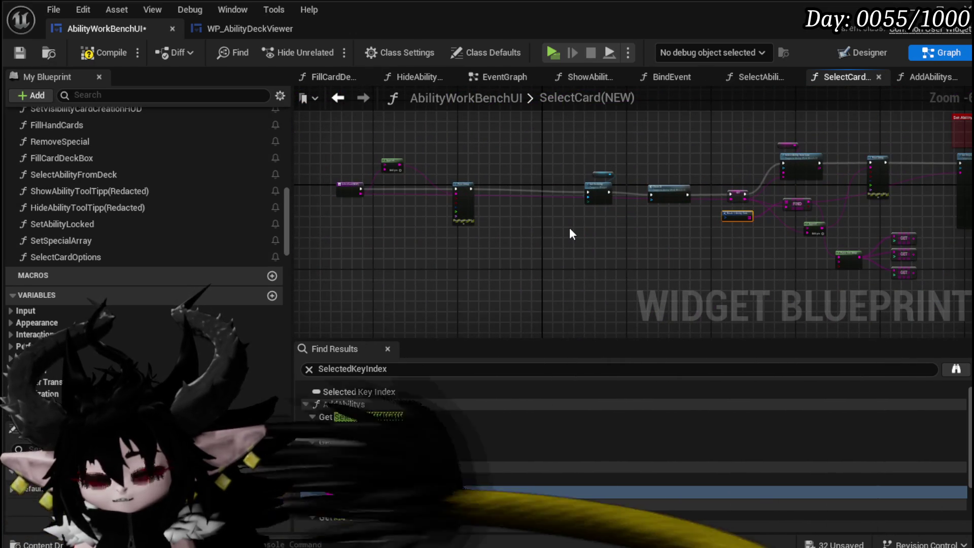
key("ctrl+z")
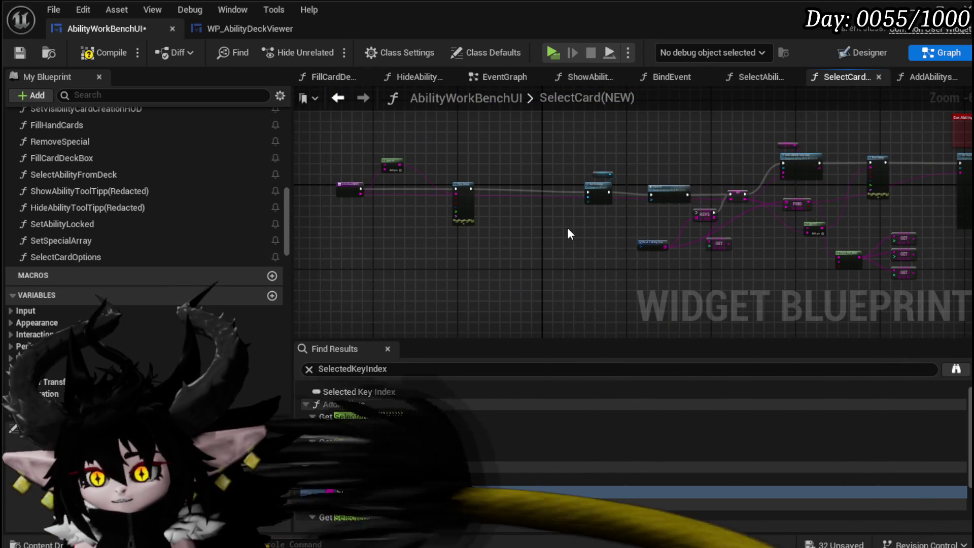
key("ctrl+z")
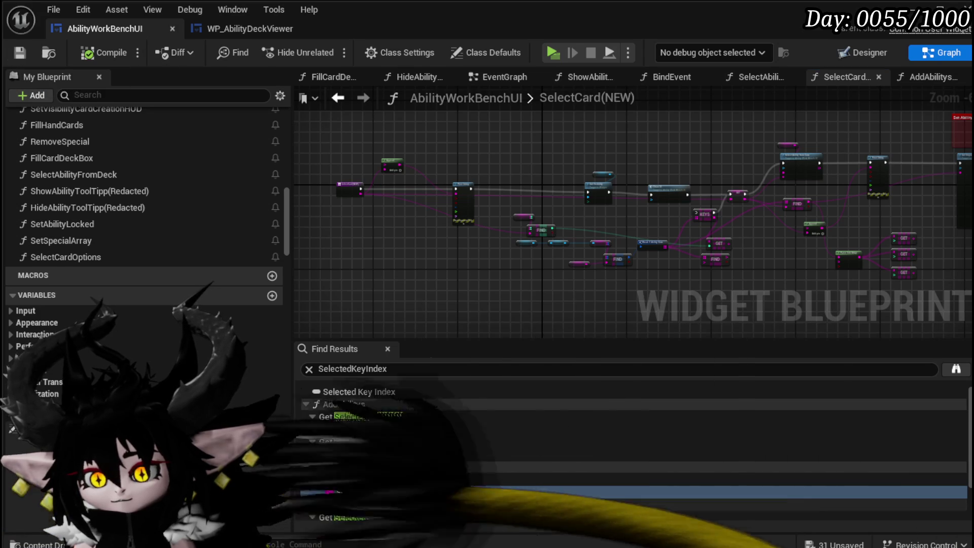
scroll(357, 504, "down", 2)
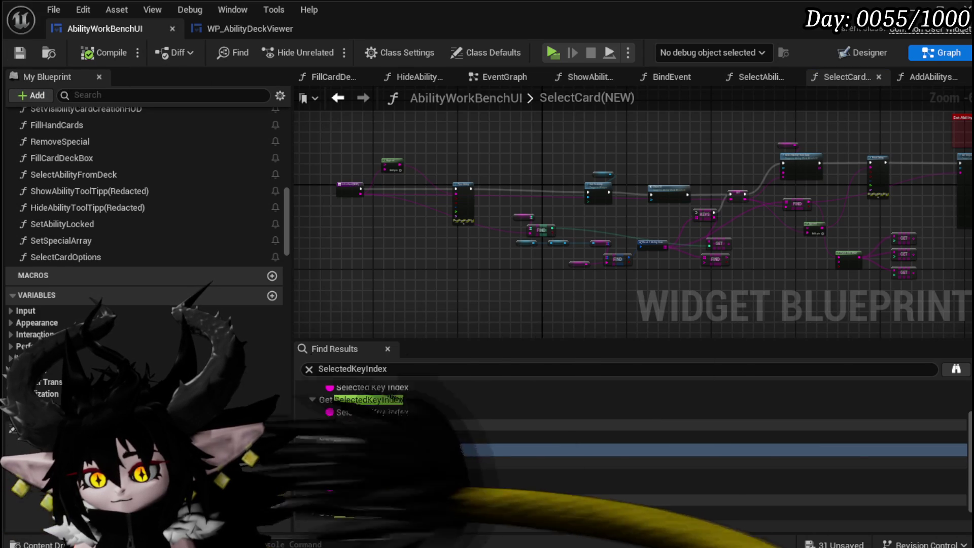
double_click(352, 485)
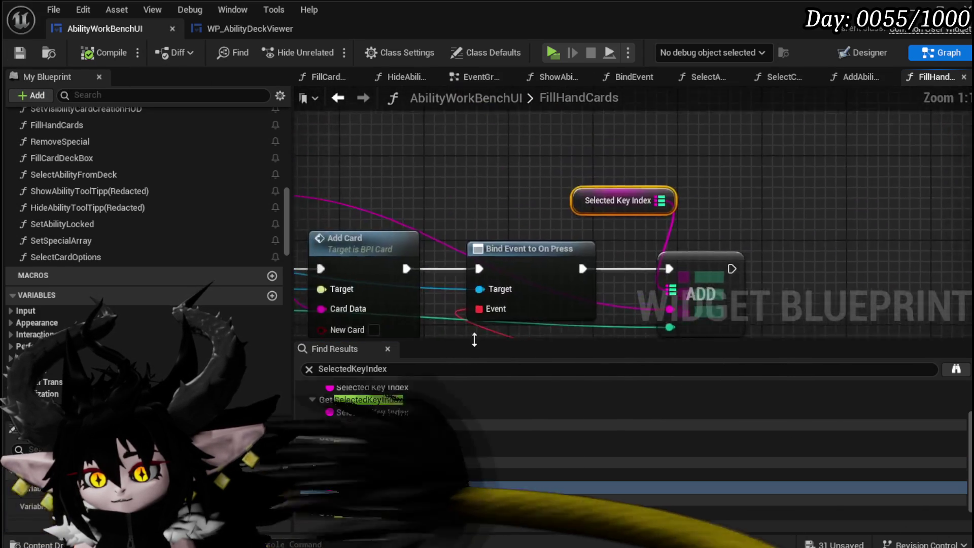
Rename FillHandCards to FillHandCards(Redacted), then compile and save the widget
mouse_move(712, 173)
left_mouse_down()
mouse_move(782, 239)
mouse_move(483, 231)
left_mouse_up()
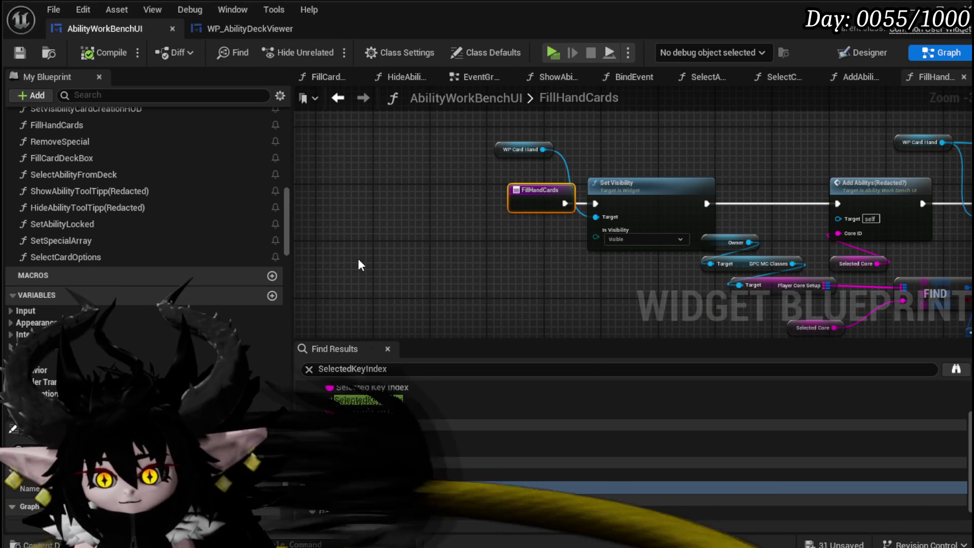
key("Return")
left_click(83, 57)
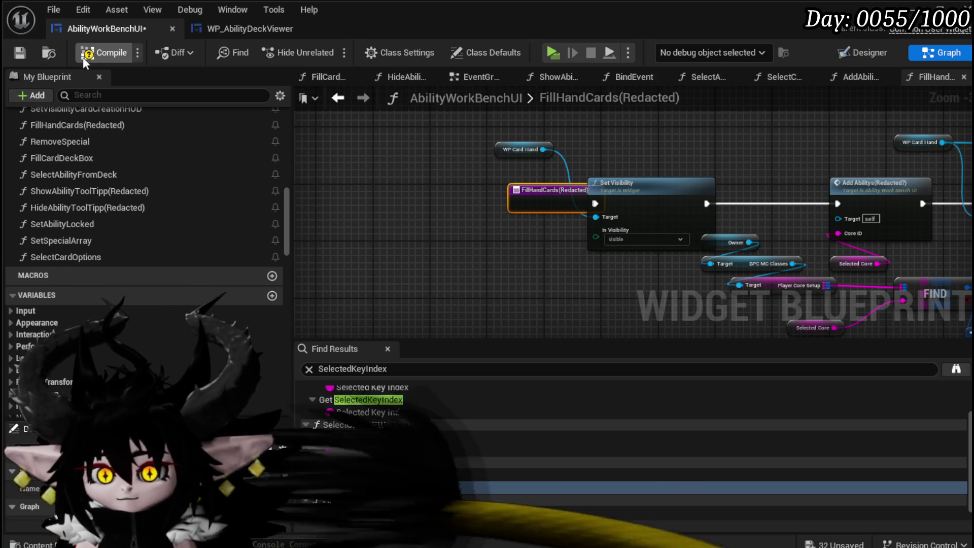
left_click(20, 53)
Jump to Selected Key Index in FillCardDeckBox, review the deck-filling graph, and save
scroll(375, 507, "down", 1)
left_click(376, 508)
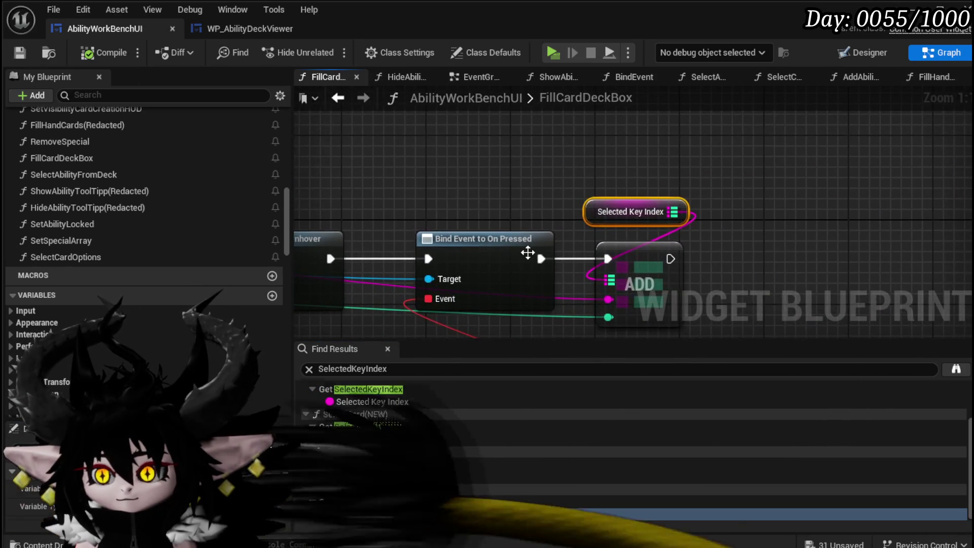
scroll(527, 254, "down", 4)
scroll(478, 220, "down", 1)
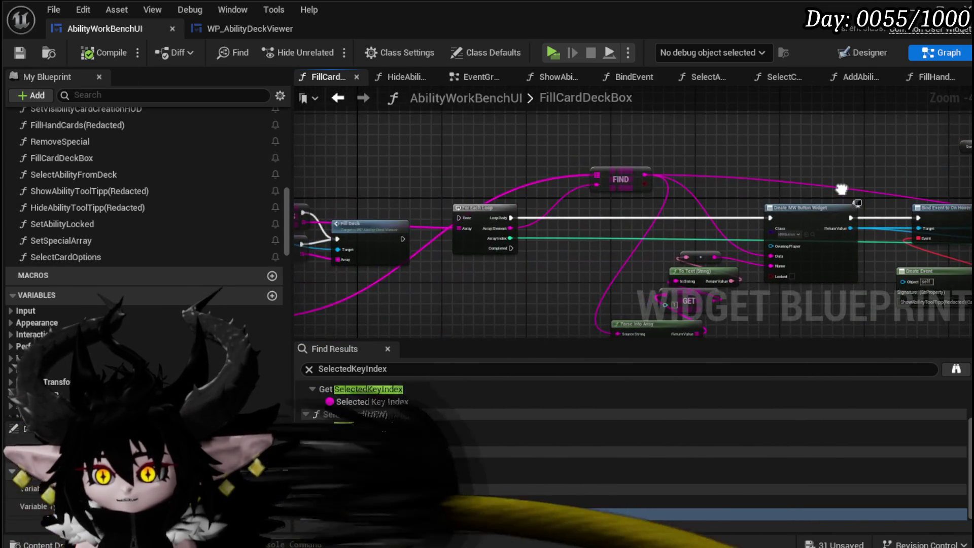
scroll(400, 169, "down", 2)
left_click_drag(401, 169, 508, 171)
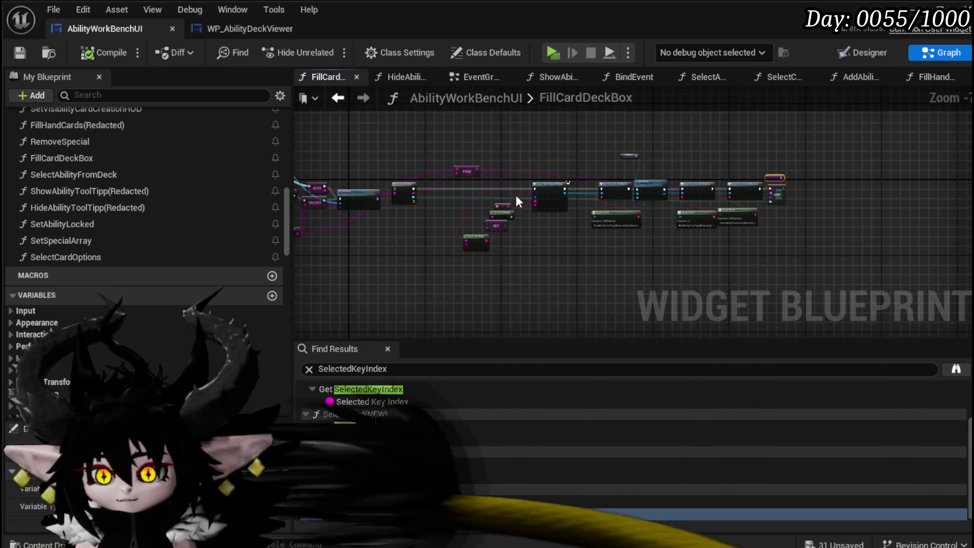
key("ctrl+s")
Rewire KEYS into the For Each Loop's Array pin instead of Fill Deck, and compile
scroll(495, 187, "up", 4)
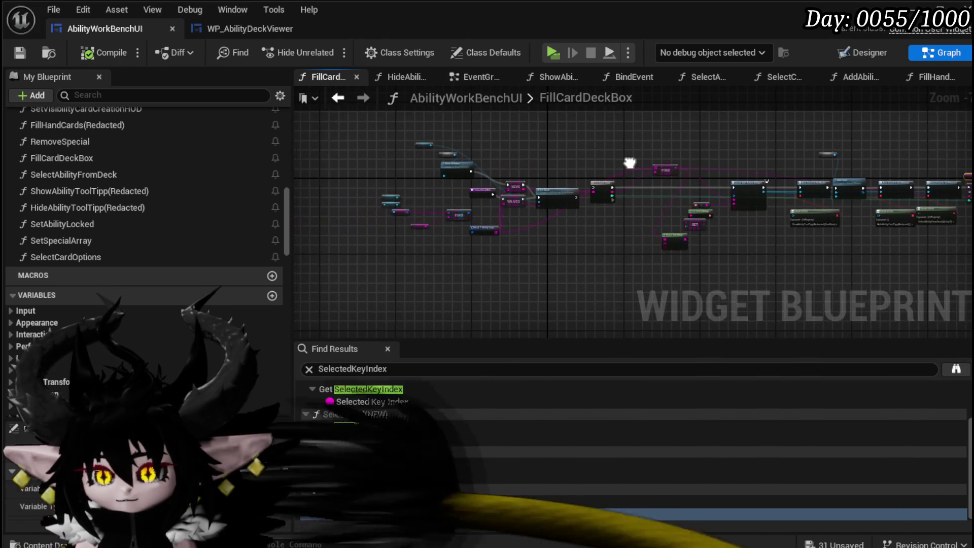
left_click_drag(508, 204, 506, 212)
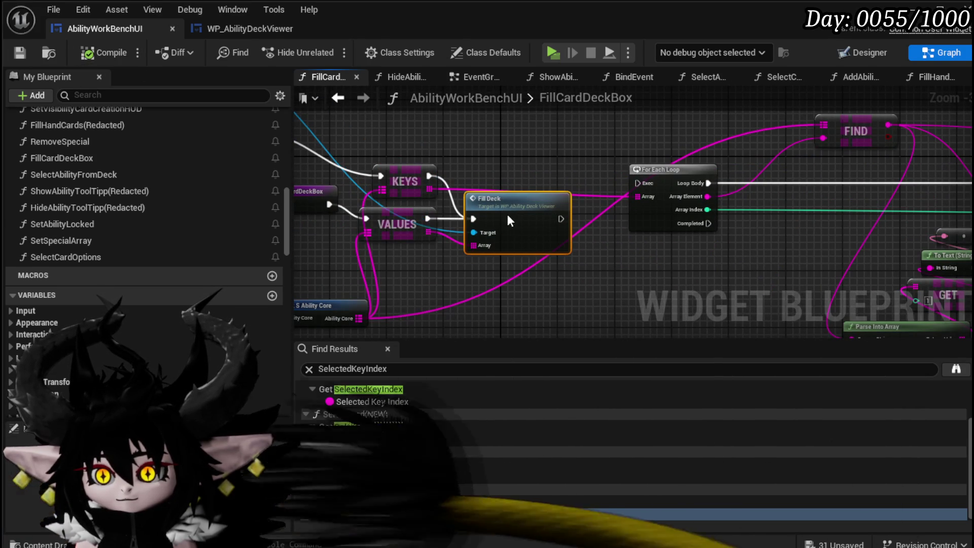
left_click_drag(478, 164, 556, 156)
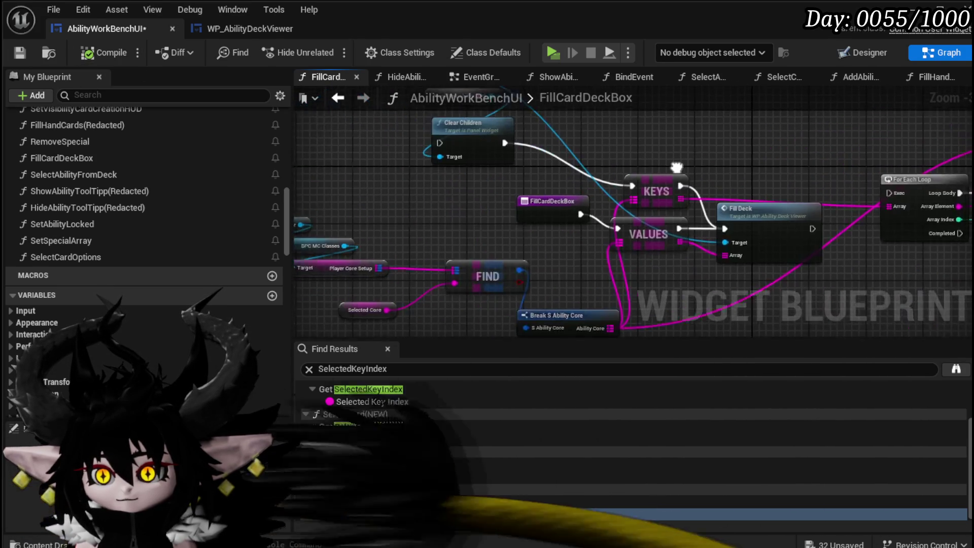
mouse_move(506, 176)
left_mouse_down()
mouse_move(677, 130)
mouse_move(665, 152)
left_mouse_up()
left_click(677, 140, "alt")
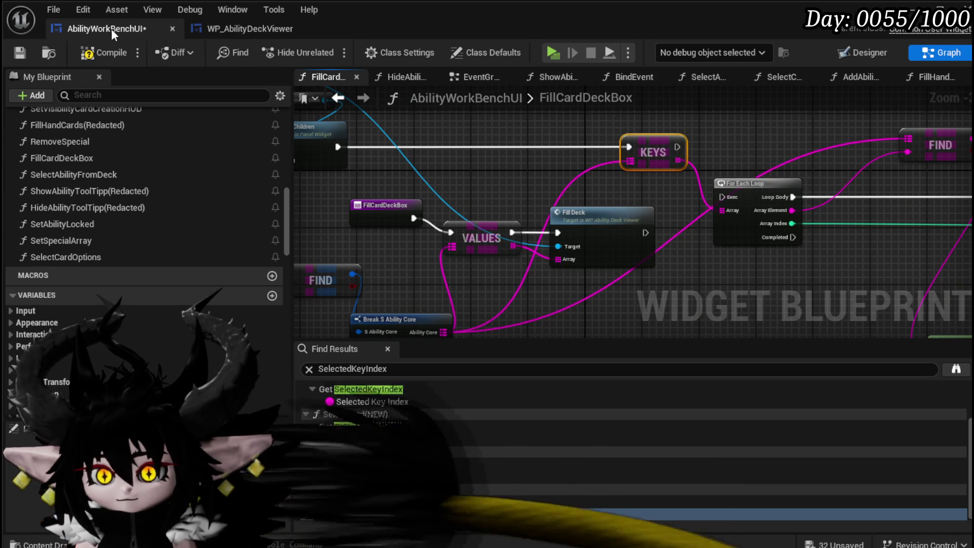
left_click_drag(733, 208, 723, 210)
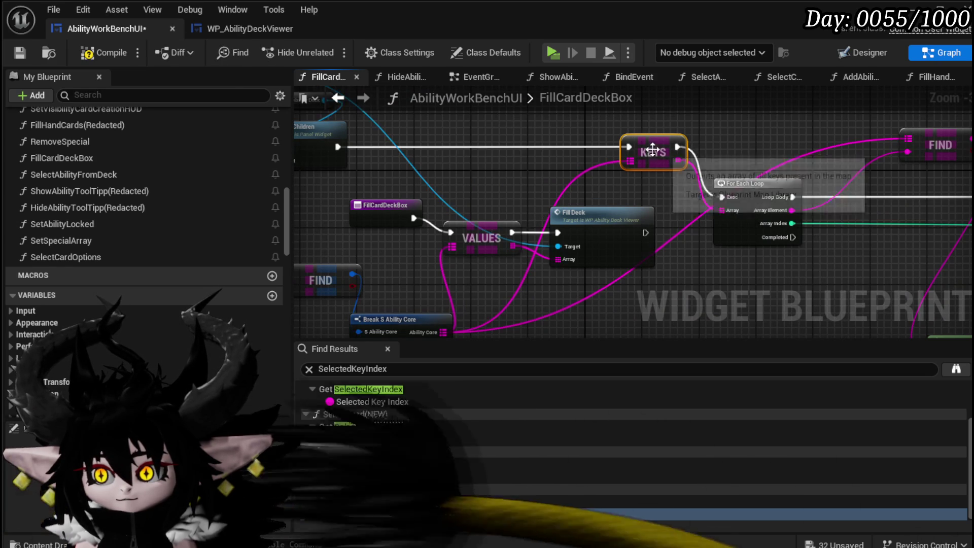
left_click(25, 56)
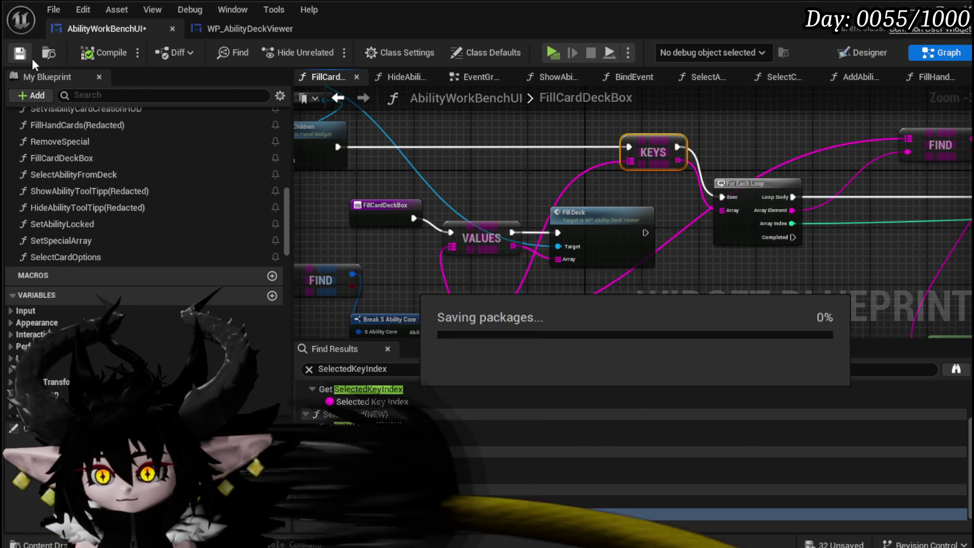
Save all modified assets and return to the level editor
key("ctrl+shift+s")
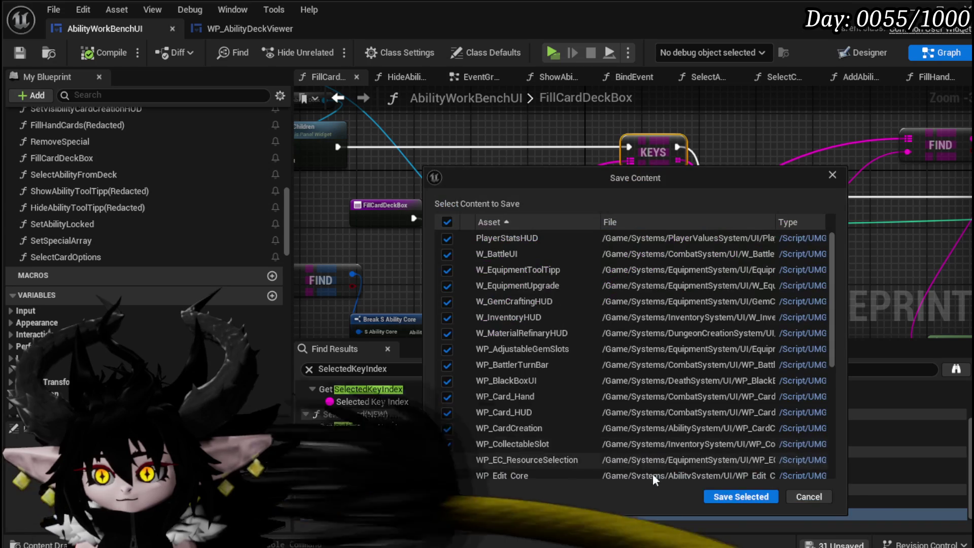
left_click(710, 497)
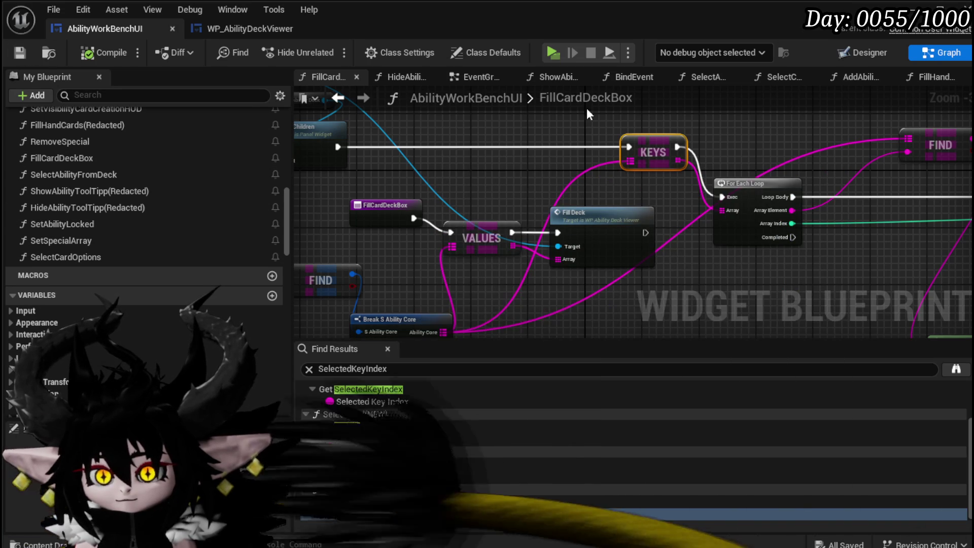
left_click(917, 9)
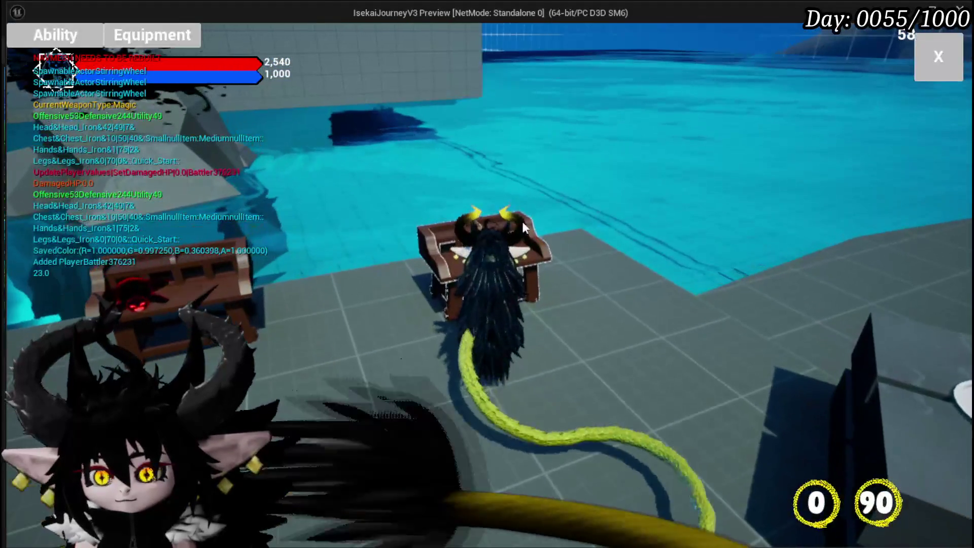
In the running game, open ability editing, pick a Magic deck card, check hover previews, then stop
left_click(50, 34)
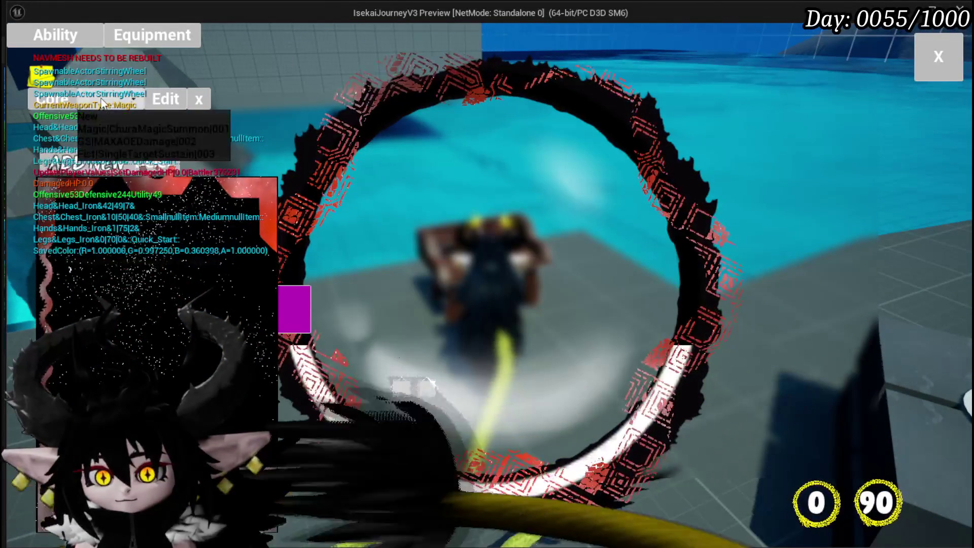
left_click(140, 127)
left_click(159, 253)
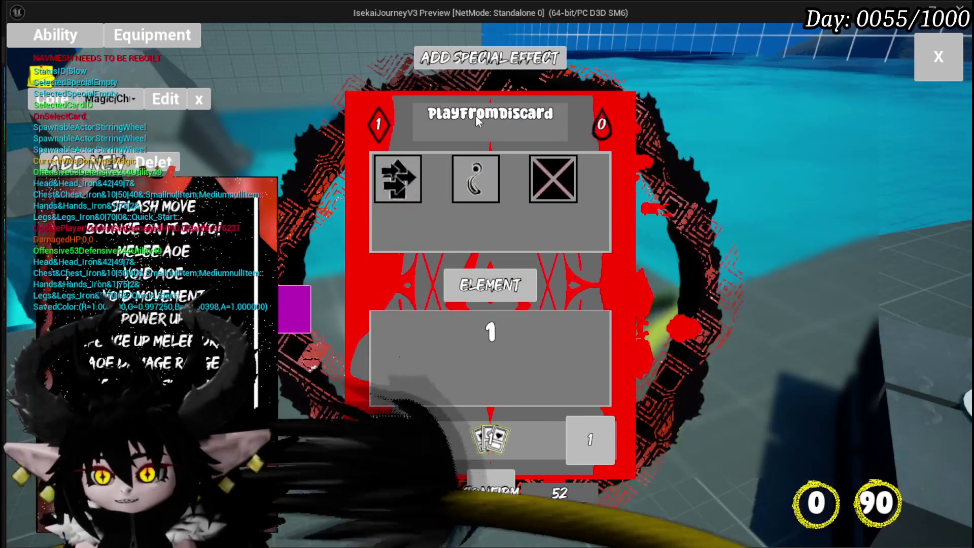
mouse_move(149, 262)
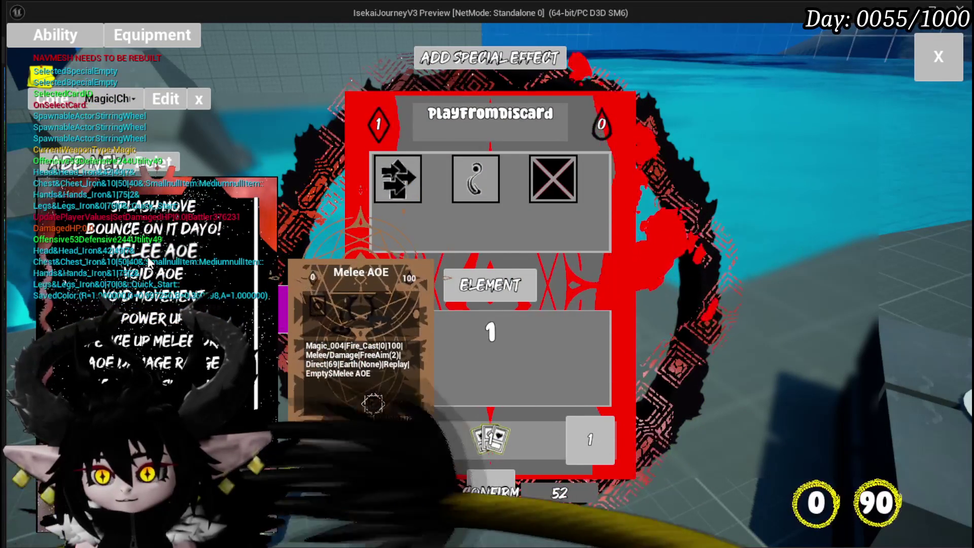
scroll(152, 248, "down", 3)
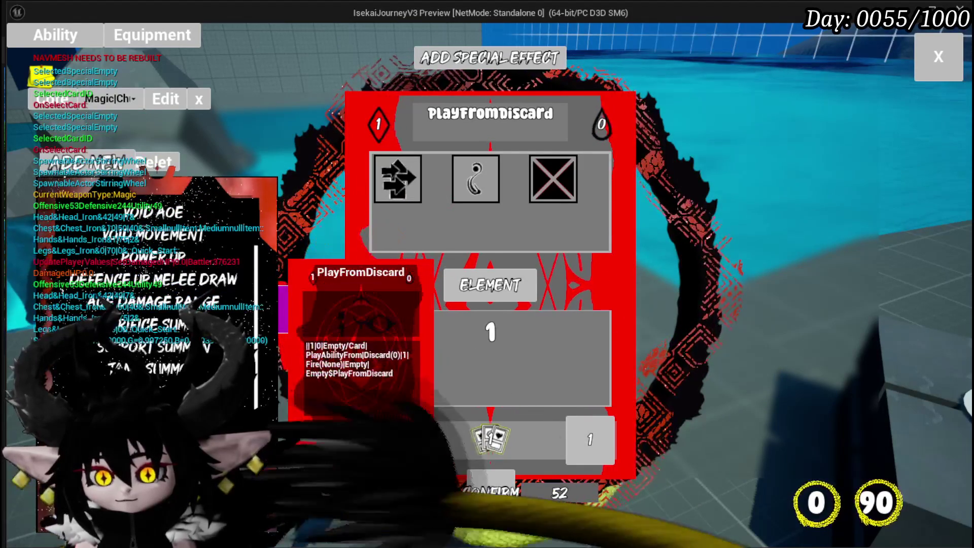
scroll(162, 217, "up", 3)
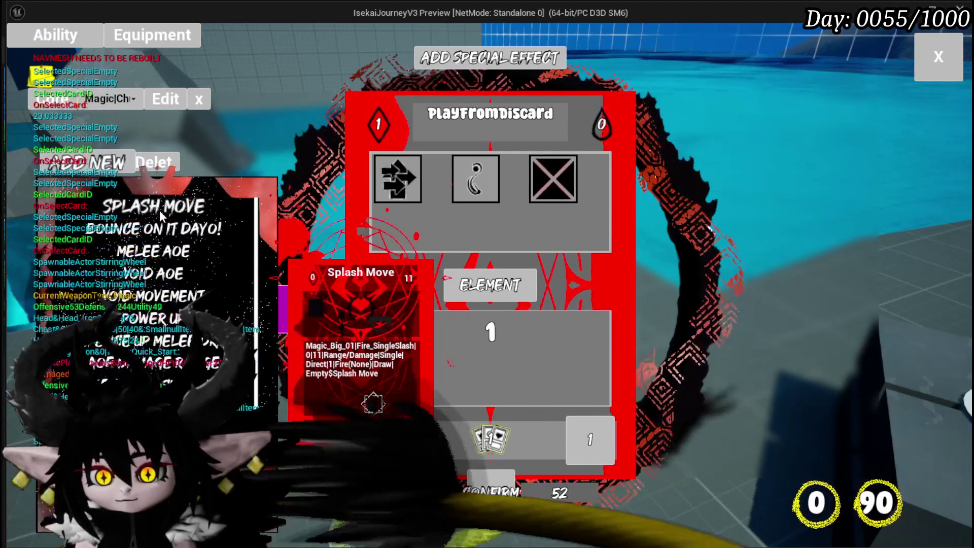
key("Escape")
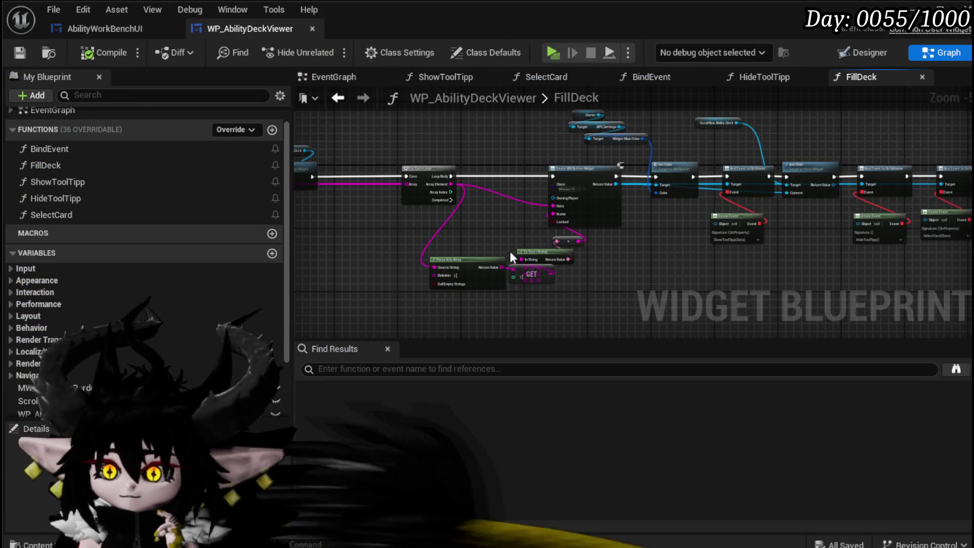
Inspect FillDeck's Set Color and Bind Event card-button nodes, open BindEvent, then switch to AbilityWorkBenchUI
scroll(510, 255, "down", 2)
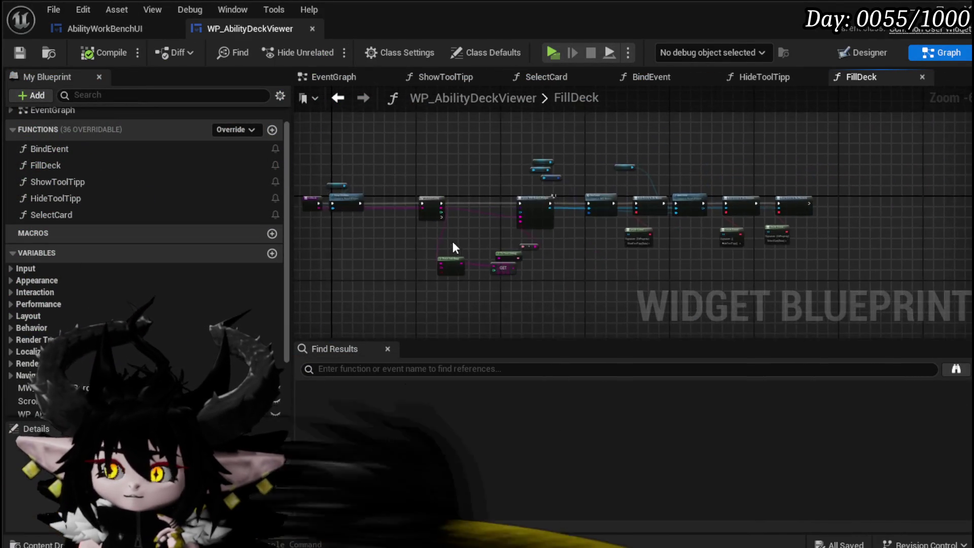
scroll(456, 238, "up", 4)
scroll(507, 233, "down", 3)
scroll(558, 228, "up", 4)
mouse_move(498, 218)
left_mouse_down()
mouse_move(485, 231)
mouse_move(367, 224)
left_mouse_up()
scroll(563, 235, "down", 3)
left_click_drag(538, 225, 482, 282)
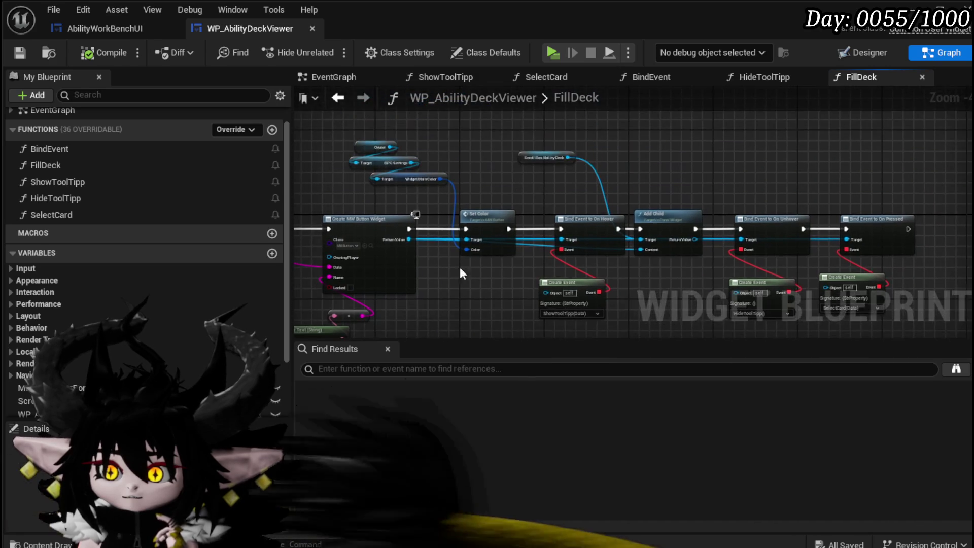
scroll(418, 200, "up", 4)
mouse_move(419, 200)
left_mouse_down()
mouse_move(436, 236)
mouse_move(419, 162)
mouse_move(498, 216)
mouse_move(600, 114)
left_mouse_up()
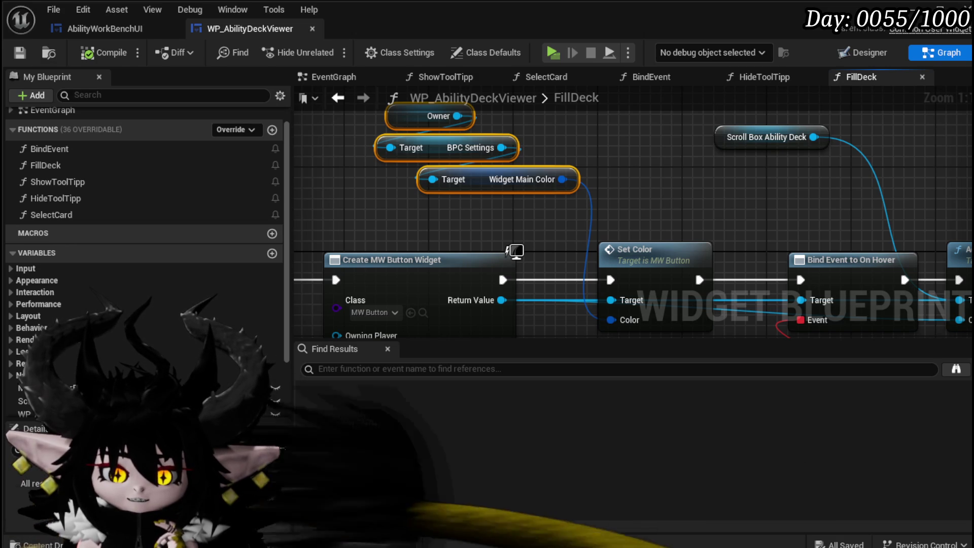
double_click(105, 148)
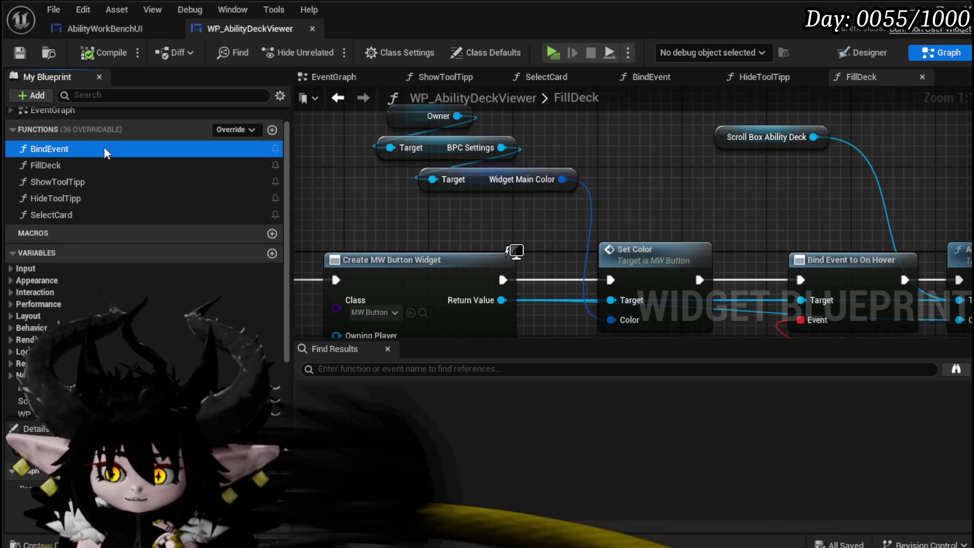
left_click(107, 34)
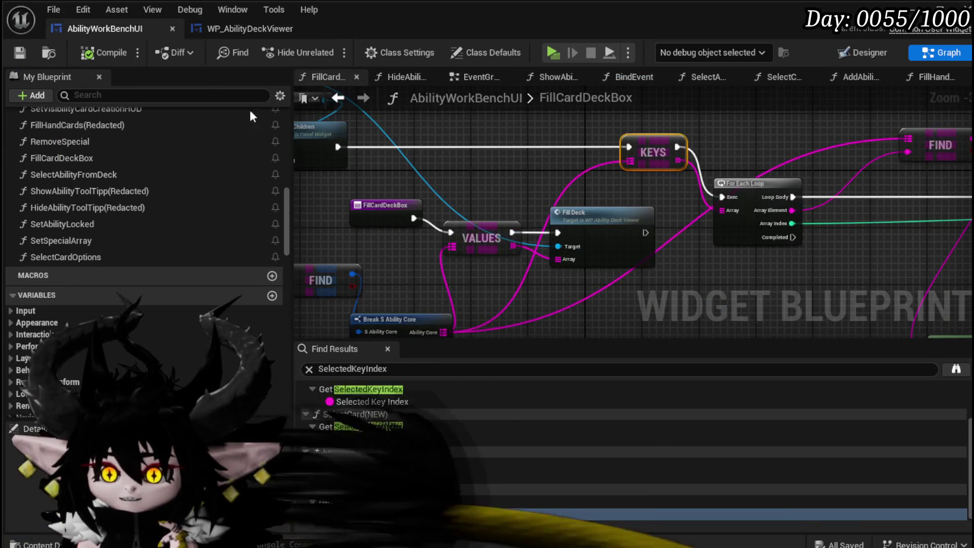
In the workbench's BindEvent, add the deck viewer's Bind Event call ahead of Bind Event to On Press
scroll(558, 152, "down", 1)
scroll(108, 166, "up", 5)
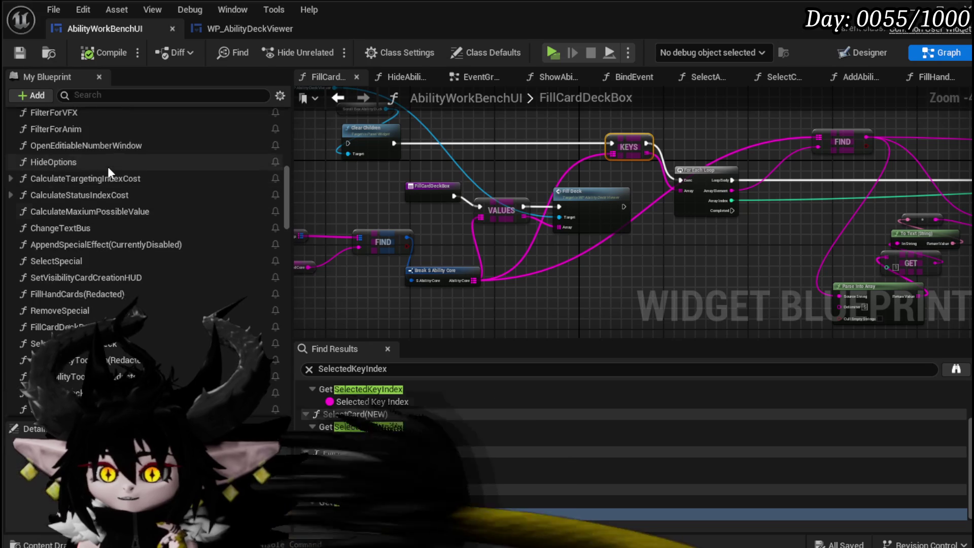
scroll(106, 172, "up", 5)
double_click(91, 210)
scroll(571, 166, "up", 3)
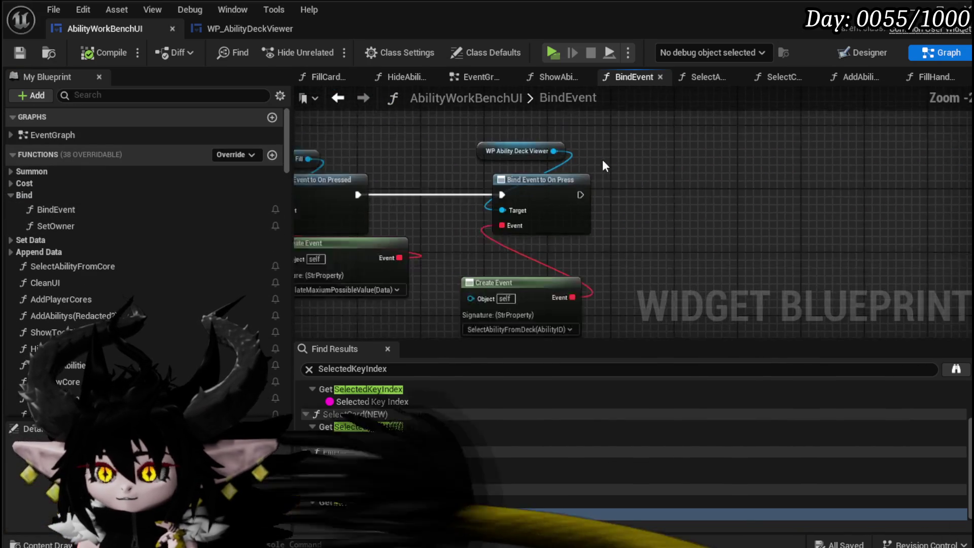
left_click_drag(550, 149, 725, 147)
type("Bind")
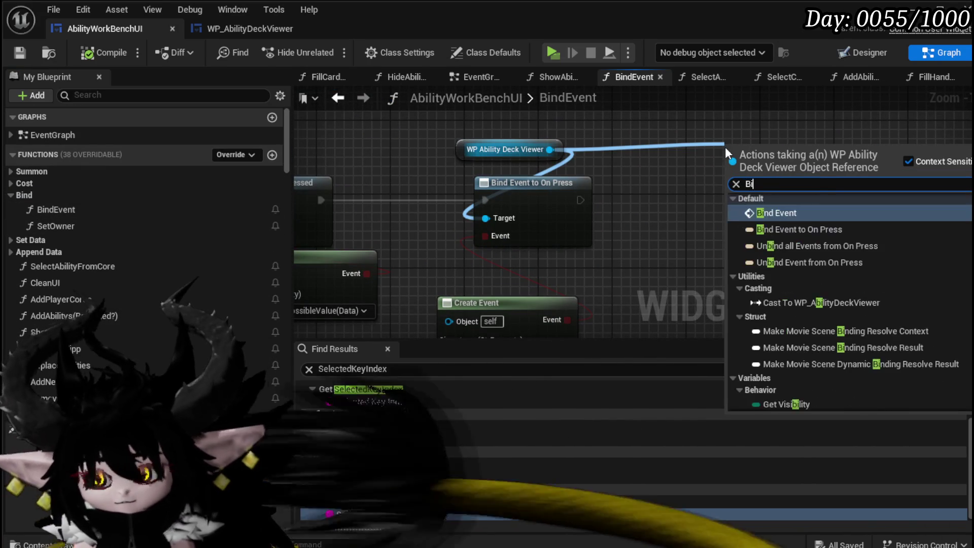
left_click(776, 280)
mouse_move(727, 160)
left_mouse_down()
mouse_move(450, 185)
mouse_move(410, 177)
left_mouse_up()
left_click_drag(561, 202, 690, 199)
left_click_drag(510, 307, 693, 297)
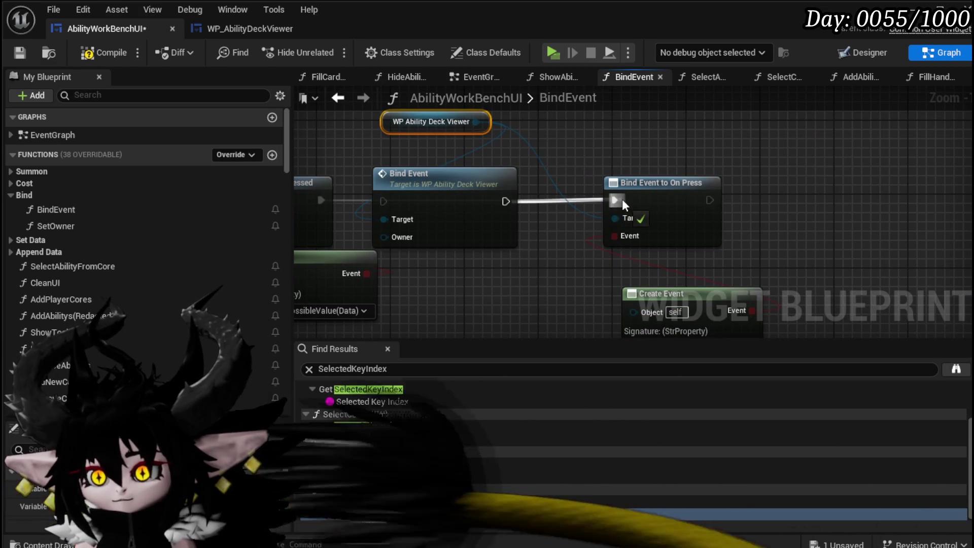
left_click_drag(484, 182, 547, 182)
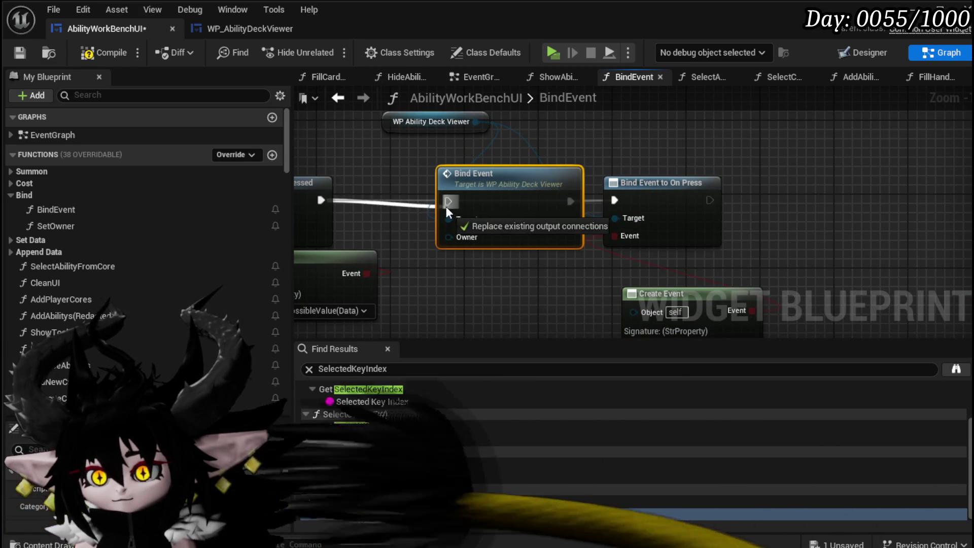
Feed the Owner variable into the new Bind Event node and compile
scroll(120, 230, "down", 10)
scroll(134, 230, "down", 15)
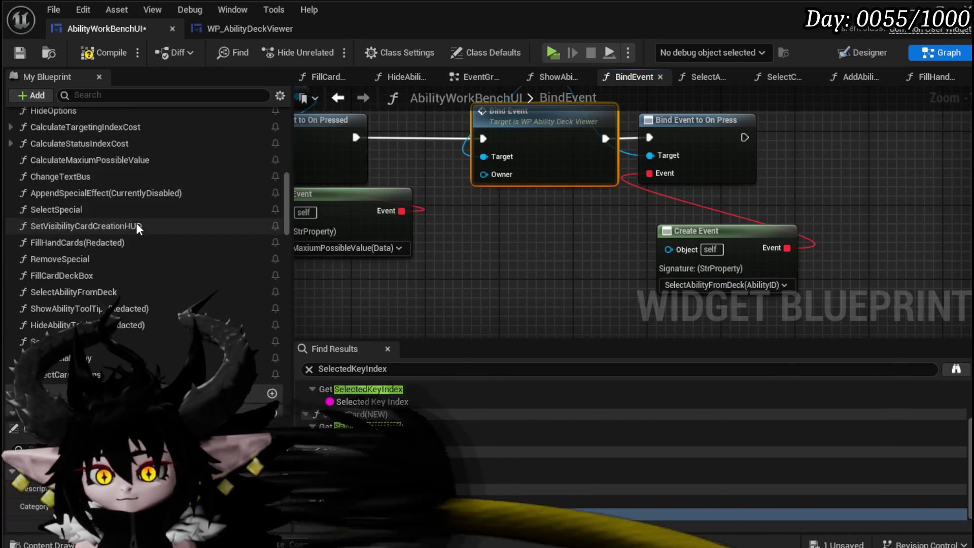
scroll(106, 304, "down", 10)
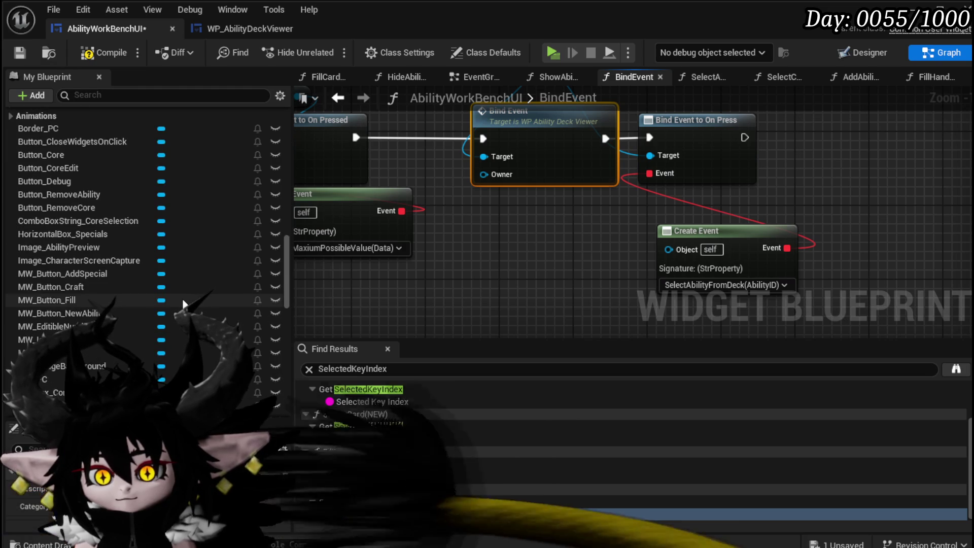
mouse_move(101, 344)
left_mouse_down()
mouse_move(586, 200)
mouse_move(499, 203)
mouse_move(485, 174)
left_mouse_up()
left_click(556, 229)
left_click(110, 57)
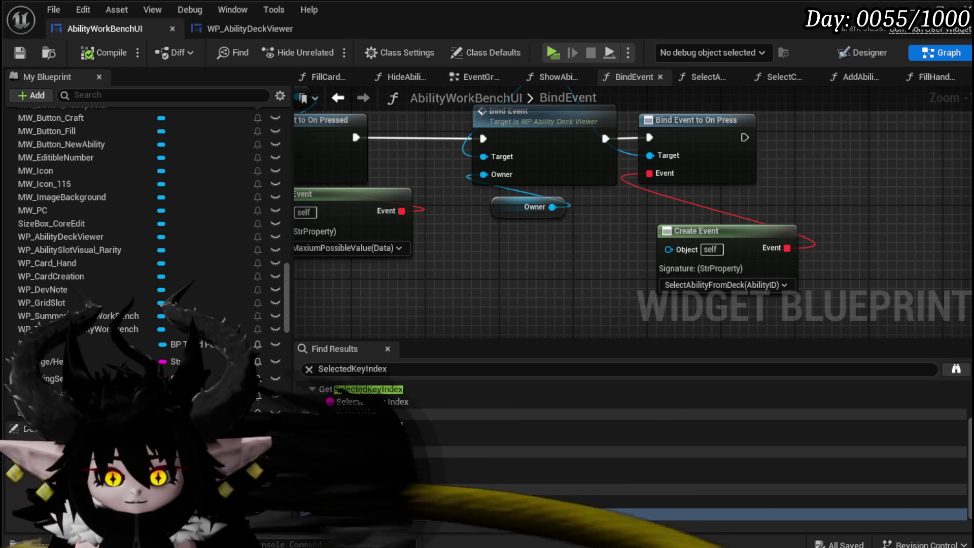
Tidy the Owner and Create Event nodes, save, and open the deck viewer's SelectCard function
left_click_drag(558, 258, 493, 260)
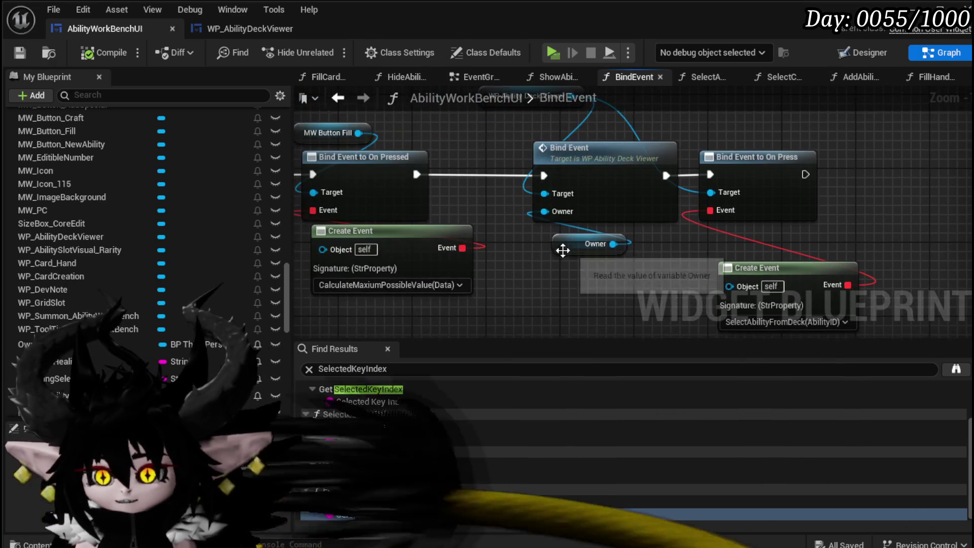
left_click_drag(571, 246, 541, 258)
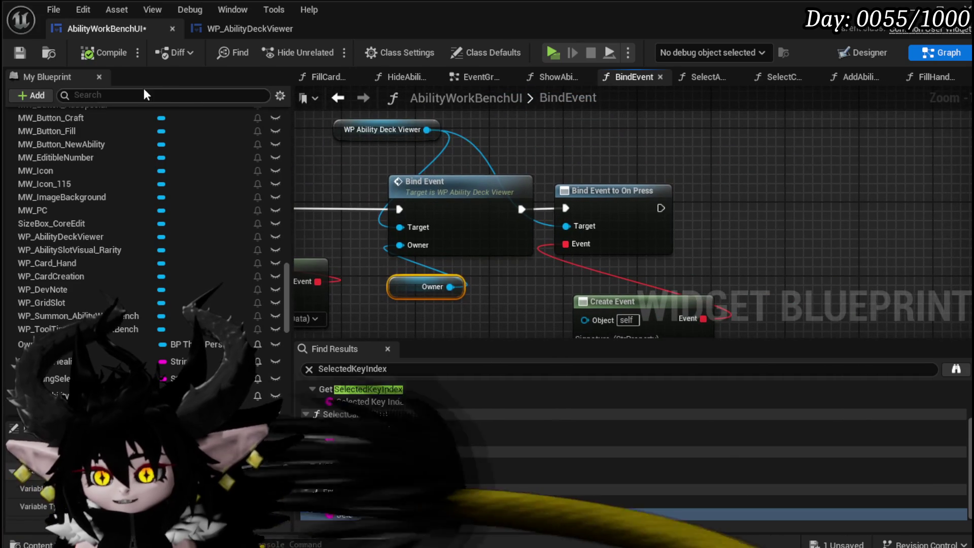
left_click(20, 53)
left_click_drag(548, 304, 522, 217)
left_click_drag(609, 223, 572, 205)
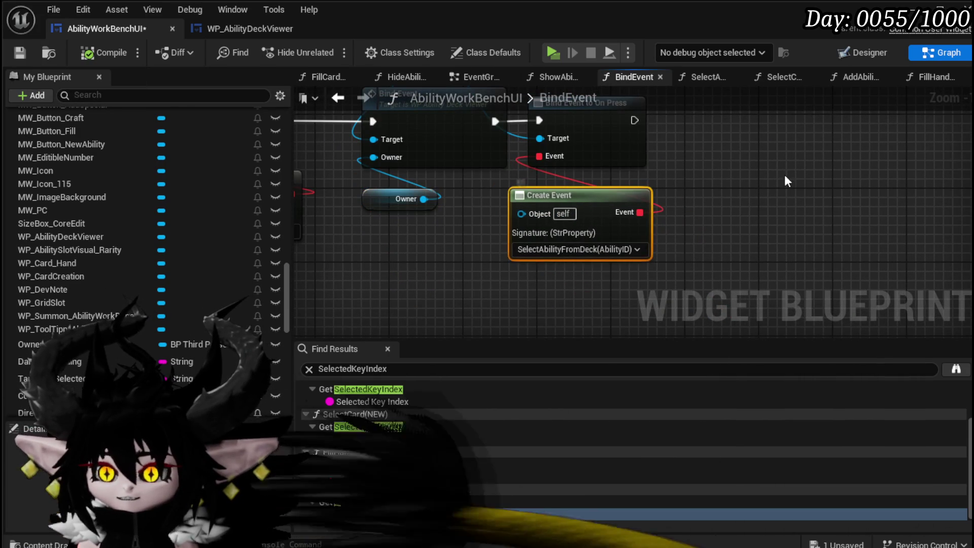
left_click(20, 53)
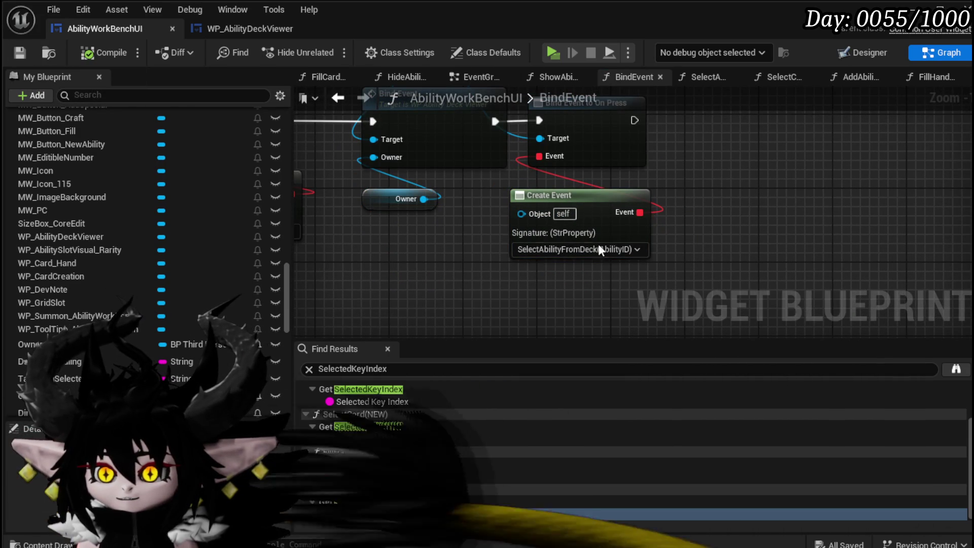
left_click(266, 36)
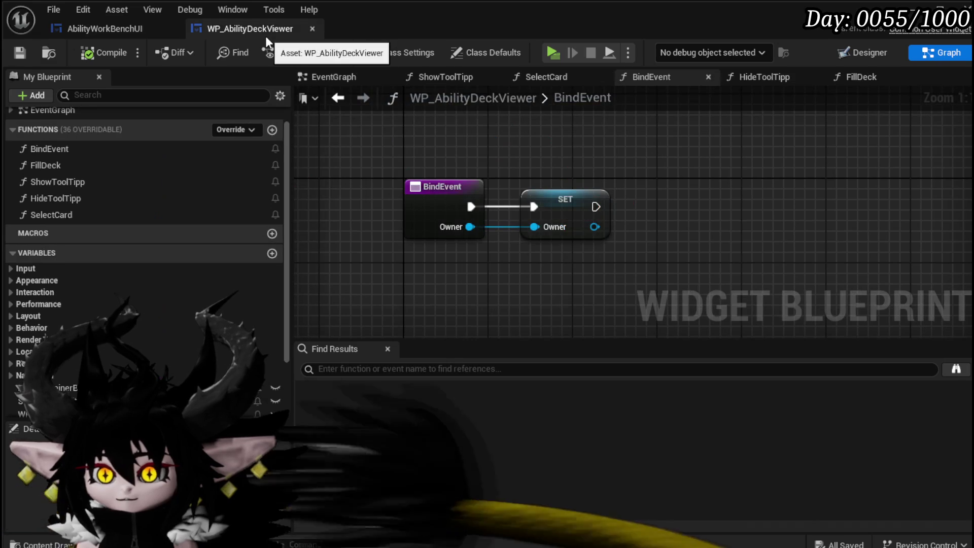
double_click(87, 215)
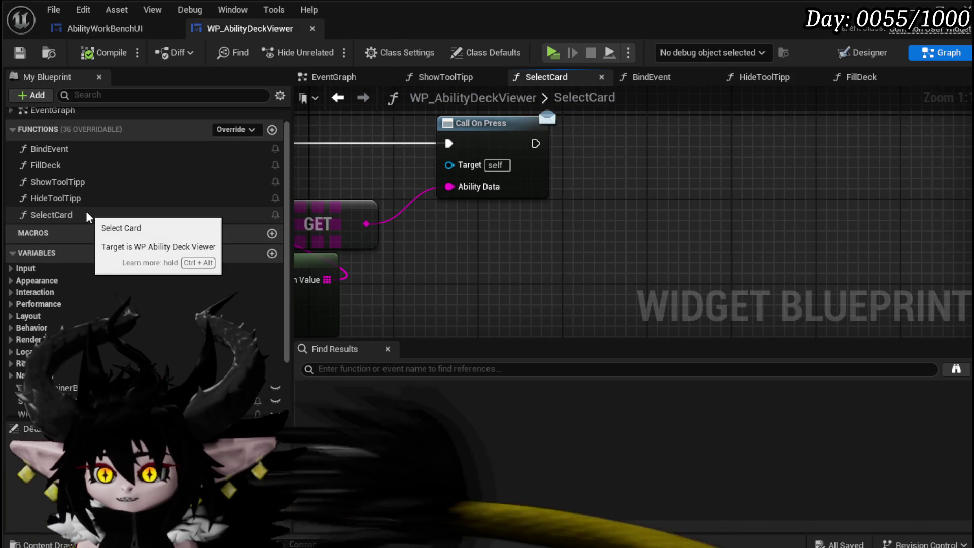
Wire SelectCard's Data straight into Call On Press's Ability Data, delete GET and Parse Into Array, and save
mouse_move(573, 240)
left_mouse_down()
mouse_move(825, 242)
mouse_move(693, 229)
left_mouse_up()
left_click(368, 314)
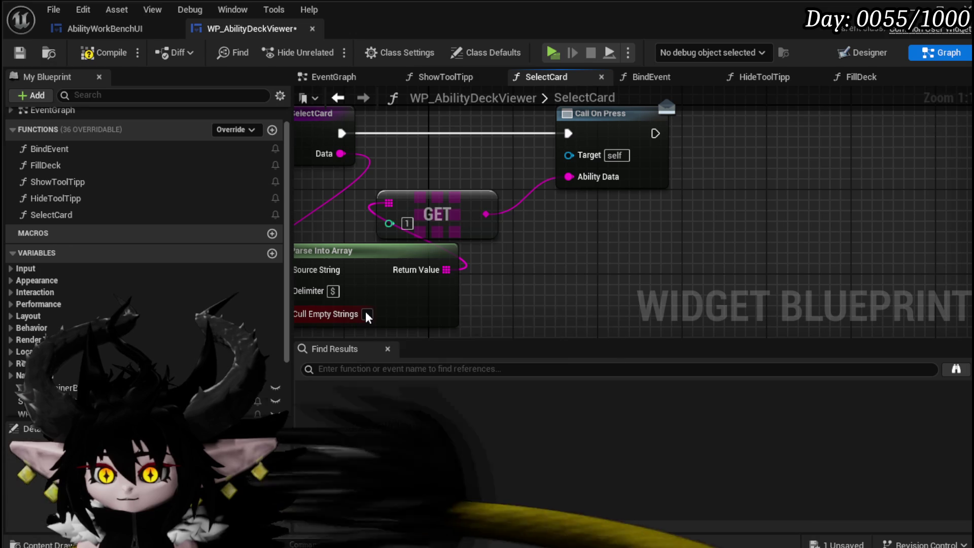
left_click_drag(547, 261, 614, 237)
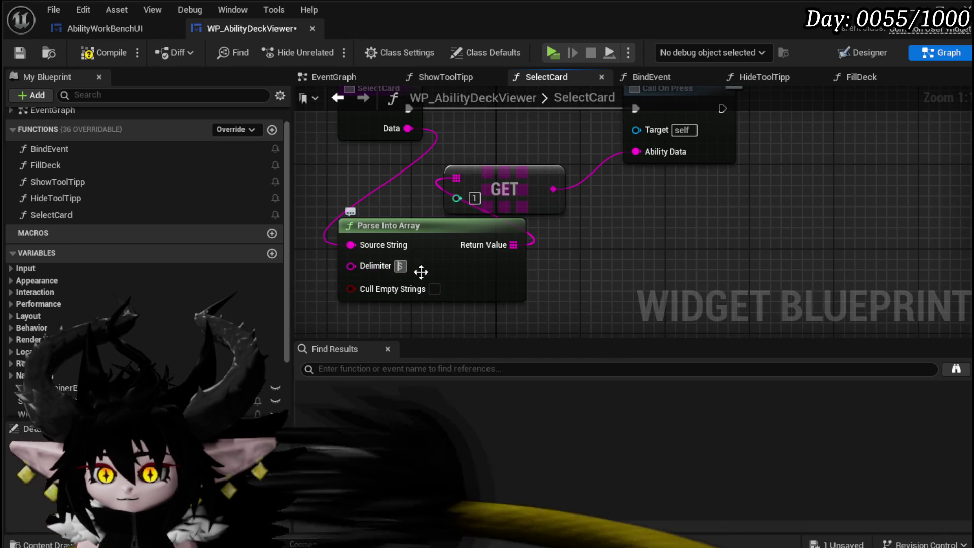
left_click_drag(403, 269, 364, 292)
left_click_drag(368, 152, 617, 177)
key("Delete")
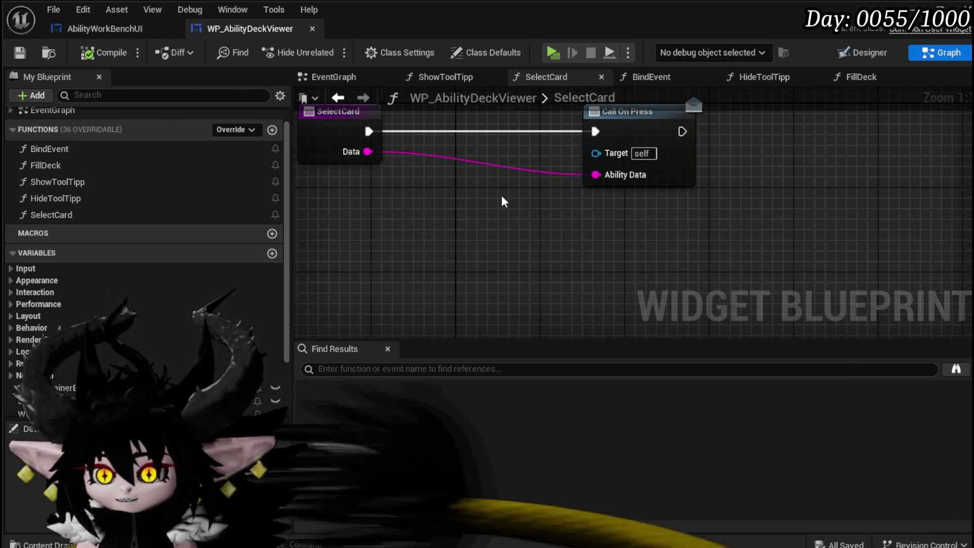
left_click(21, 52)
Recheck the workbench's BindEvent and the SelectCard graph, then open the deck viewer's EventGraph
left_click(105, 28)
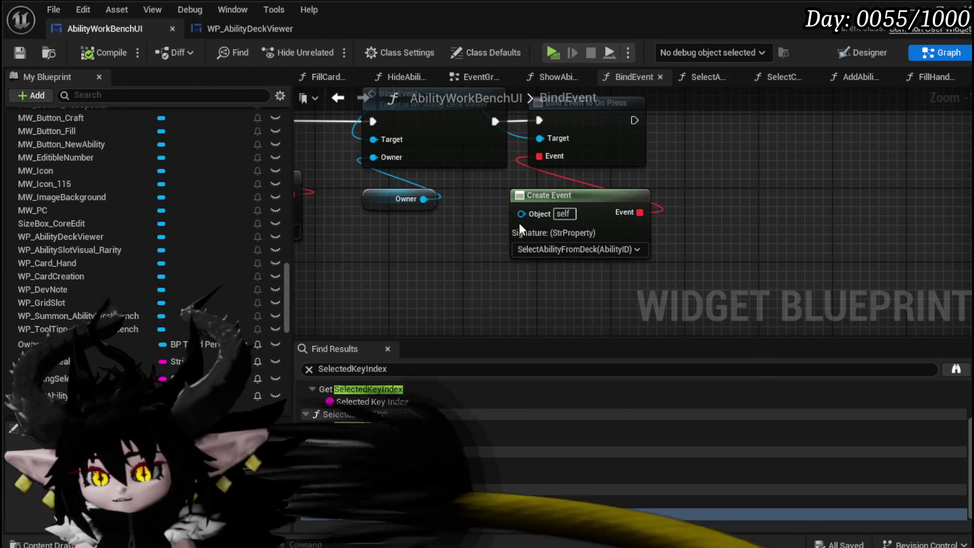
left_click(243, 28)
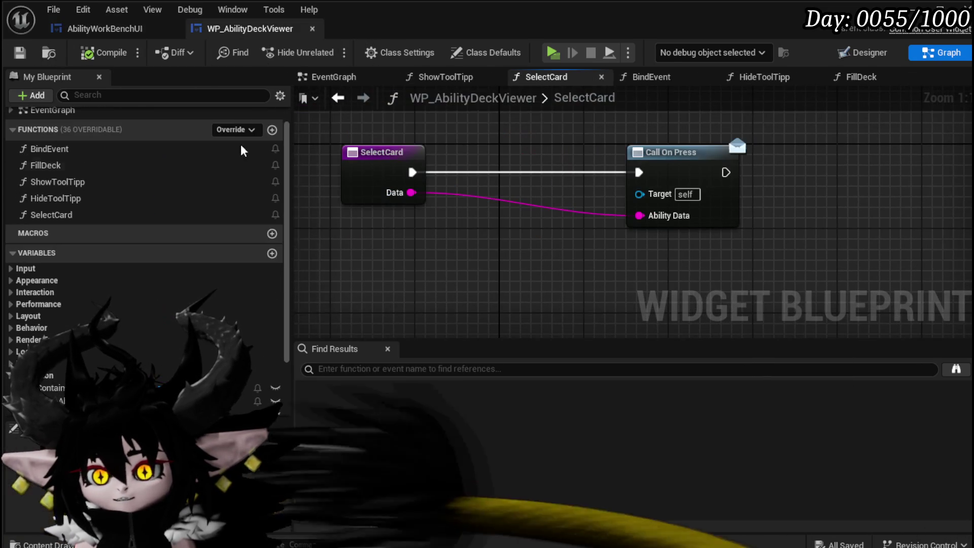
scroll(202, 274, "down", 3)
scroll(201, 270, "up", 2)
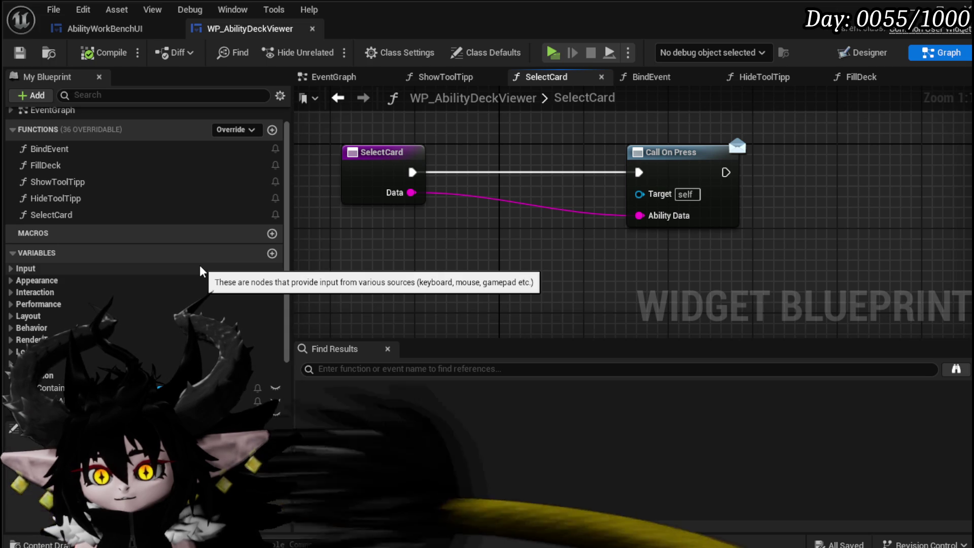
scroll(201, 271, "down", 2)
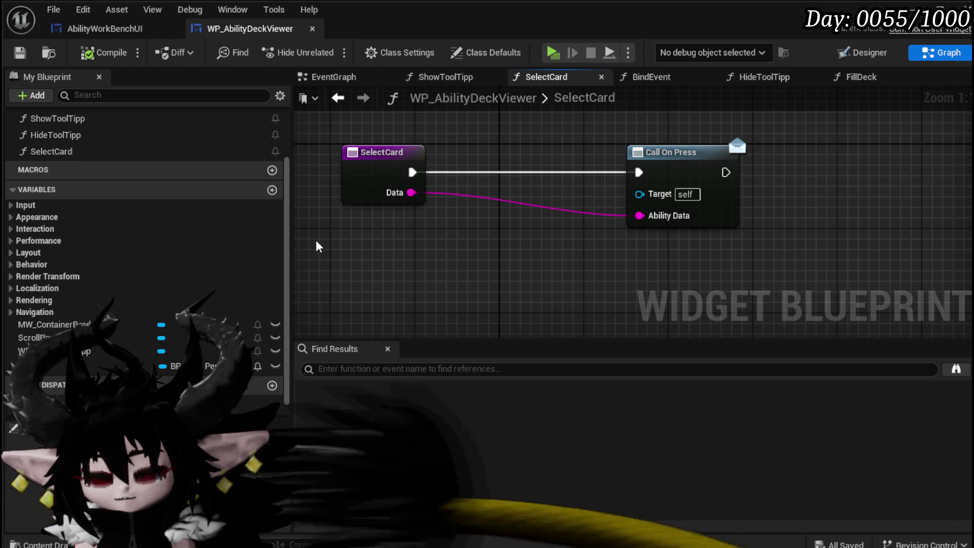
left_click(335, 77)
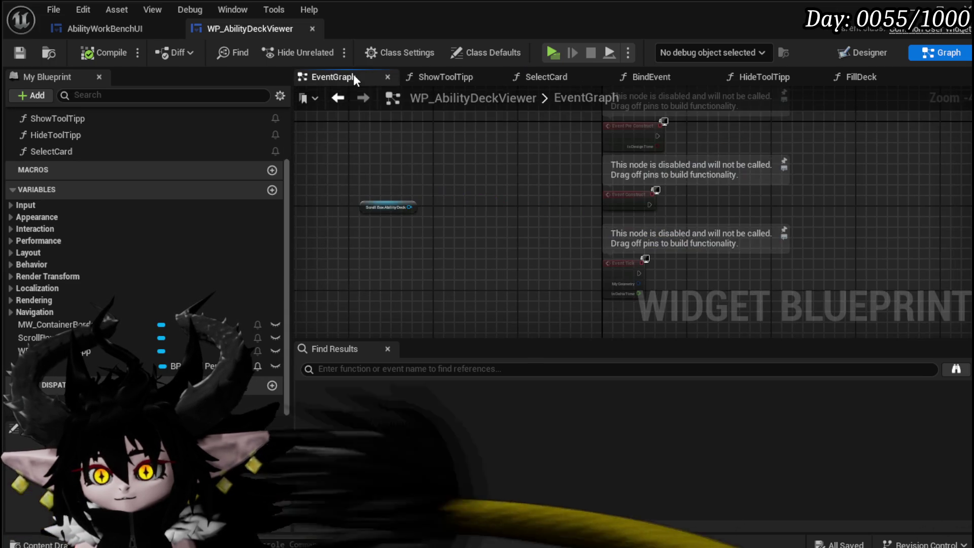
Inspect the deck viewer's ShowToolTipp function graph
scroll(421, 172, "down", 3)
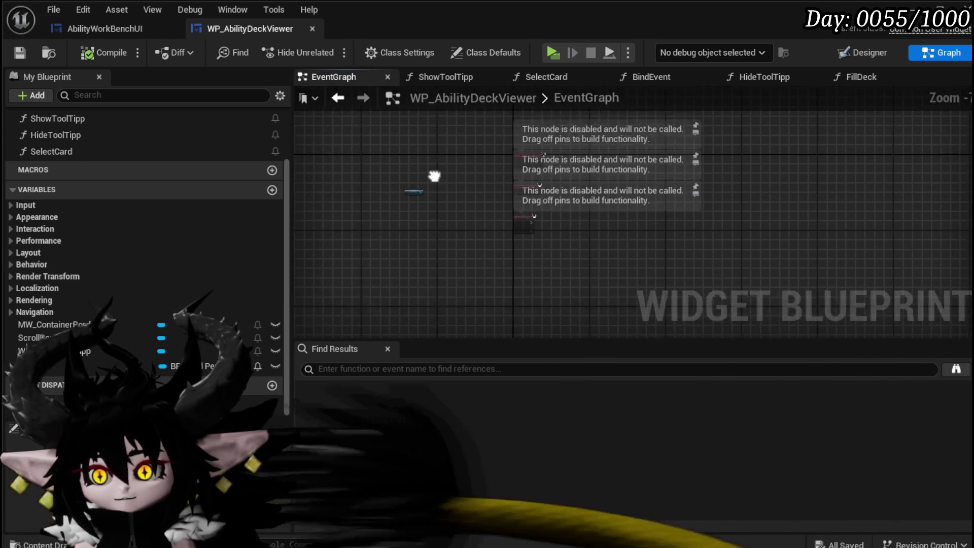
scroll(53, 207, "up", 3)
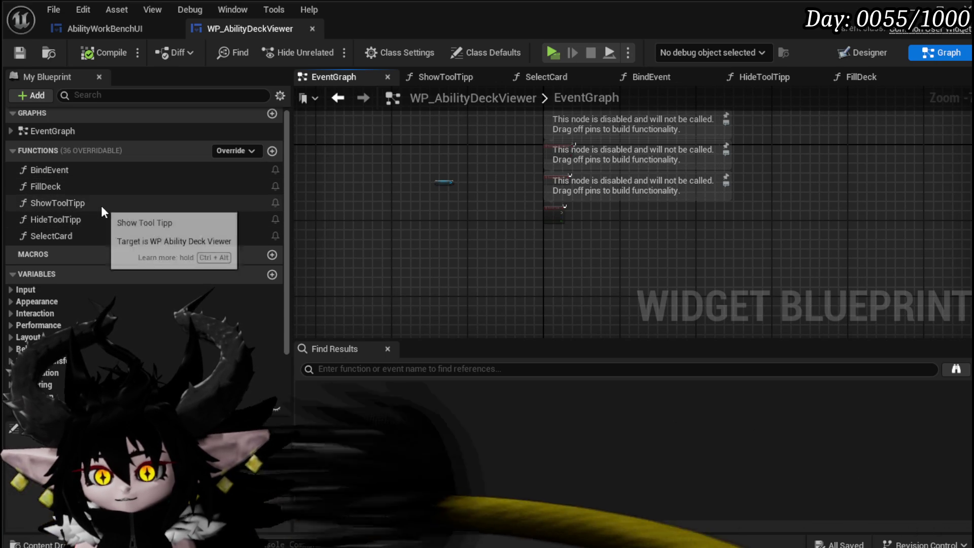
double_click(101, 204)
mouse_move(457, 175)
left_mouse_down()
mouse_move(305, 175)
mouse_move(465, 191)
left_mouse_up()
scroll(351, 175, "down", 2)
Review SelectCard and FillDeck's Create MW Button Widget and Parse Into Array nodes, then open MW_Button
double_click(113, 236)
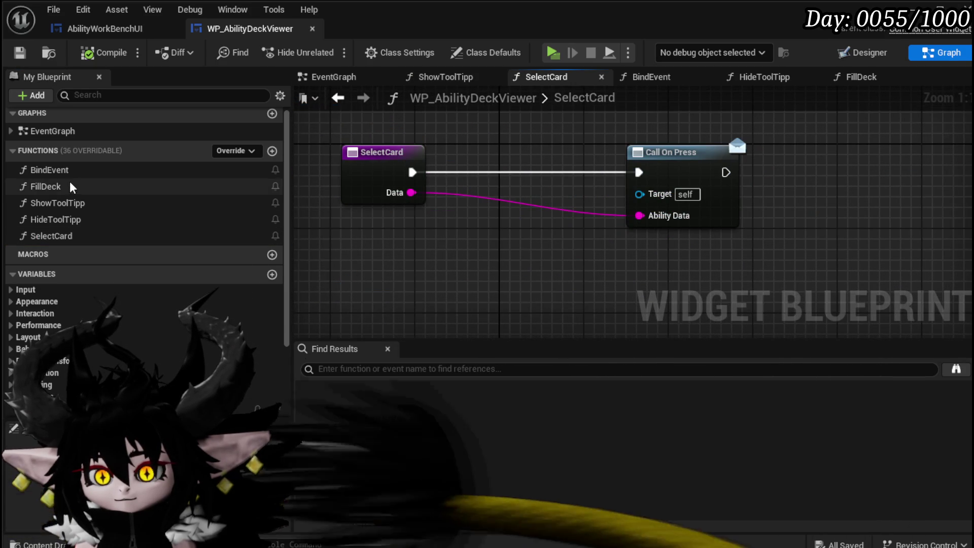
double_click(71, 186)
mouse_move(829, 213)
left_mouse_down()
mouse_move(605, 192)
mouse_move(524, 157)
mouse_move(738, 167)
left_mouse_up()
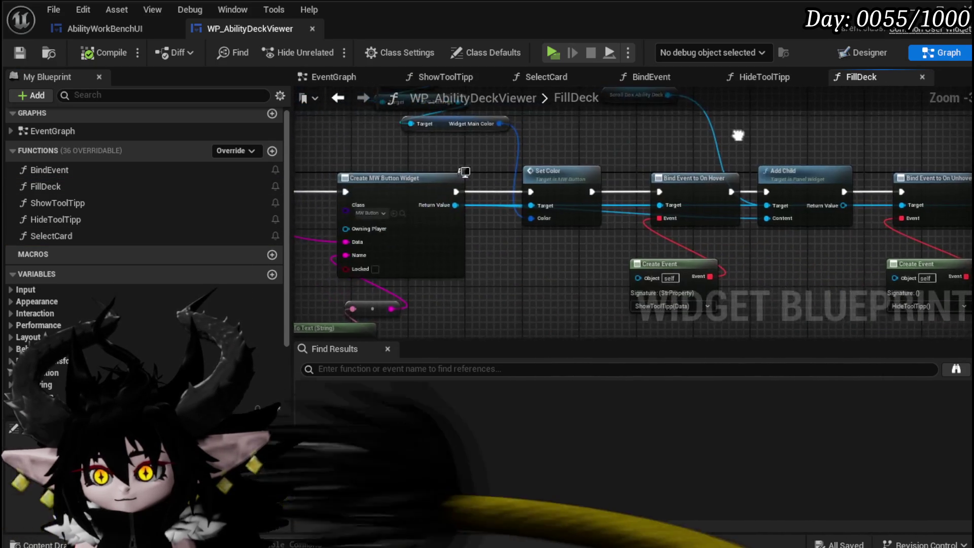
left_click_drag(527, 167, 692, 183)
left_click_drag(685, 284, 692, 196)
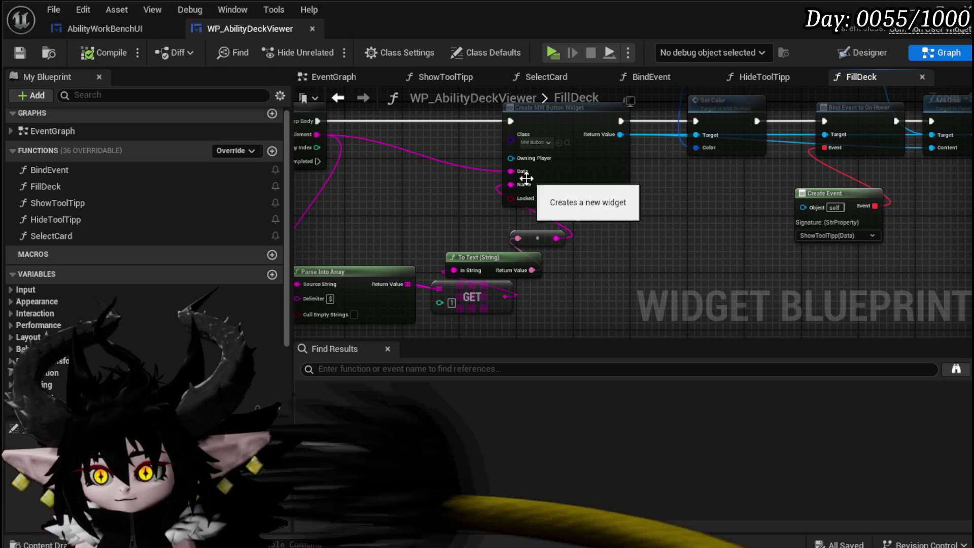
scroll(550, 173, "up", 2)
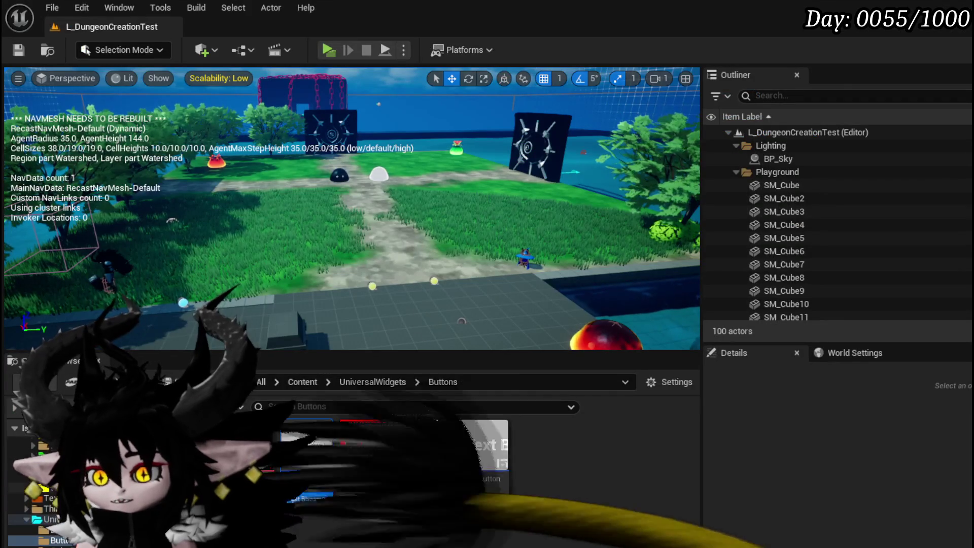
double_click(297, 466)
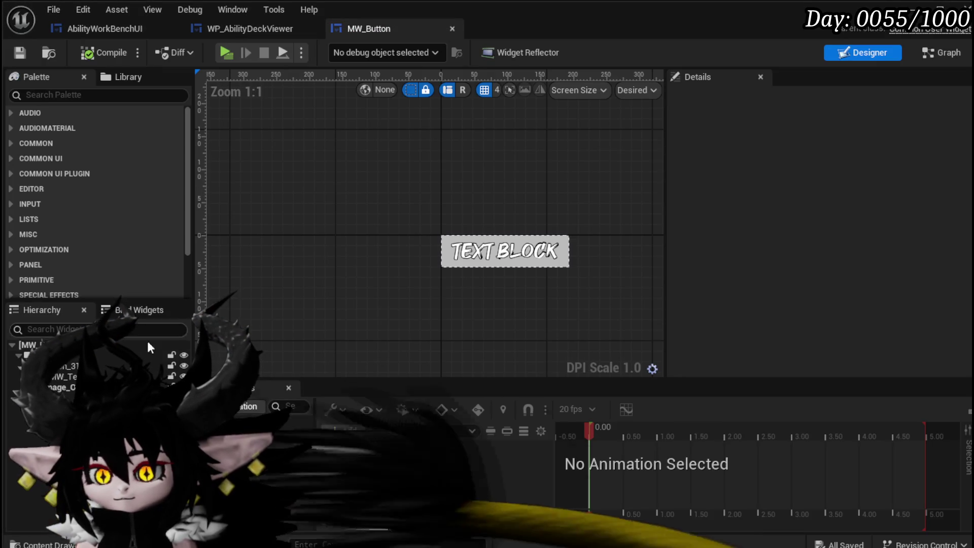
Switch MW_Button from its designer to the Graph view and show its EventGraph
left_click(963, 56)
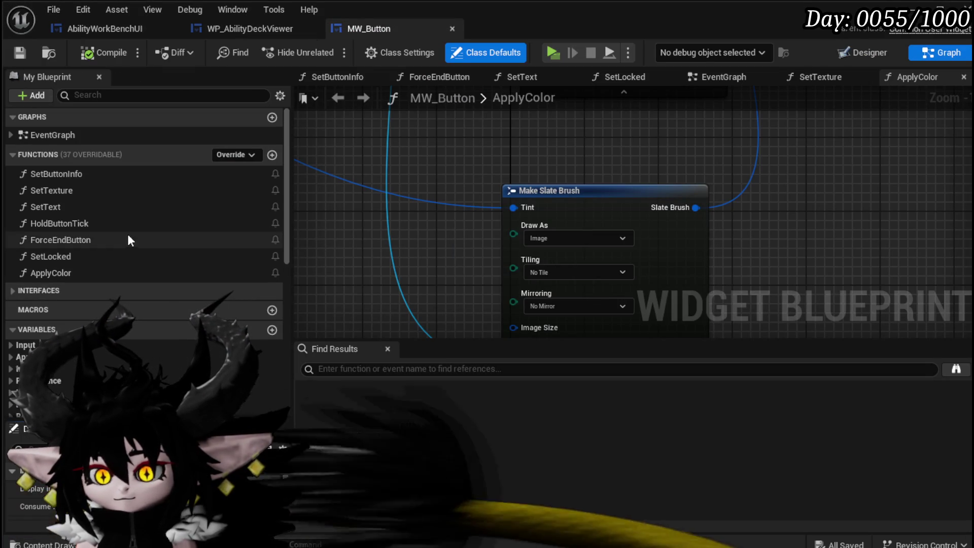
scroll(141, 226, "down", 5)
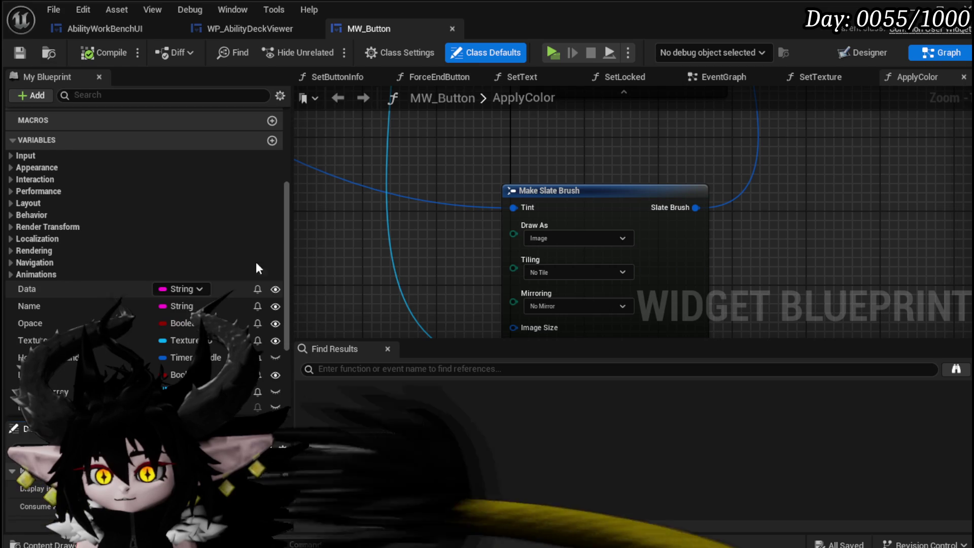
left_click(694, 76)
scroll(170, 224, "up", 5)
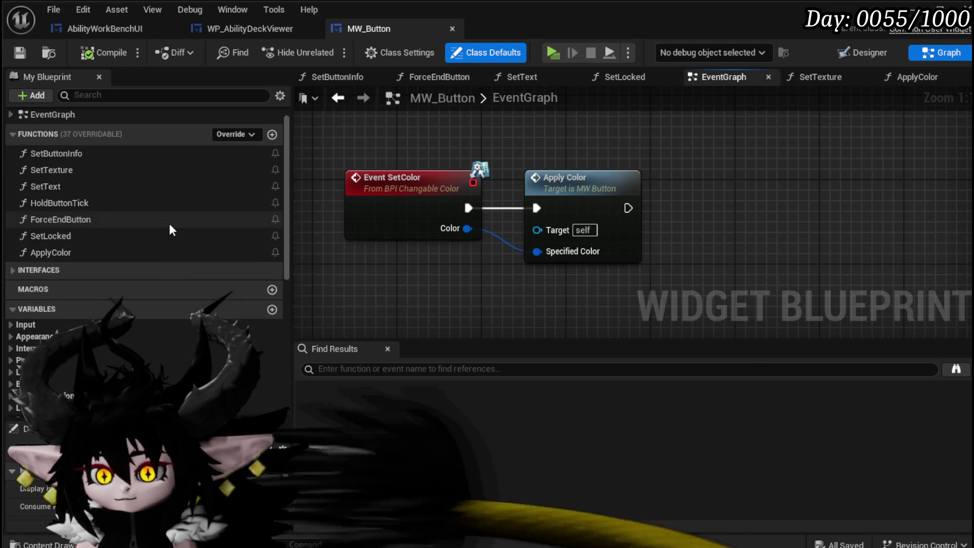
scroll(441, 157, "down", 5)
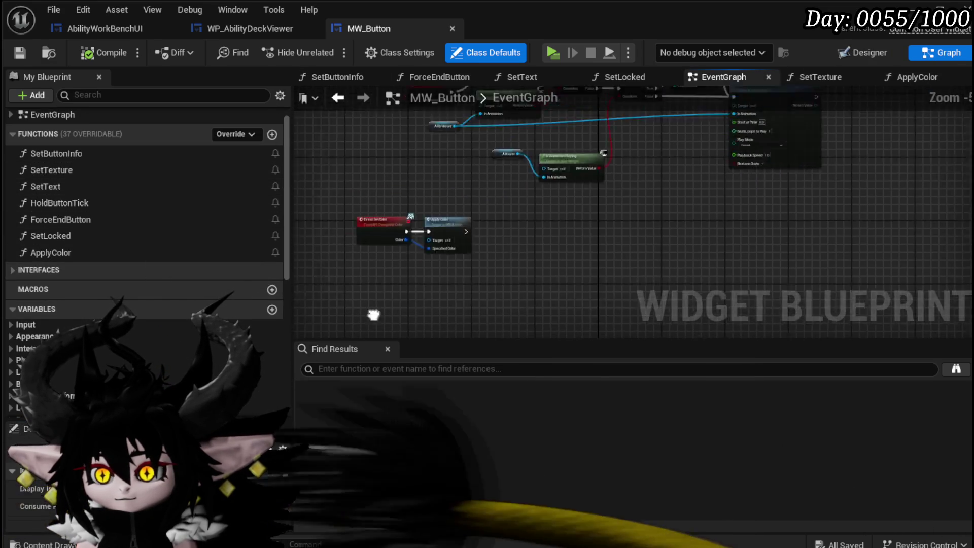
scroll(408, 225, "up", 3)
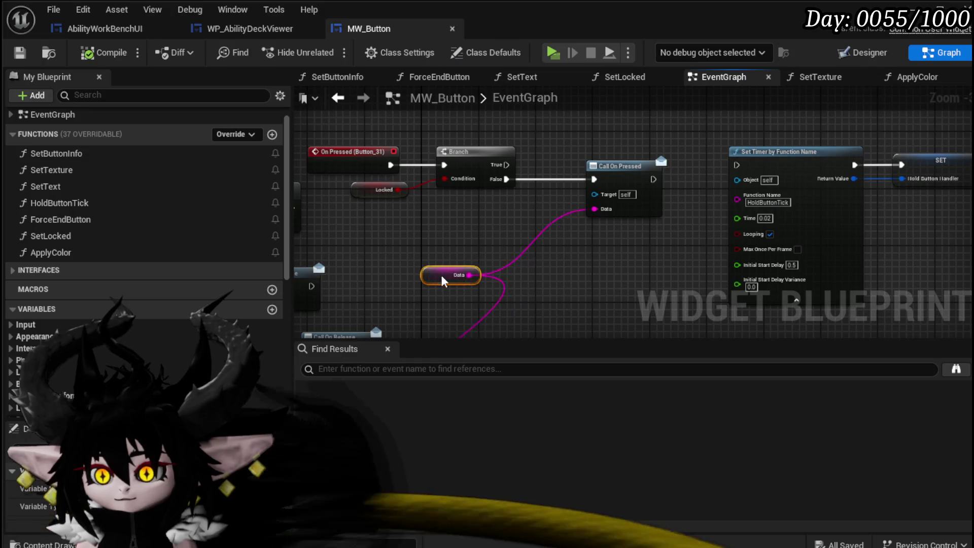
Check the On Pressed Data and Call On Release wiring, save MW_Button, and return to WP_AbilityDeckViewer
left_click_drag(485, 260, 478, 226)
left_click(492, 223)
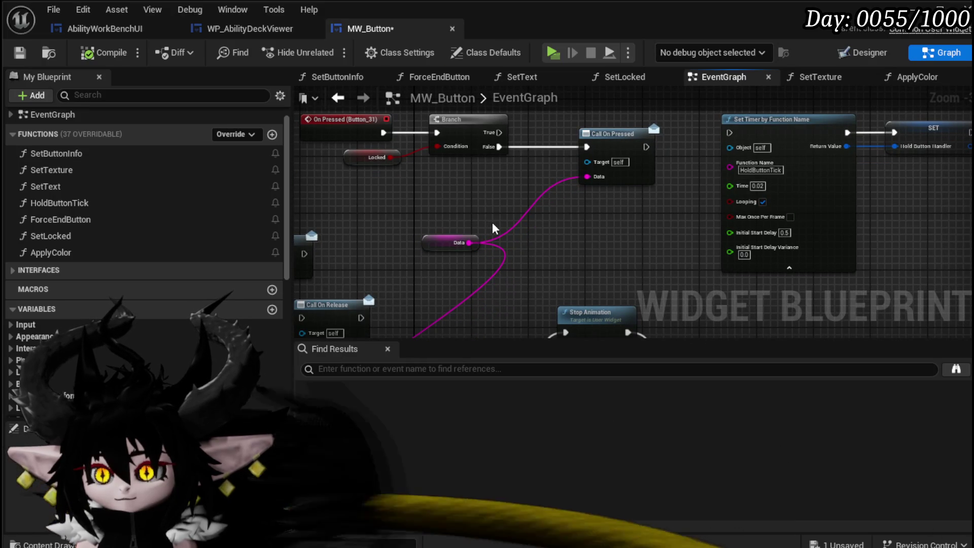
mouse_move(492, 222)
left_mouse_down()
mouse_move(349, 207)
mouse_move(548, 181)
mouse_move(466, 224)
left_mouse_up()
scroll(466, 224, "down", 4)
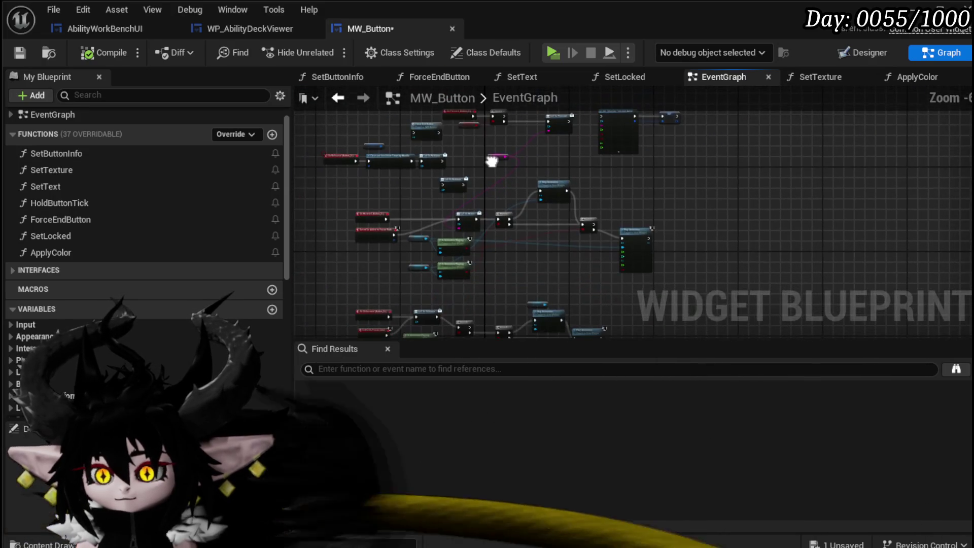
scroll(493, 173, "up", 4)
left_click(20, 52)
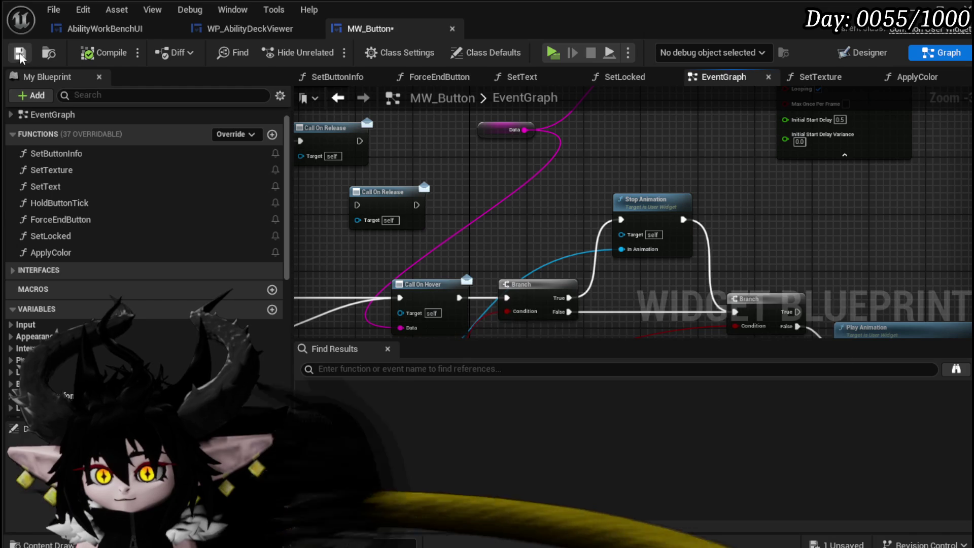
left_click(248, 28)
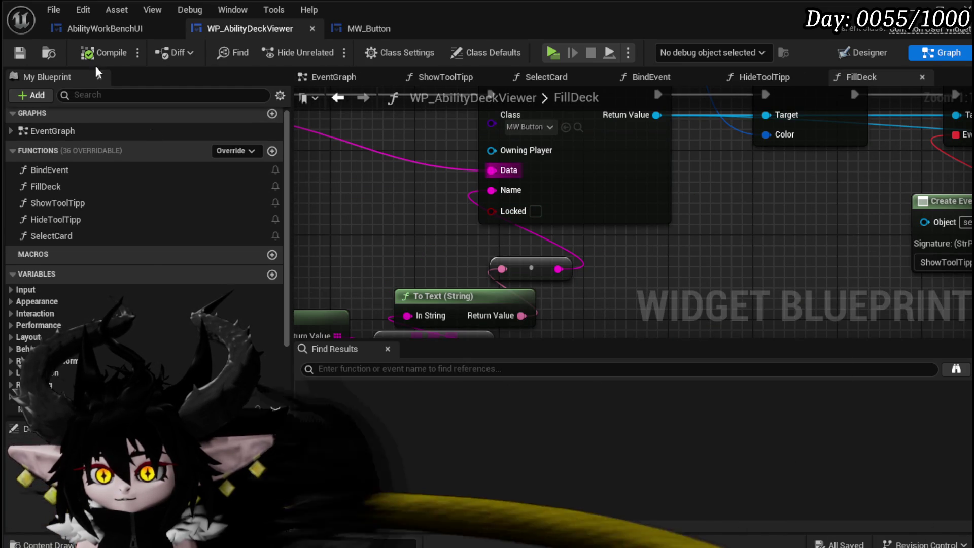
Open the SelectAbilityFromDeck function graph in AbilityWorkBenchUI
left_click(97, 27)
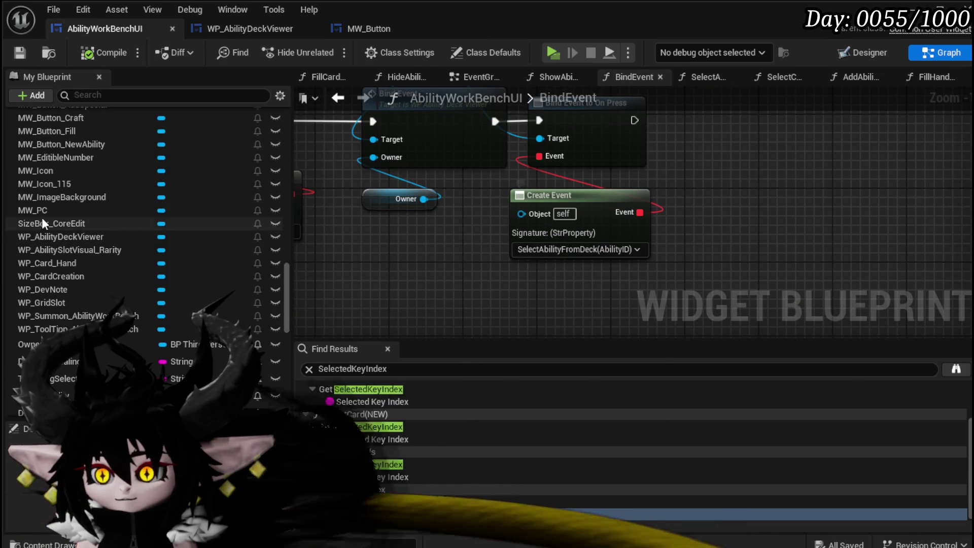
scroll(152, 263, "up", 10)
scroll(152, 258, "up", 5)
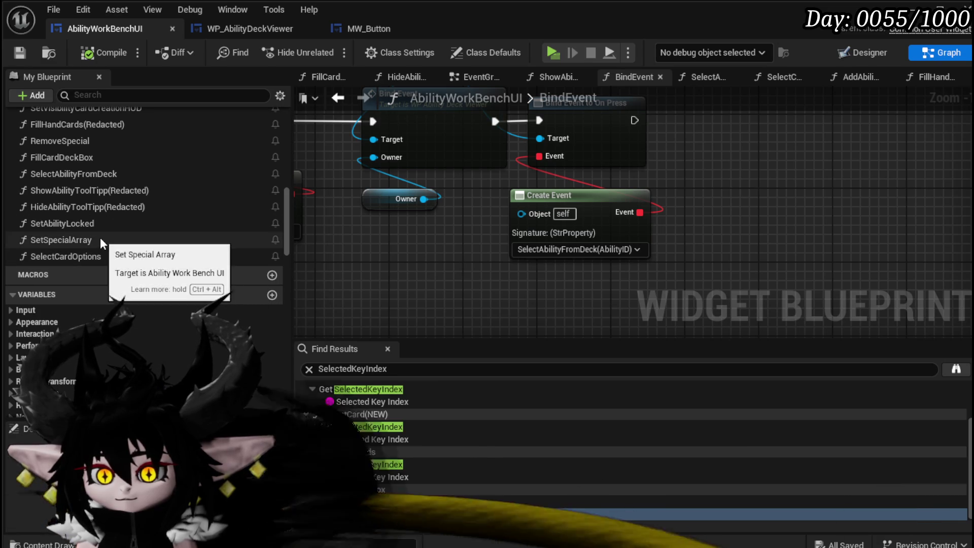
double_click(78, 172)
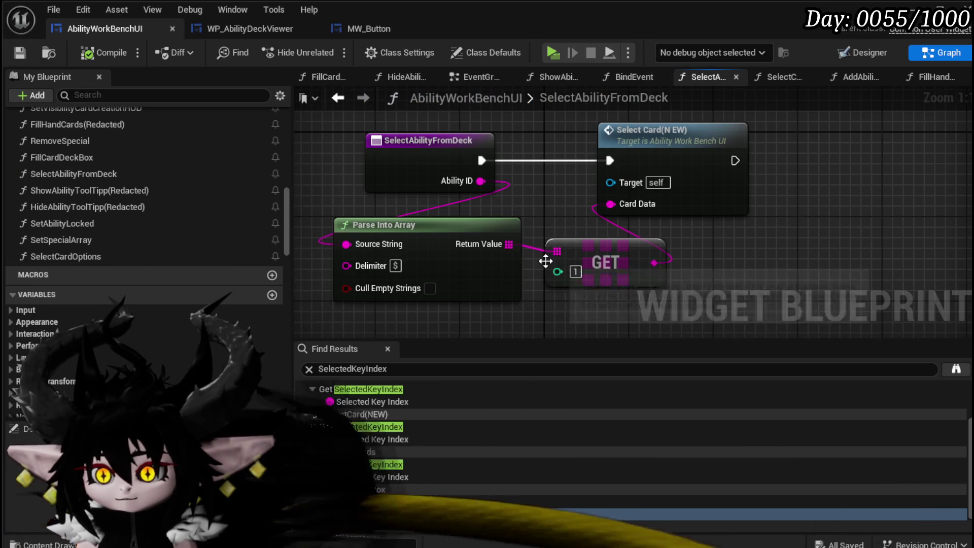
left_click_drag(535, 227, 520, 226)
Add a Print String node after Select Card with blue text colour
left_click_drag(588, 177, 731, 184)
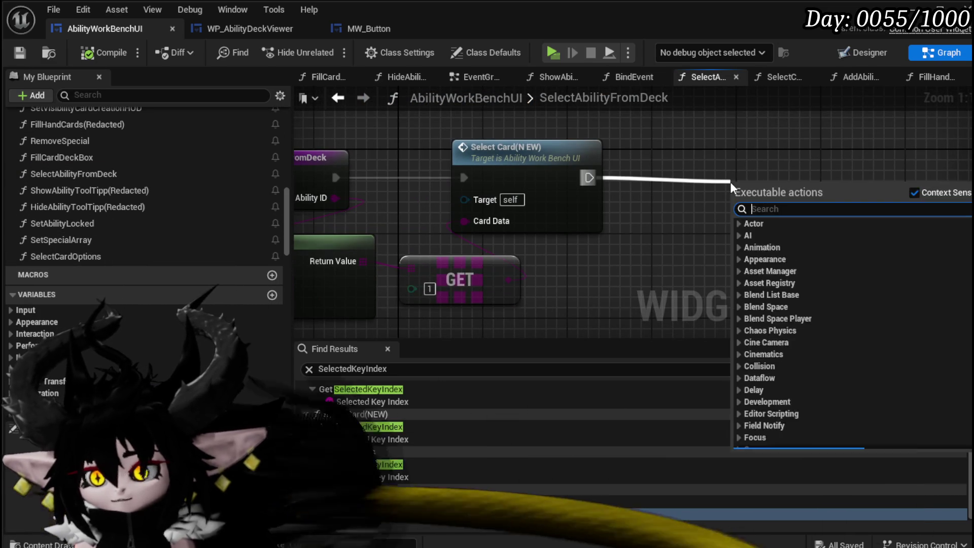
type("print str")
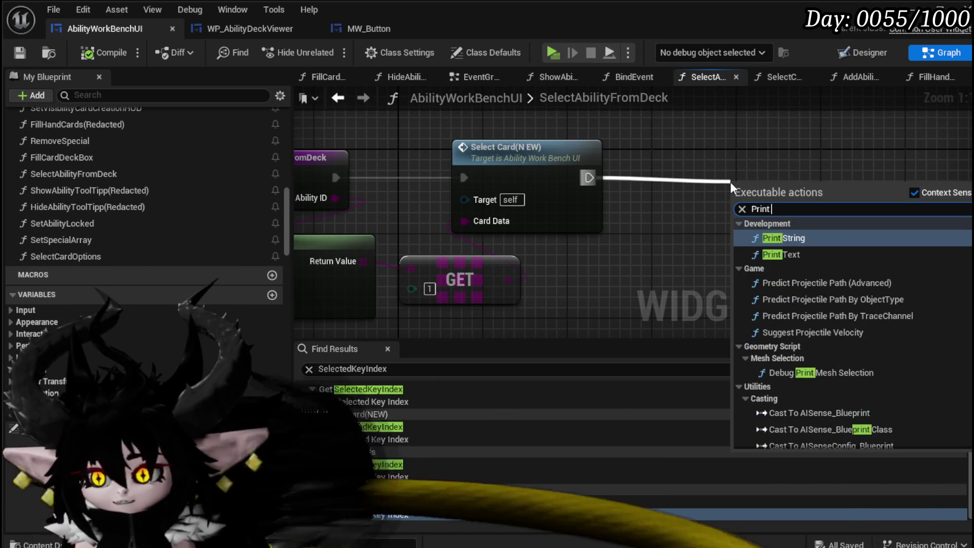
key("Return")
left_click(786, 263)
left_click_drag(785, 263, 634, 217)
left_click(621, 232)
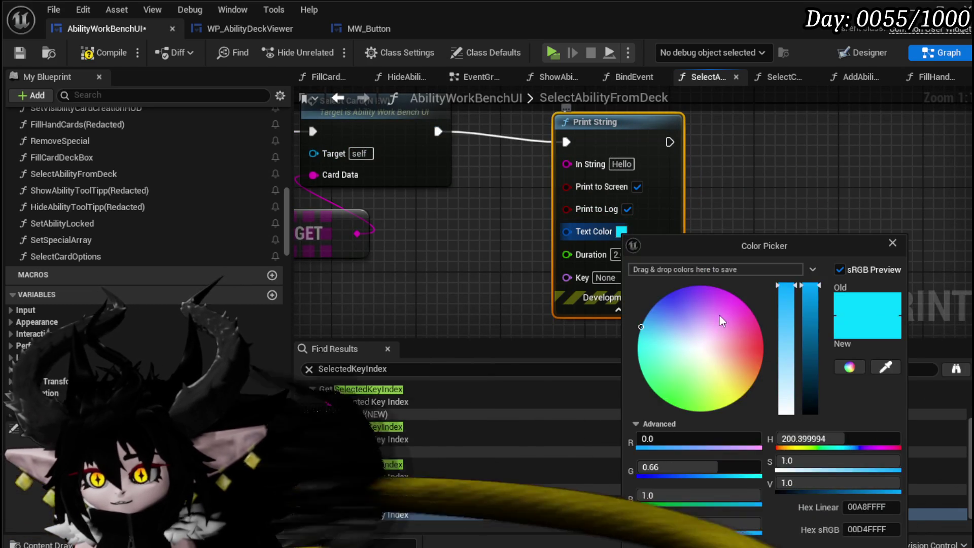
left_click(615, 254)
type("1")
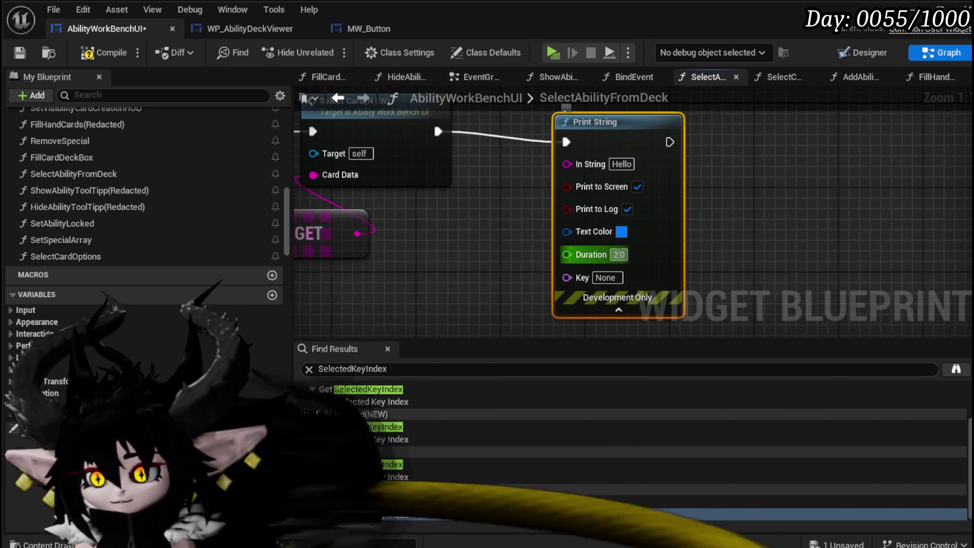
scroll(422, 236, "down", 1)
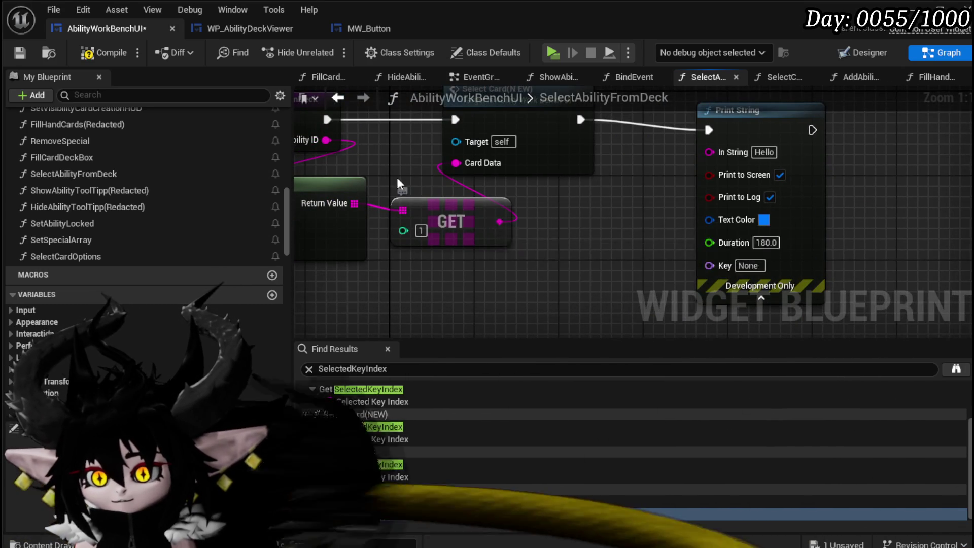
scroll(376, 167, "down", 1)
mouse_move(674, 135)
left_mouse_down()
mouse_move(804, 139)
mouse_move(613, 172)
left_mouse_up()
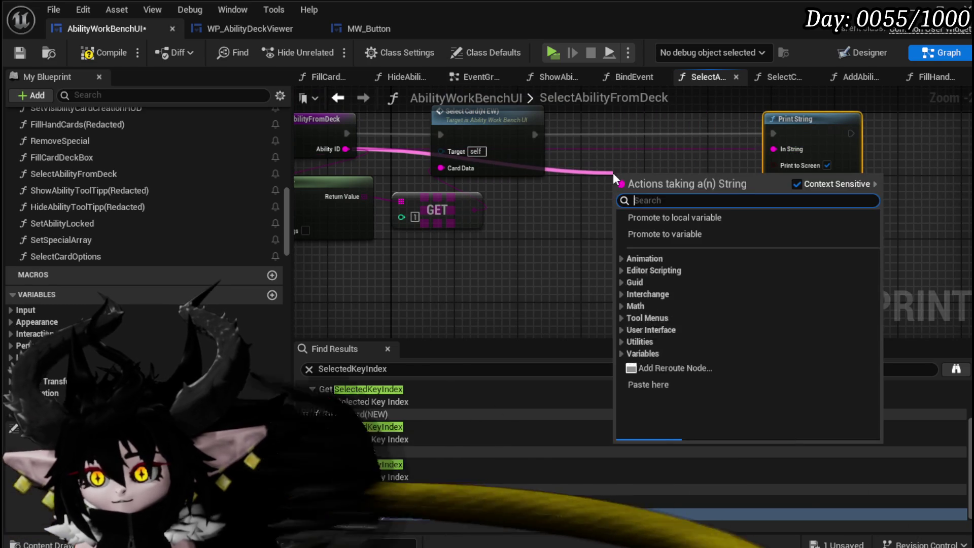
Append AbilityData and AbilityID labels with Ability ID into the print text, then compile and save
type("App")
key("Return")
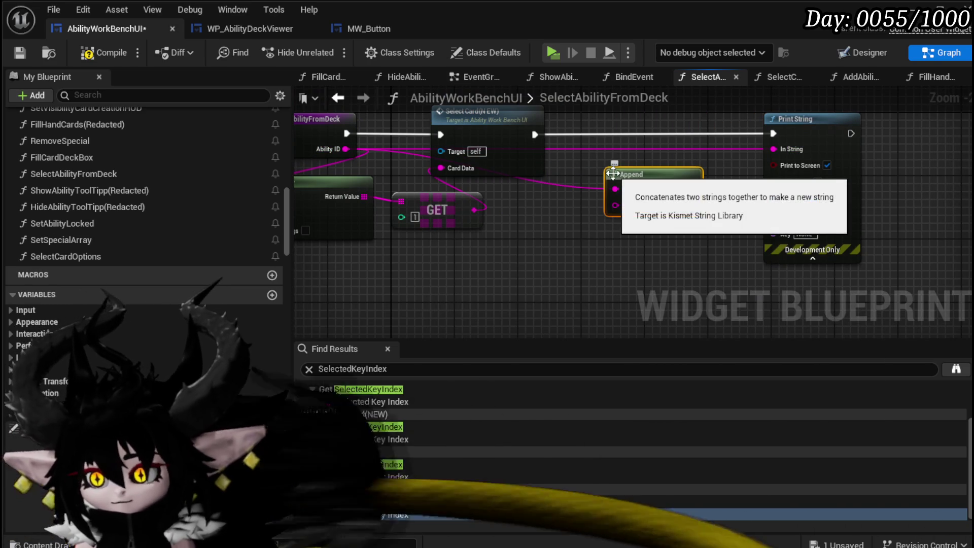
left_click_drag(615, 189, 615, 204)
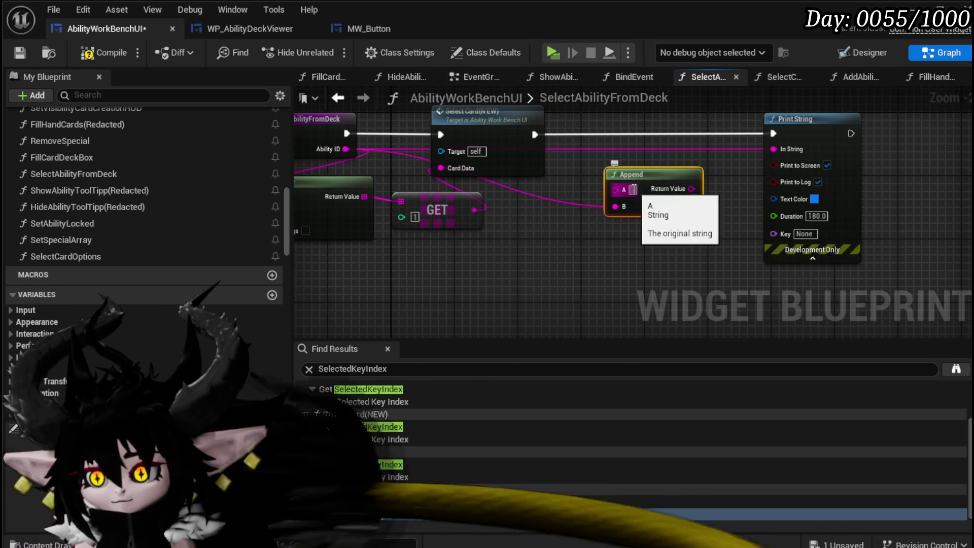
type("AbilityData")
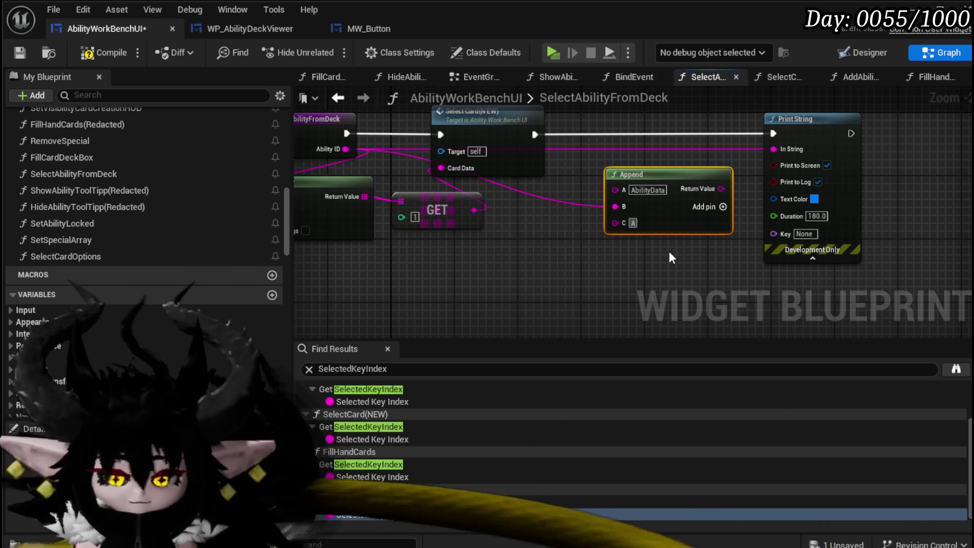
type("AbilityID")
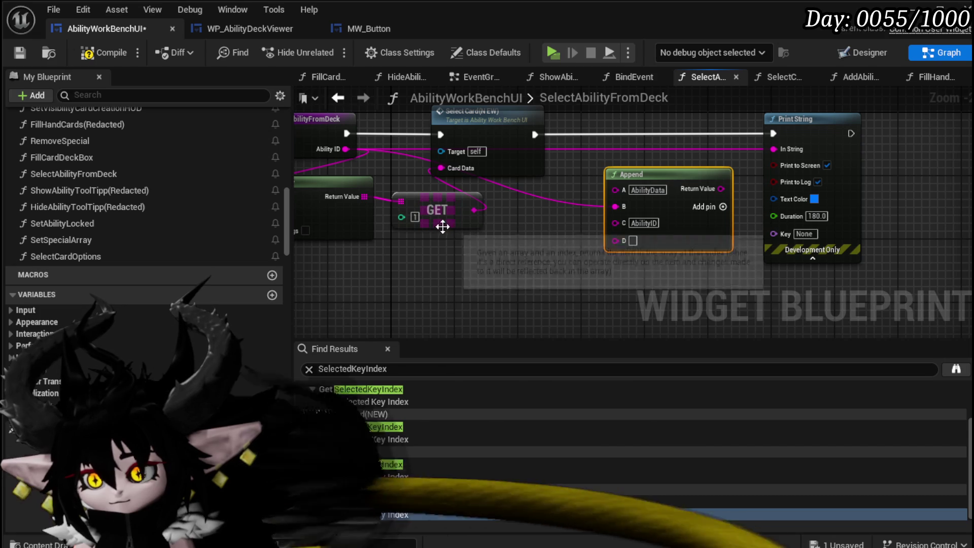
left_click_drag(720, 188, 773, 149)
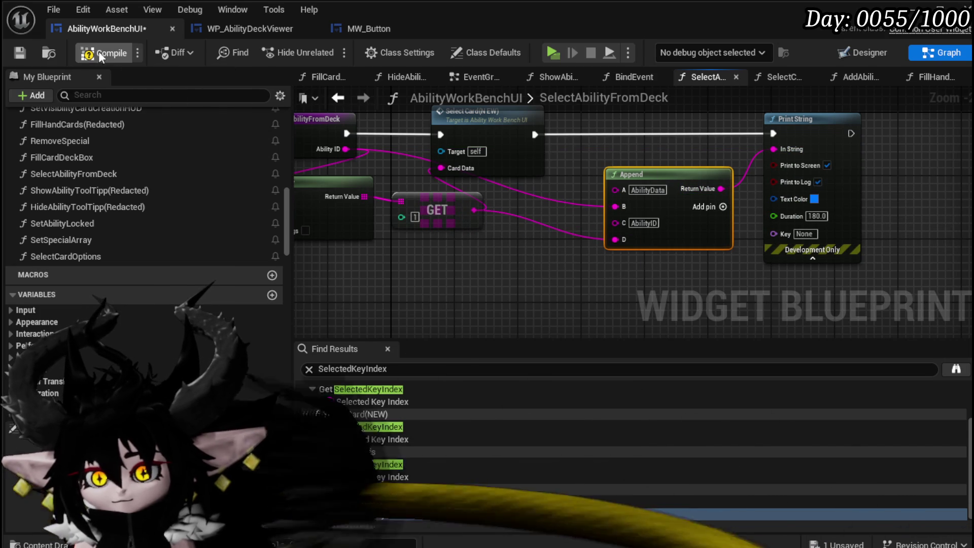
left_click(20, 53)
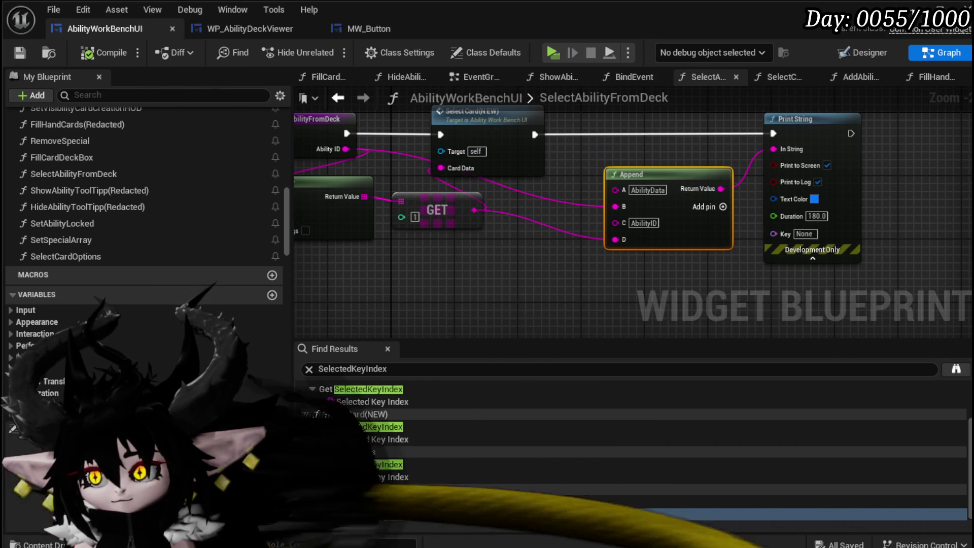
Play the game, pick the magic core in the Ability panel and open the Void Movement card
key("alt+Tab")
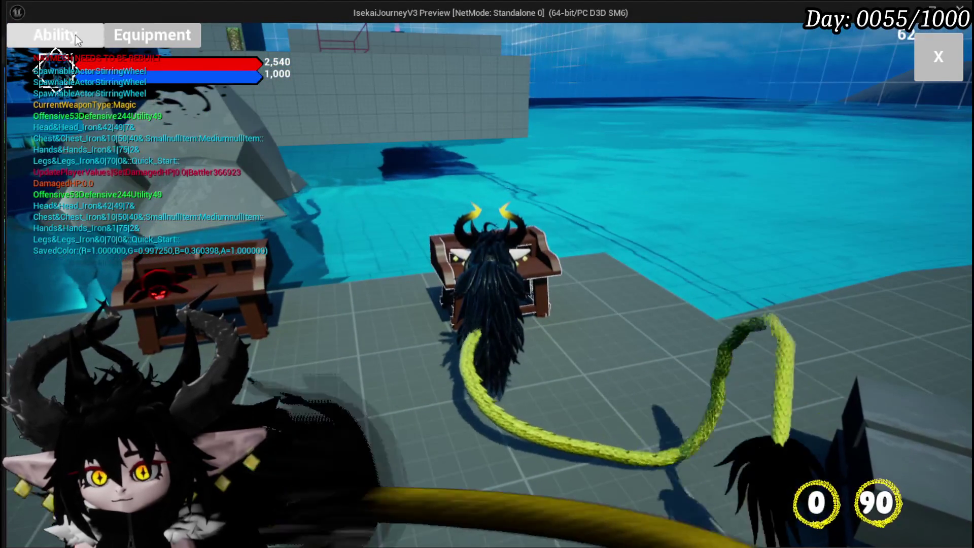
left_click(77, 35)
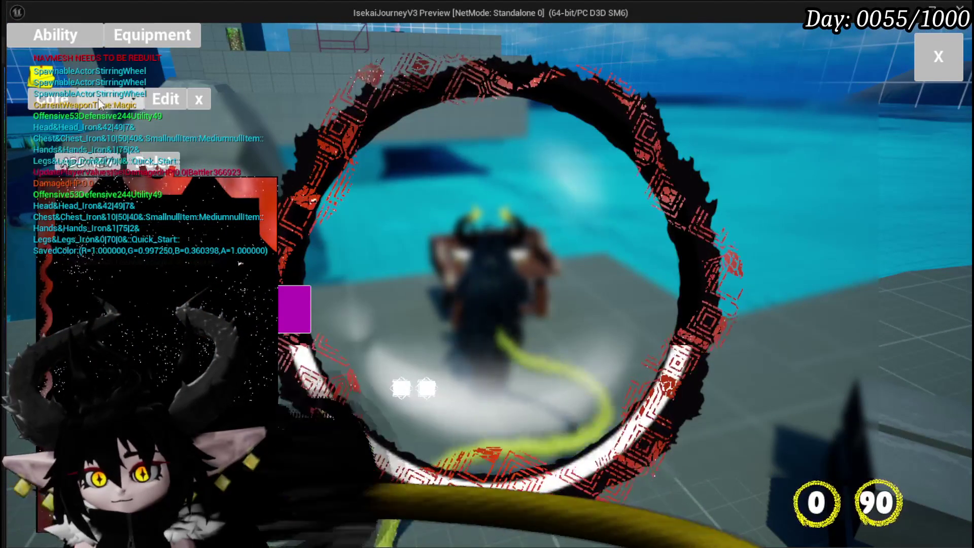
left_click(86, 99)
left_click(117, 121)
left_click(146, 296)
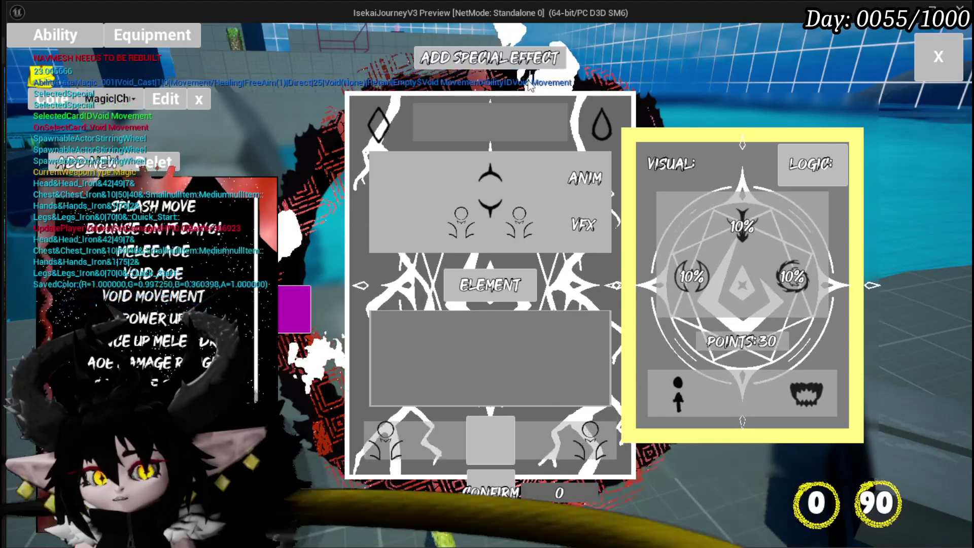
Stop the play session and save back in the editor
key("alt+Tab")
key("Escape")
key("ctrl+s")
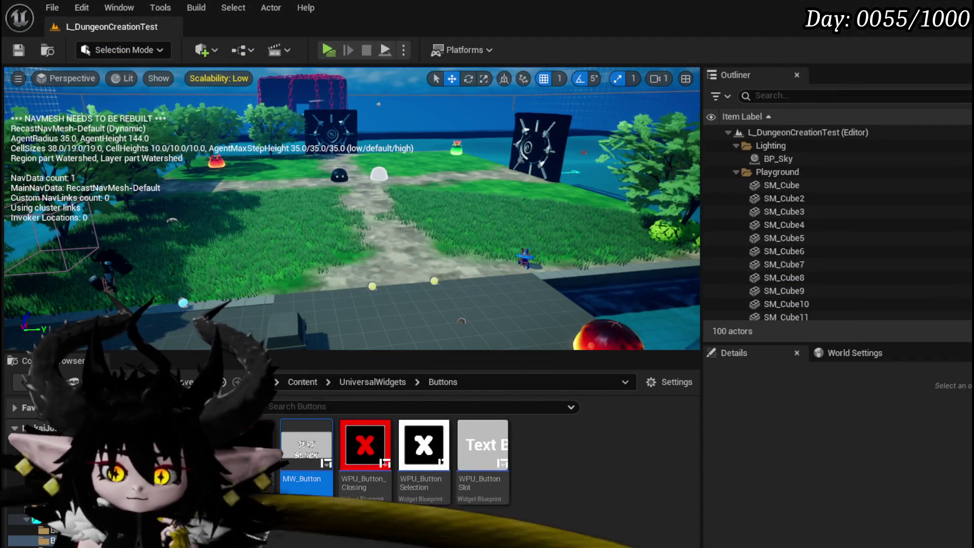
Open the SelectCard(NEW) function graph and locate its KEYS and SET nodes
key("alt+Tab")
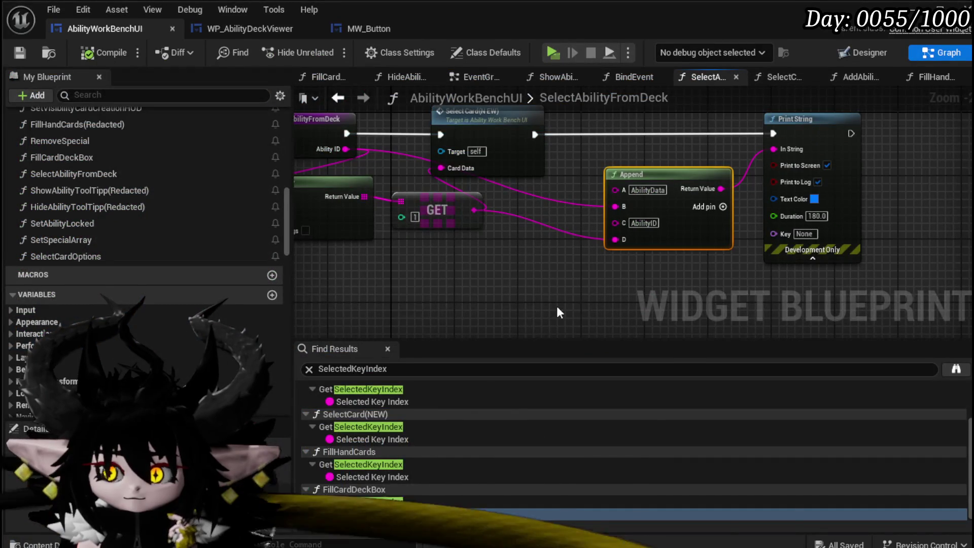
double_click(565, 144)
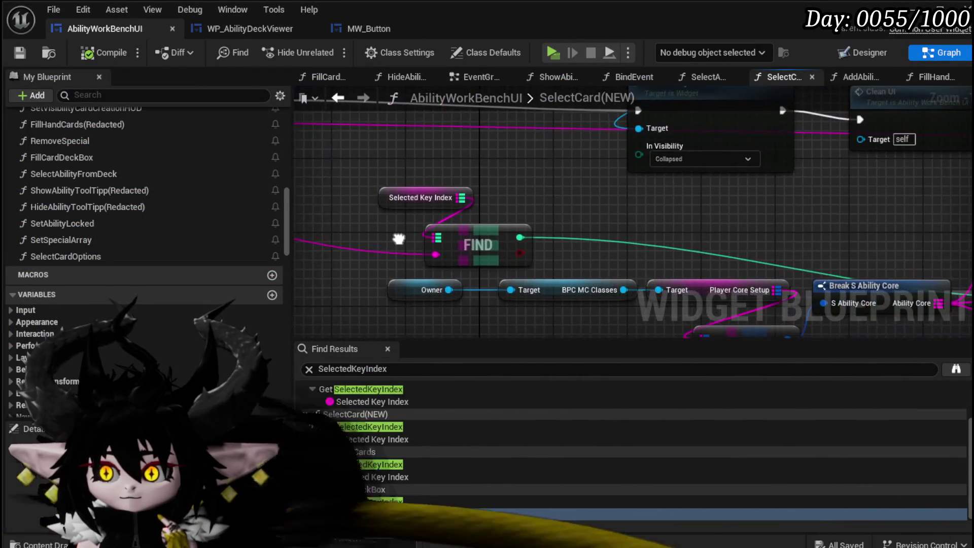
scroll(513, 226, "down", 4)
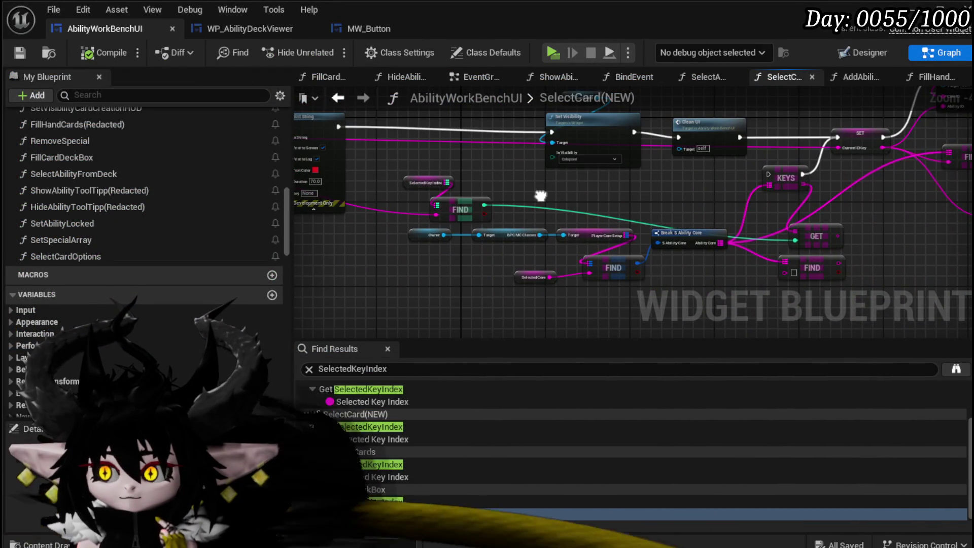
mouse_move(436, 296)
left_mouse_down()
mouse_move(681, 246)
mouse_move(533, 257)
left_mouse_up()
scroll(499, 251, "up", 3)
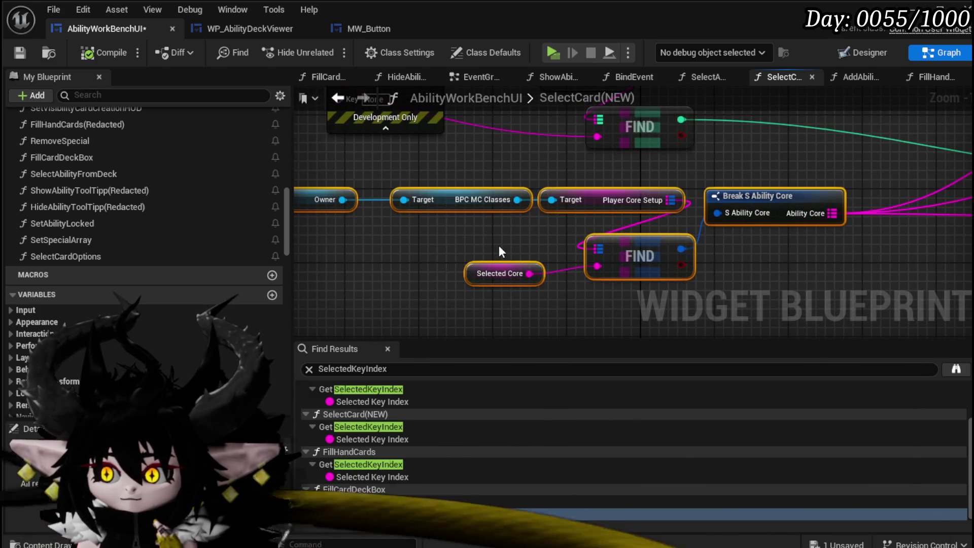
left_click_drag(498, 245, 495, 275)
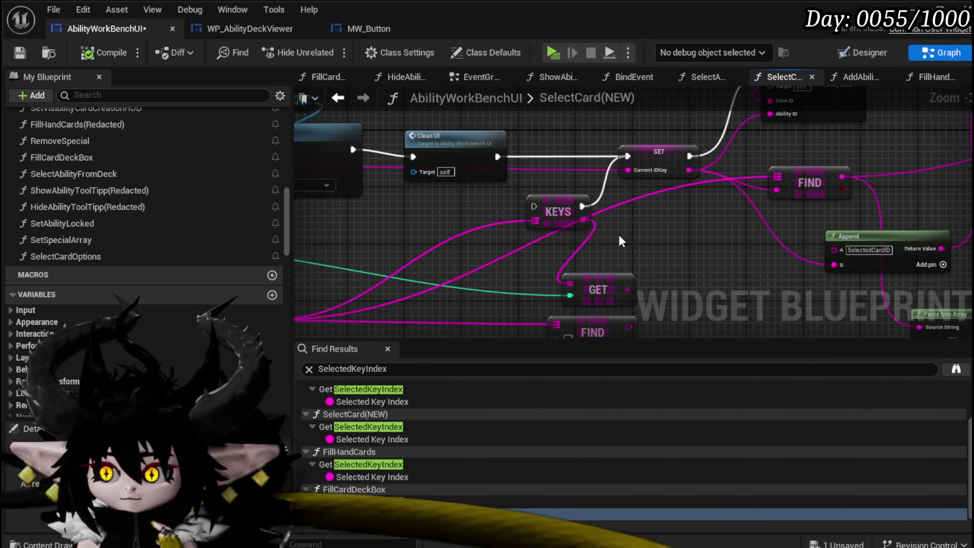
mouse_move(619, 233)
left_mouse_down()
mouse_move(644, 209)
mouse_move(514, 233)
mouse_move(426, 272)
mouse_move(640, 198)
left_mouse_up()
Rearrange the KEYS, FIND and Append nodes, placing FIND beside KEYS above GET
mouse_move(537, 231)
left_mouse_down()
mouse_move(659, 208)
mouse_move(517, 238)
left_mouse_up()
left_click_drag(812, 204, 649, 218)
left_click_drag(731, 205, 457, 236)
mouse_move(523, 248)
left_mouse_down()
mouse_move(335, 290)
mouse_move(331, 278)
mouse_move(305, 308)
left_mouse_up()
mouse_move(534, 163)
left_mouse_down()
mouse_move(491, 217)
mouse_move(601, 198)
left_mouse_up()
mouse_move(323, 319)
left_mouse_down()
mouse_move(440, 208)
mouse_move(427, 181)
left_mouse_up()
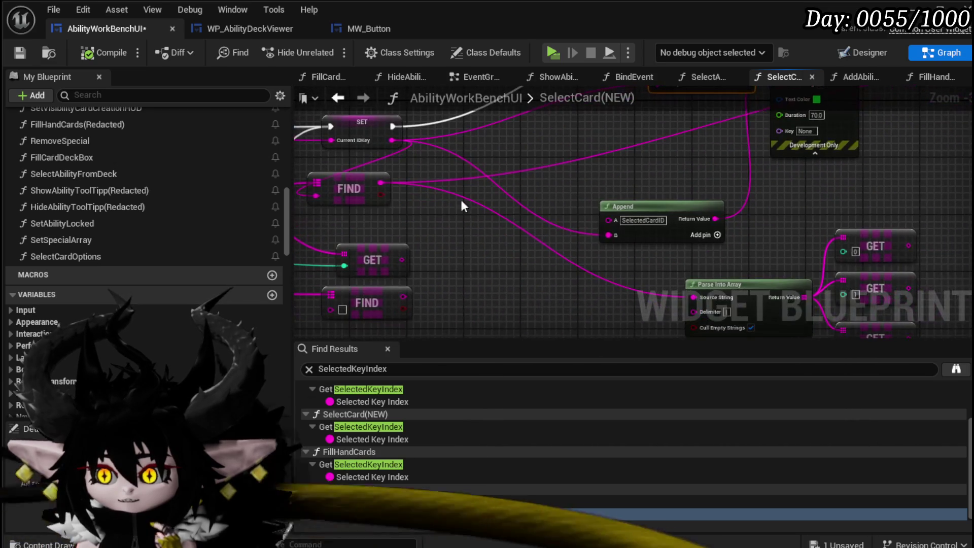
left_click_drag(650, 212, 719, 212)
left_click_drag(461, 217, 544, 232)
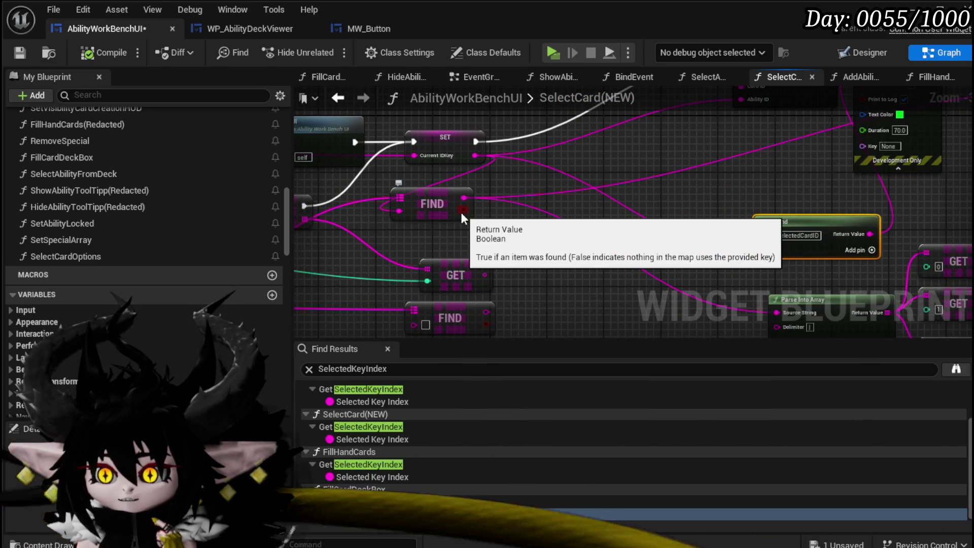
mouse_move(460, 212)
left_mouse_down()
mouse_move(447, 245)
mouse_move(508, 218)
mouse_move(457, 282)
mouse_move(470, 240)
mouse_move(523, 226)
mouse_move(524, 178)
left_mouse_up()
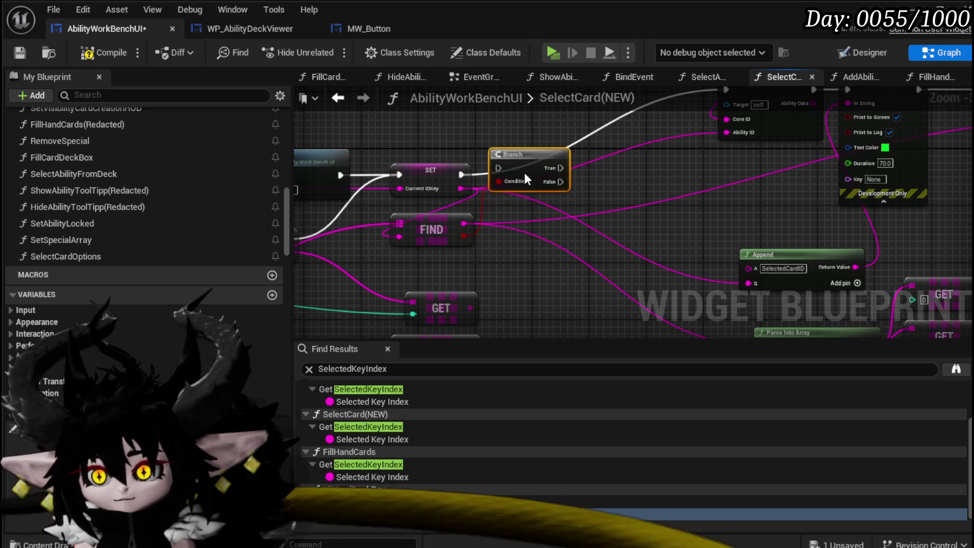
Wire SET into the Branch, True to Select Ability, and print 'Could not Find Key' on False
mouse_move(413, 233)
left_mouse_down()
mouse_move(388, 232)
mouse_move(488, 245)
mouse_move(477, 234)
left_mouse_up()
left_click_drag(376, 232, 414, 233)
left_click_drag(497, 204, 528, 258)
type("Print St")
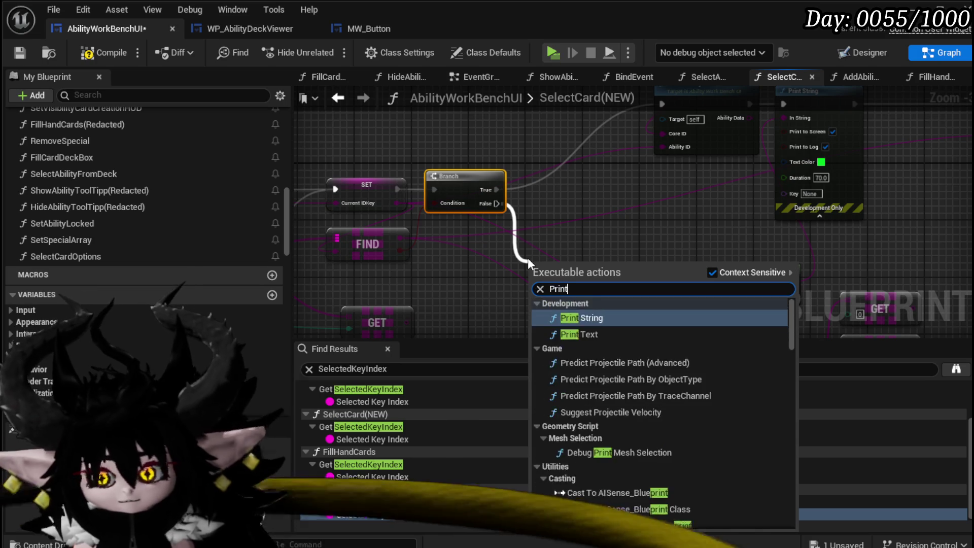
key("Escape")
key("Return")
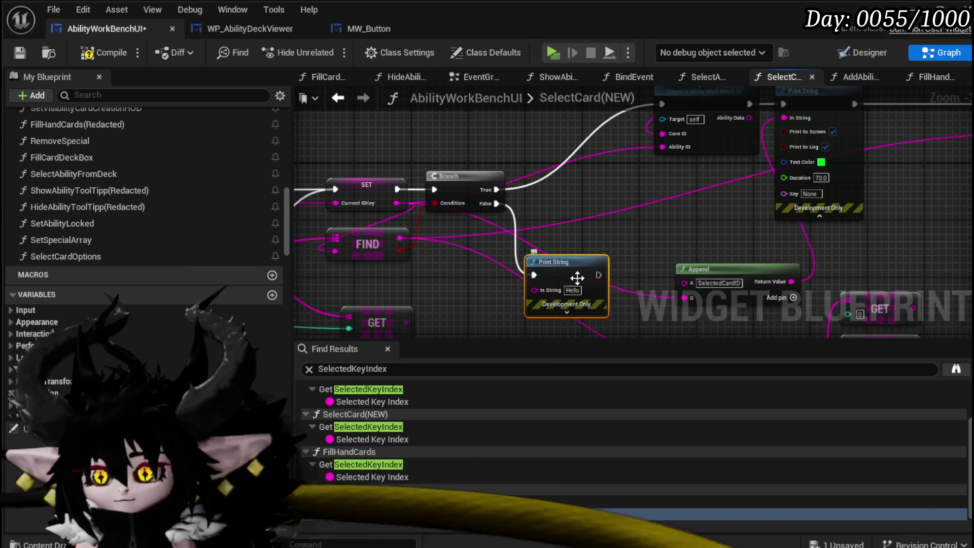
left_click(573, 290)
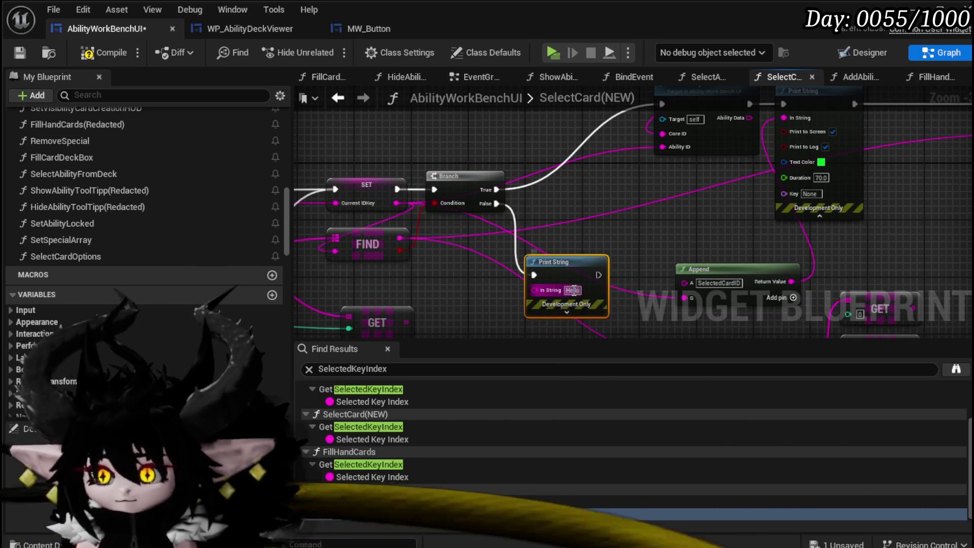
type("Cou")
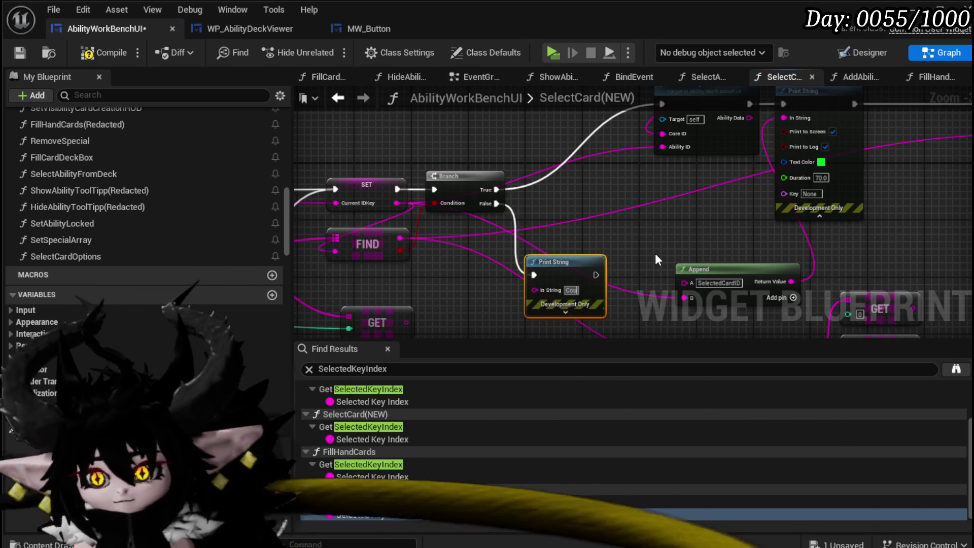
type("ld not")
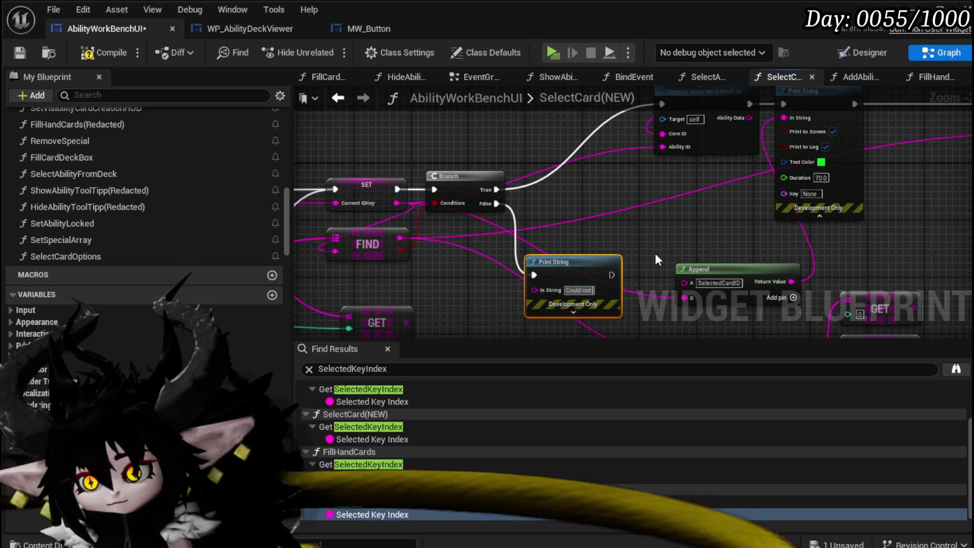
type(" Find Key")
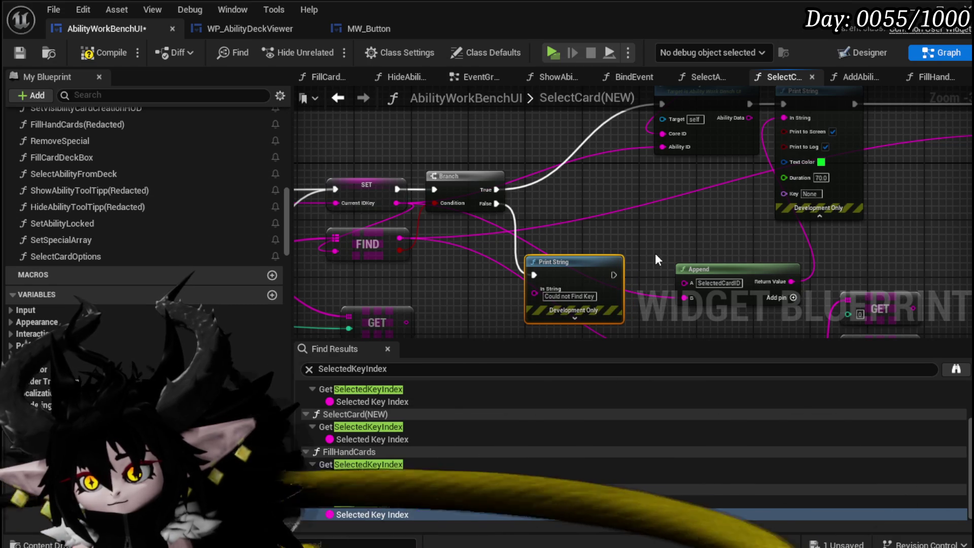
Make that print blue with a 180-second duration, then compile and save
left_click_drag(681, 286, 629, 126)
left_click(522, 158)
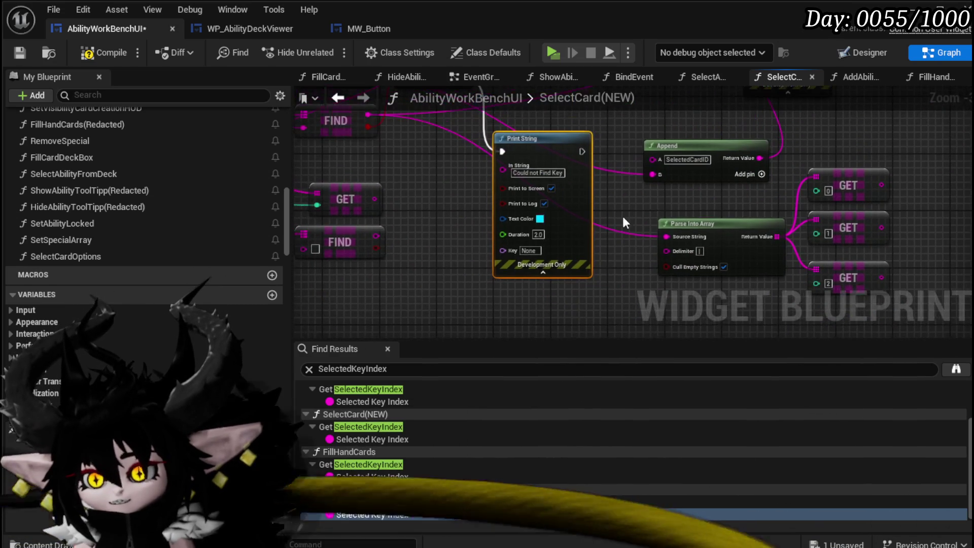
left_click(539, 219)
left_click(573, 288)
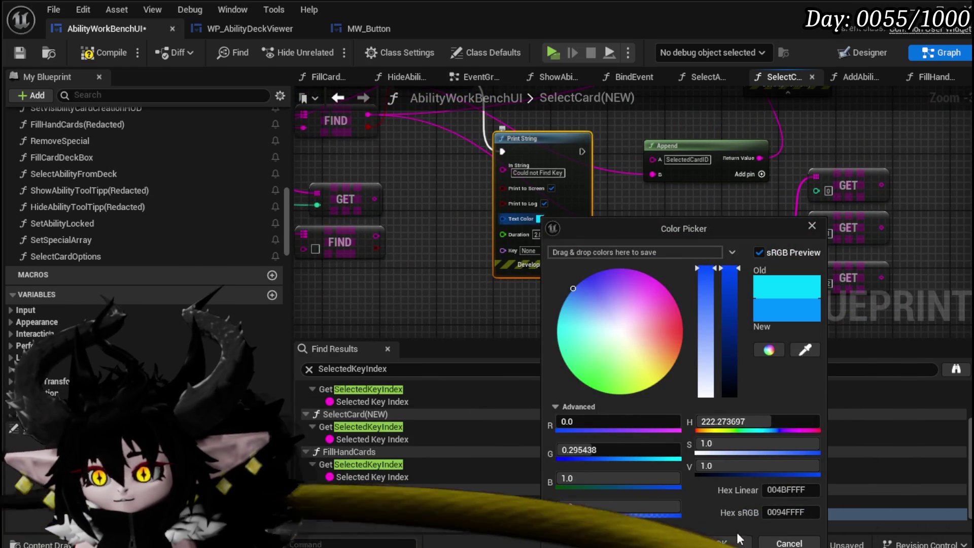
left_click(721, 542)
type("80")
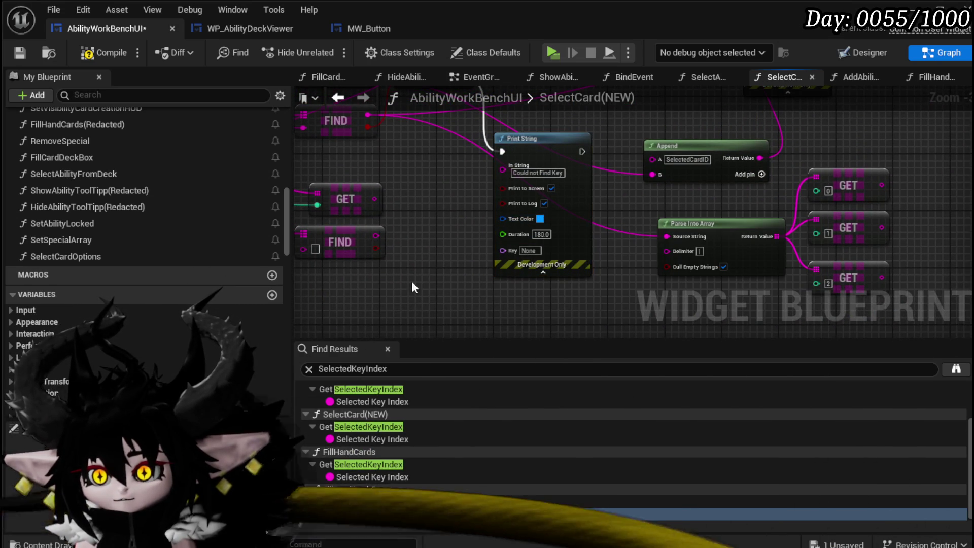
left_click_drag(566, 196, 508, 217)
left_click(104, 53)
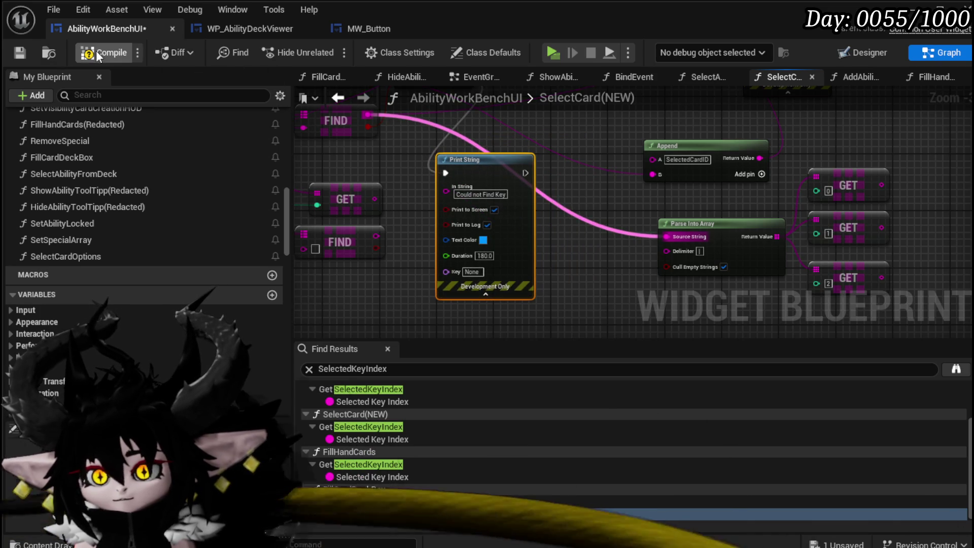
left_click(19, 52)
mouse_move(372, 160)
left_mouse_down()
mouse_move(701, 174)
mouse_move(660, 198)
mouse_move(619, 195)
mouse_move(766, 174)
mouse_move(702, 146)
left_mouse_up()
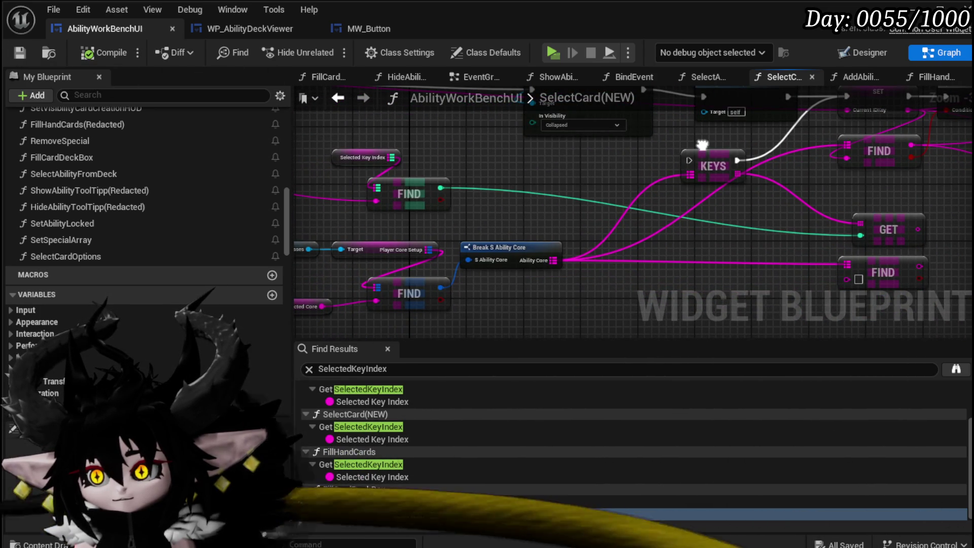
Look over SelectCard(NEW)'s SET, Branch, FIND and Print String nodes, then save the widget blueprint
left_click_drag(702, 145, 380, 186)
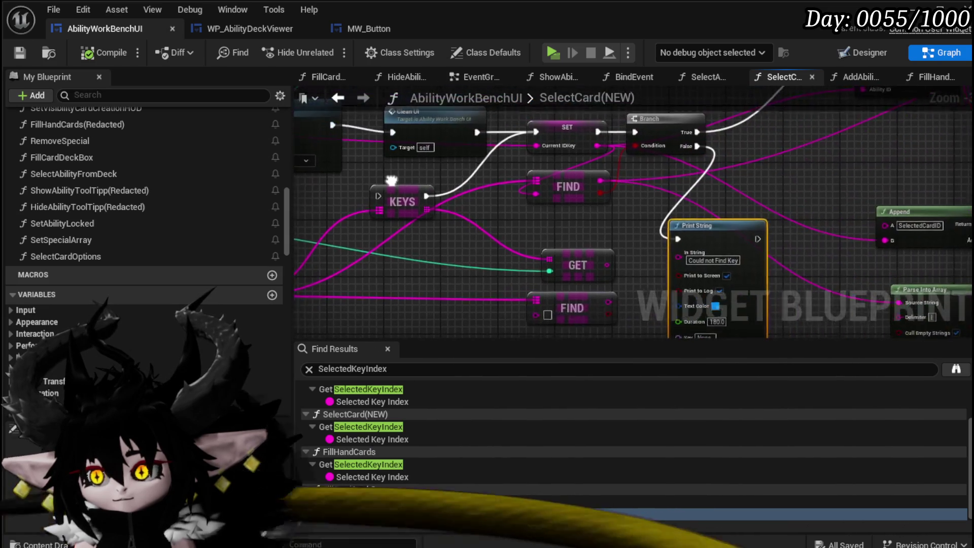
scroll(611, 190, "down", 4)
scroll(499, 242, "up", 5)
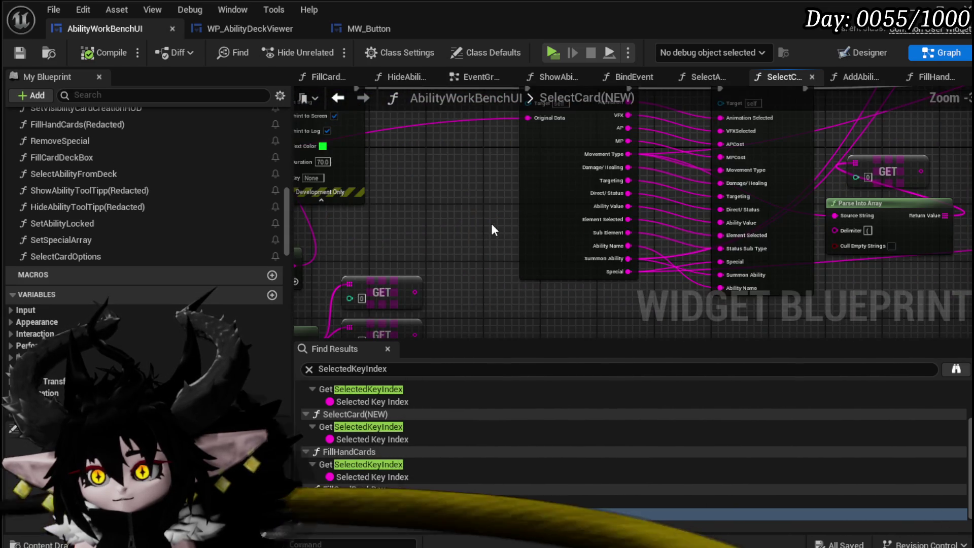
mouse_move(421, 224)
left_mouse_down()
mouse_move(721, 255)
mouse_move(521, 240)
left_mouse_up()
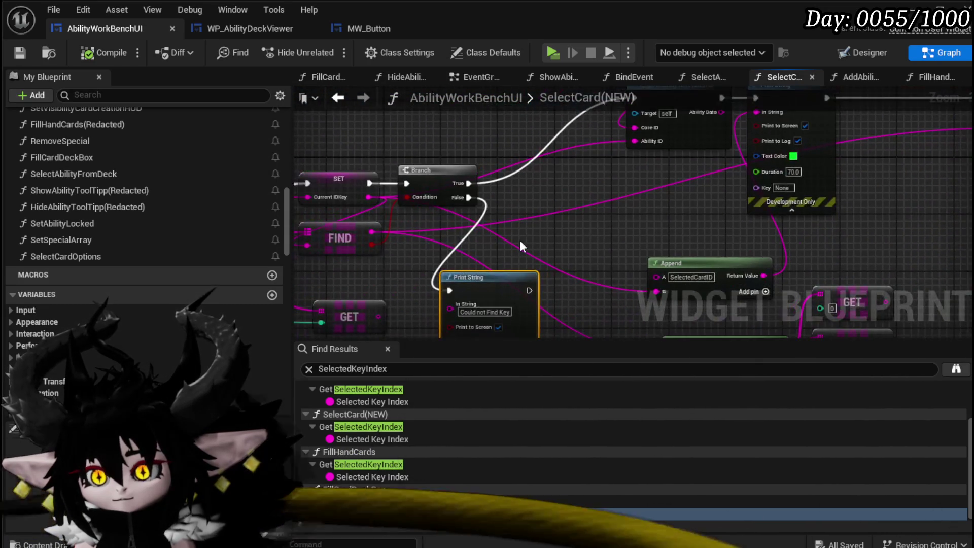
mouse_move(374, 232)
left_mouse_down()
mouse_move(584, 209)
mouse_move(719, 237)
mouse_move(765, 235)
mouse_move(733, 228)
left_mouse_up()
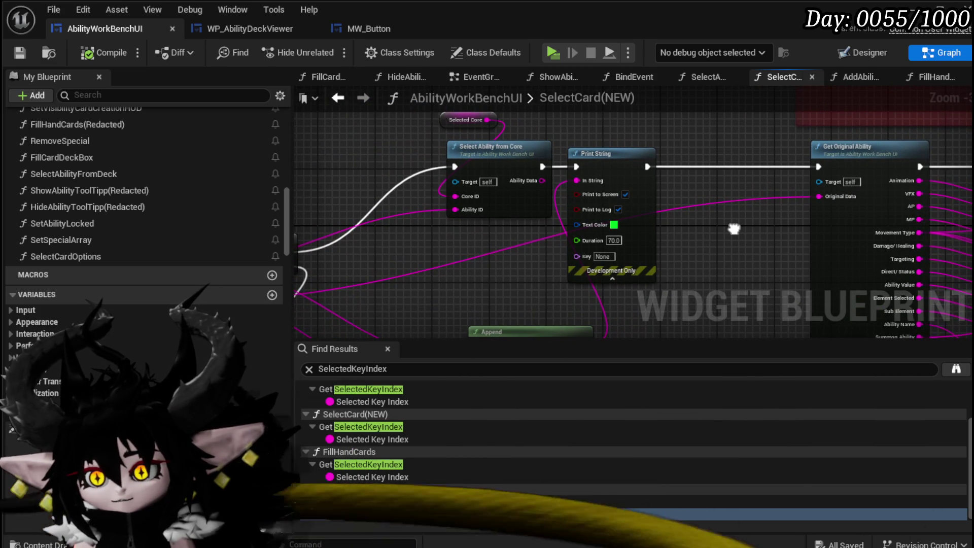
left_click_drag(733, 228, 733, 228)
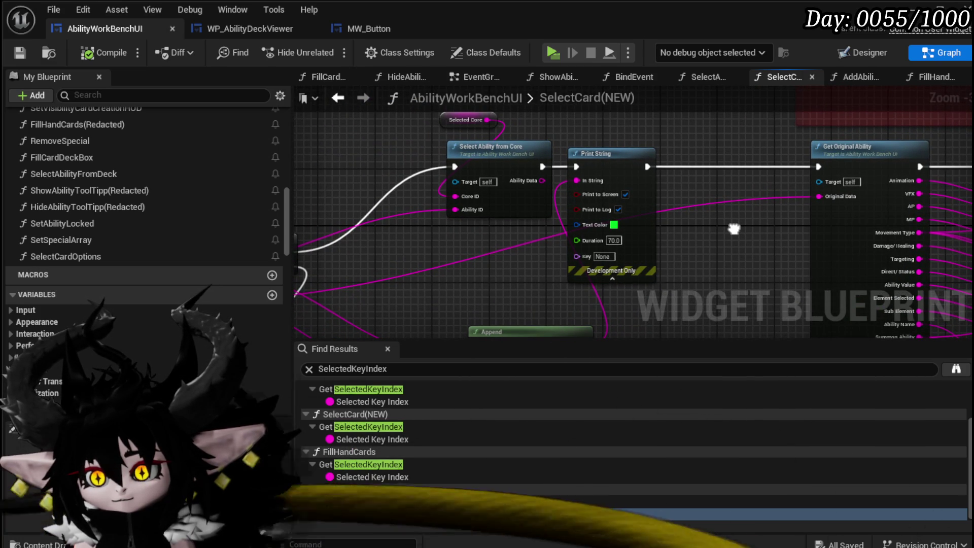
mouse_move(454, 208)
left_mouse_down()
mouse_move(459, 193)
mouse_move(701, 197)
mouse_move(664, 197)
left_mouse_up()
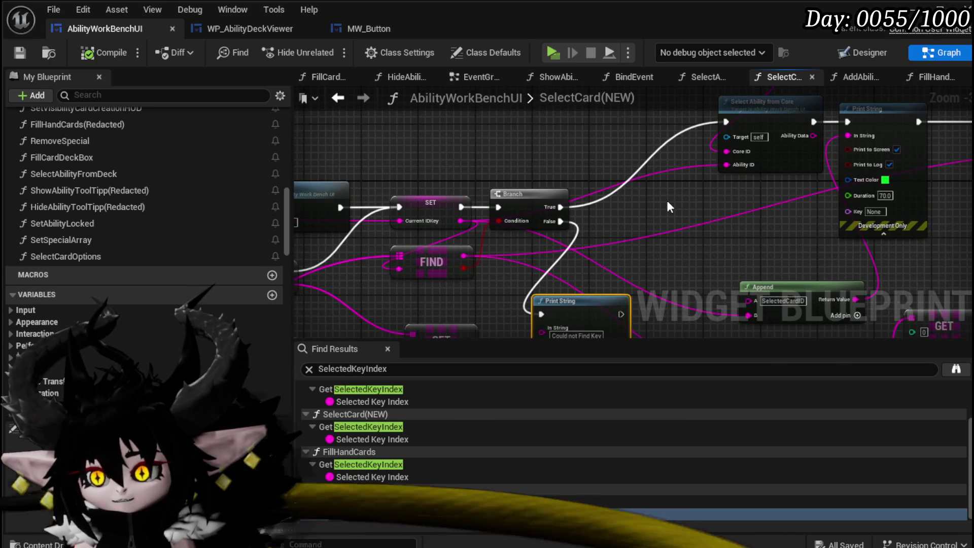
key("Home")
left_click(20, 53)
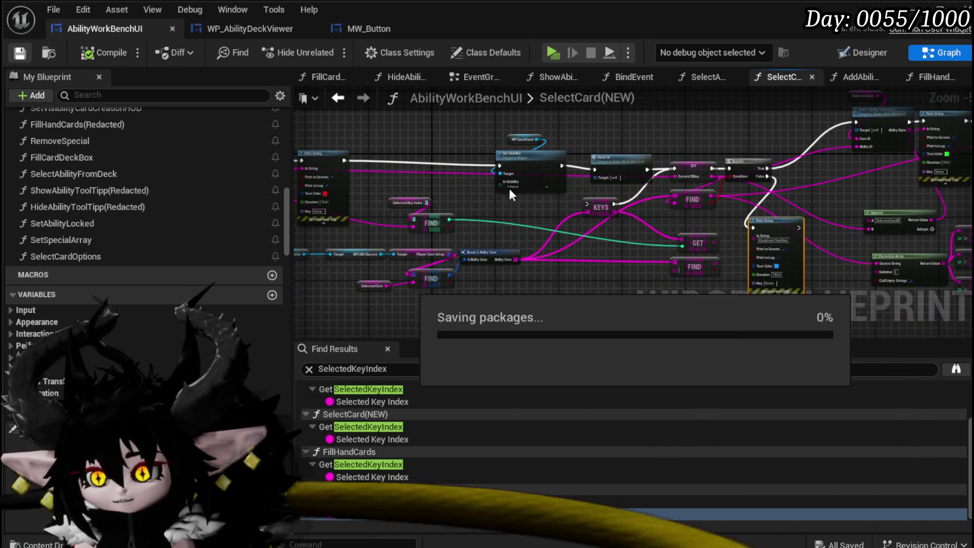
scroll(568, 193, "up", 2)
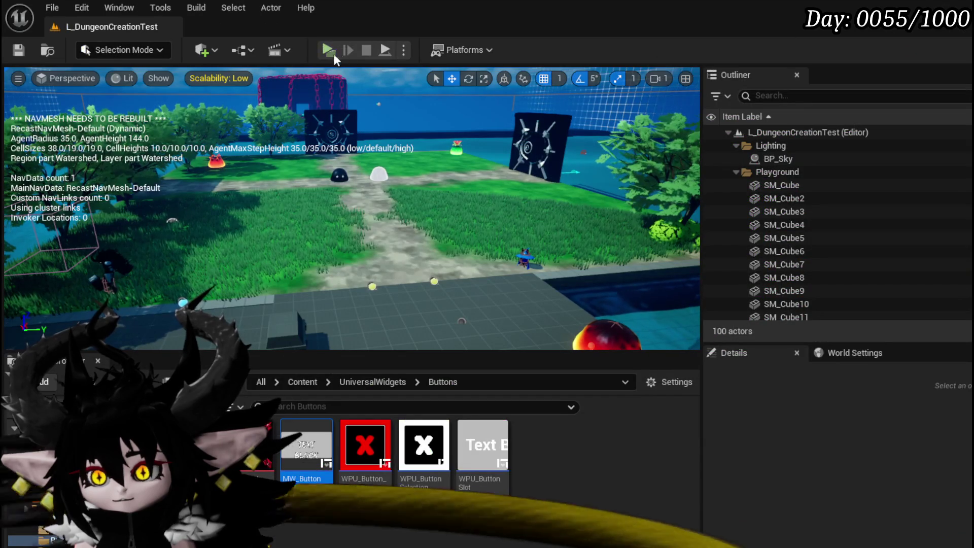
Play the game, set the ability category to Magic, and select Void AOE and Melee AOE
left_click(333, 54)
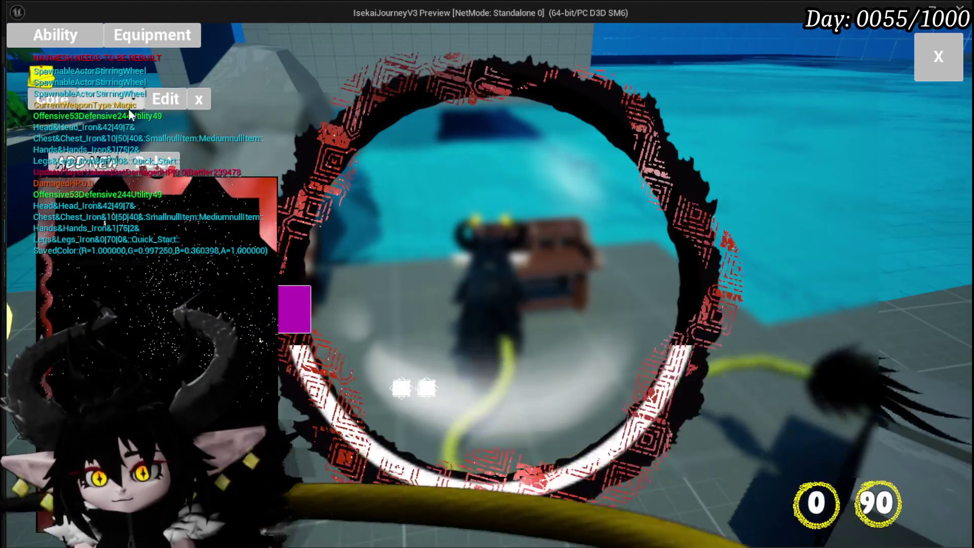
left_click(131, 104)
left_click(125, 133)
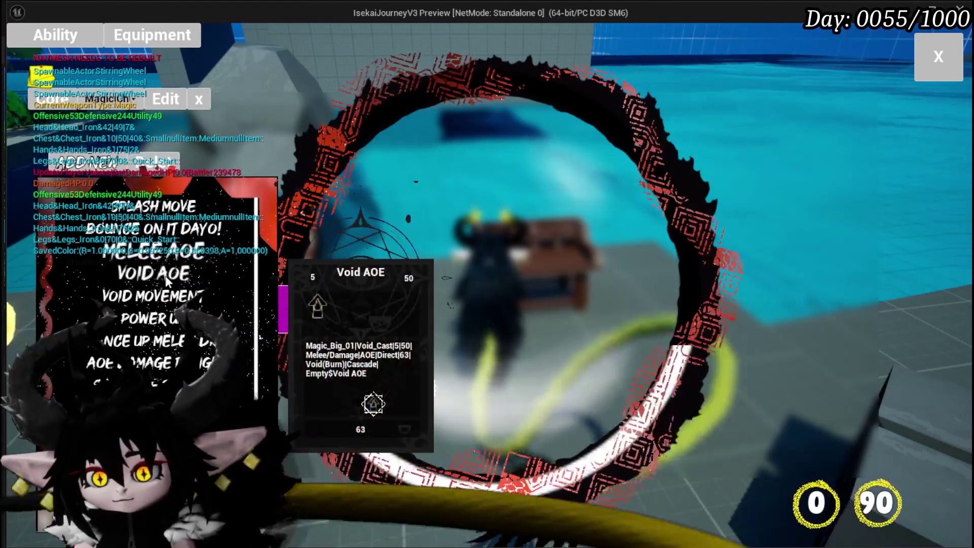
left_click(167, 282)
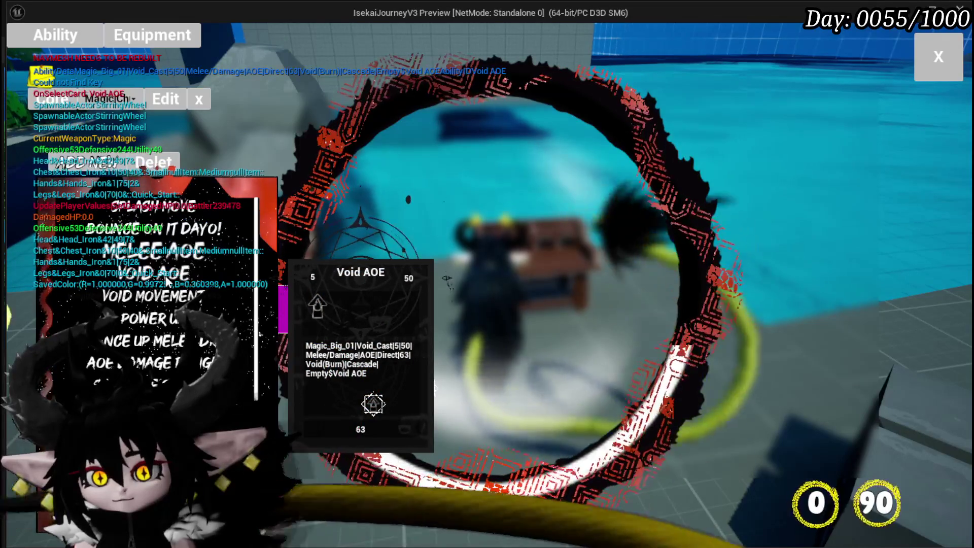
left_click(161, 254)
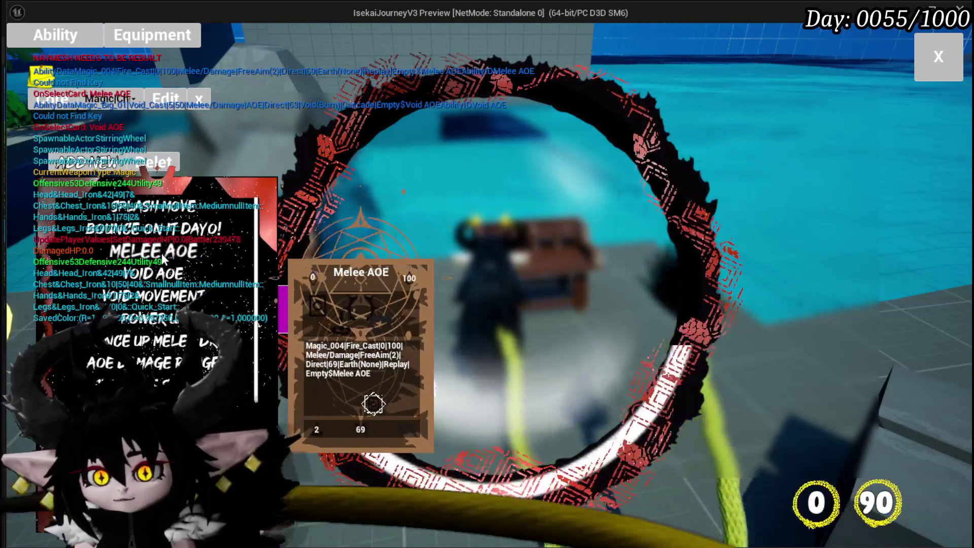
Scroll through the printed 'Could not Find Key' output and stop the preview
scroll(162, 254, "down", 3)
scroll(435, 388, "down", 1)
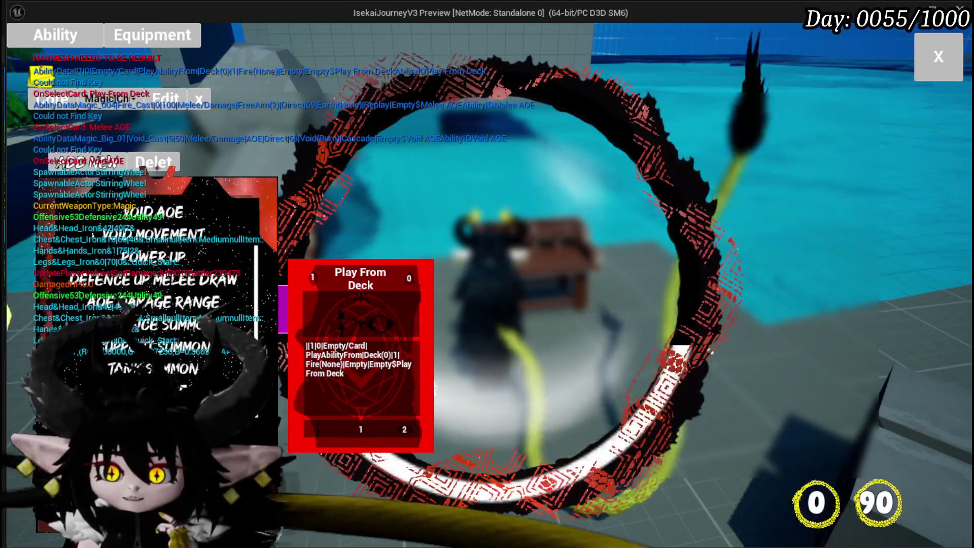
scroll(435, 387, "down", 1)
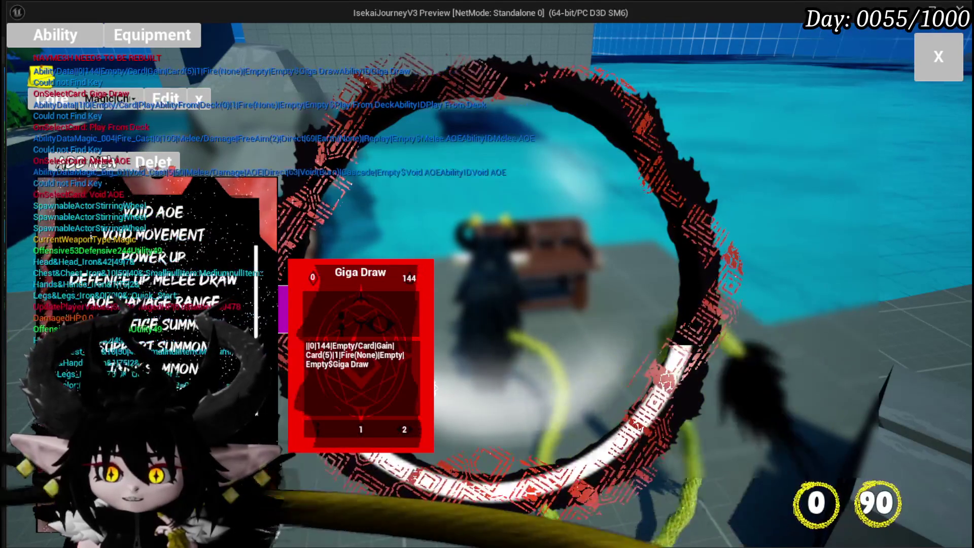
scroll(434, 387, "down", 1)
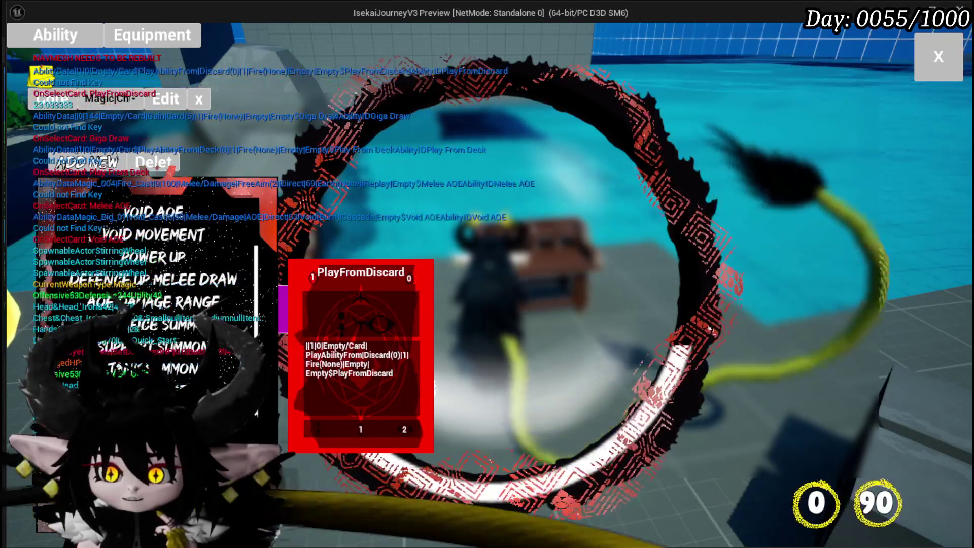
scroll(434, 387, "down", 1)
key("Escape")
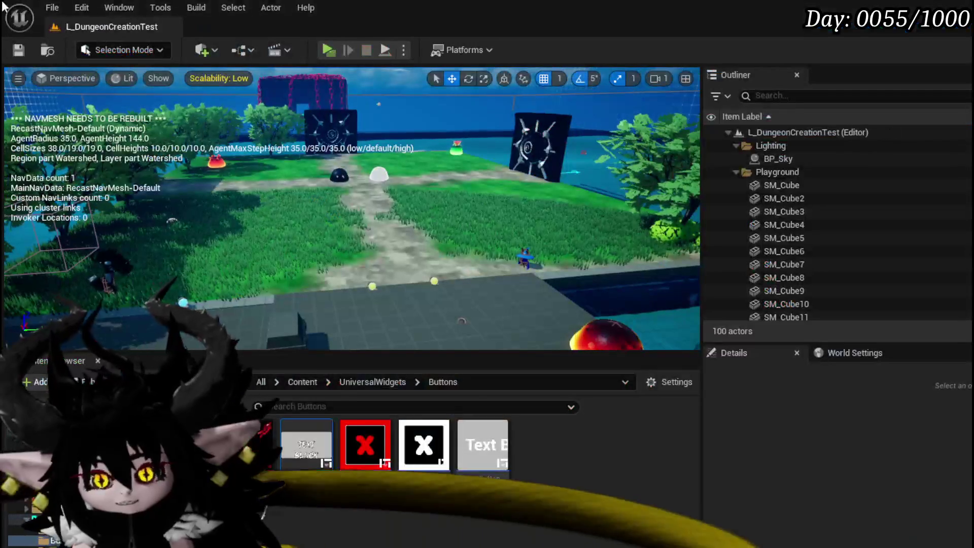
Save the level and add a For Each Loop over the KEYS array
left_click(19, 50)
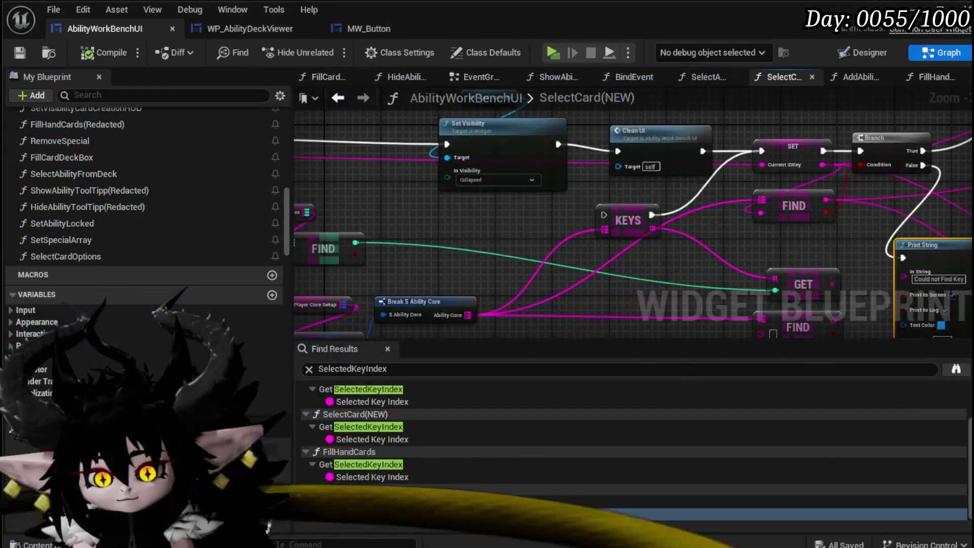
scroll(461, 278, "up", 2)
mouse_move(461, 278)
left_mouse_down()
mouse_move(381, 227)
mouse_move(466, 300)
mouse_move(694, 331)
mouse_move(901, 377)
mouse_move(551, 332)
left_mouse_up()
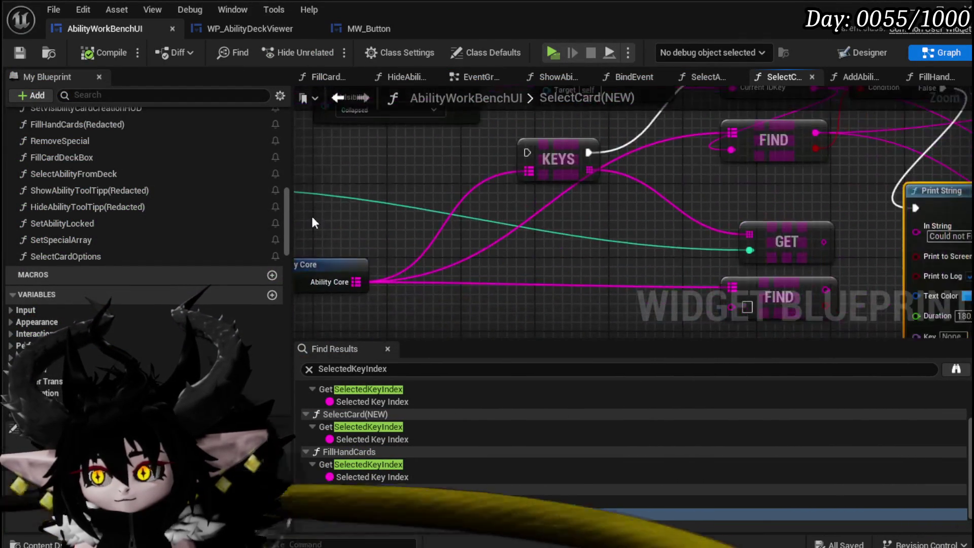
mouse_move(553, 159)
left_mouse_down()
mouse_move(578, 294)
mouse_move(394, 207)
mouse_move(484, 222)
left_mouse_up()
left_click(589, 300, "alt")
type("Loop")
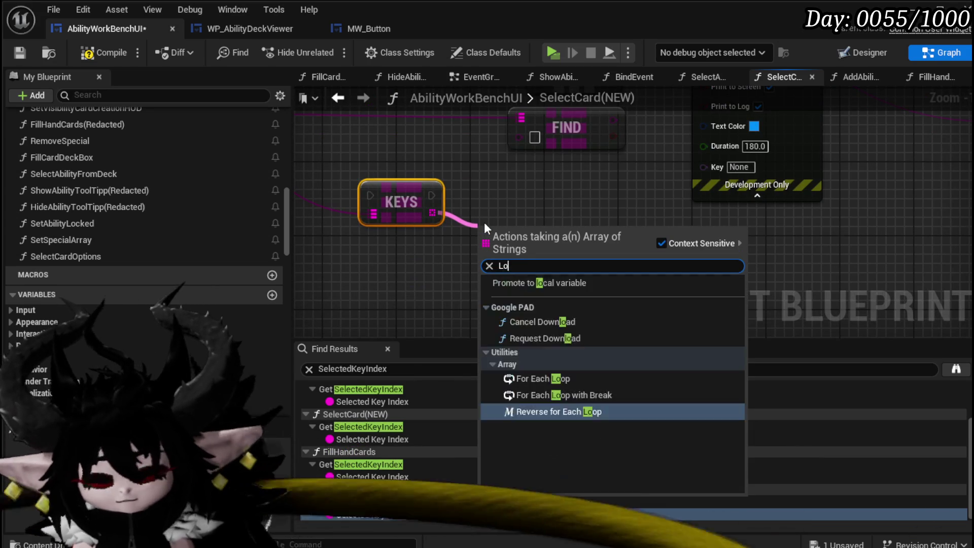
left_click(552, 305)
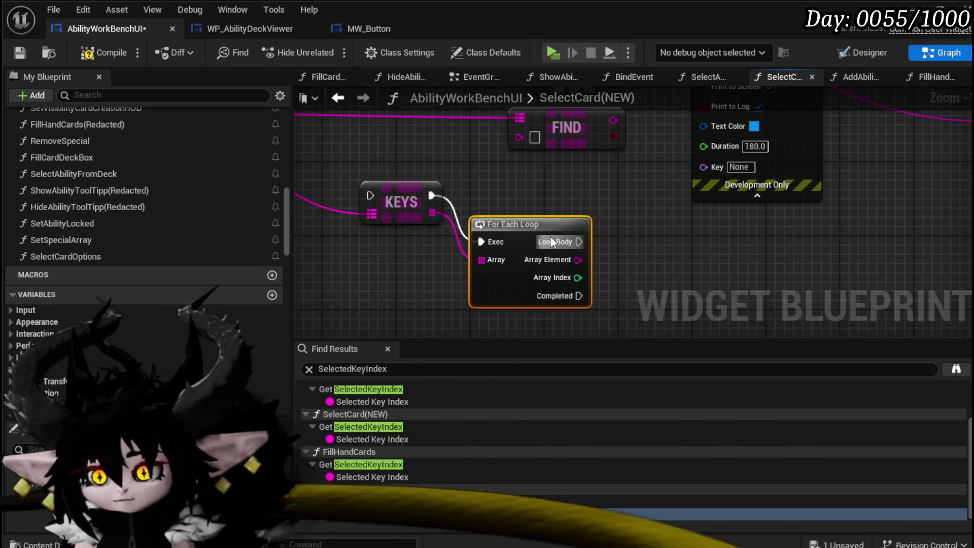
Wire the loop's Loop Body and Array Element into Print String to print each key
left_click_drag(528, 229, 385, 271)
left_click_drag(681, 164, 710, 306)
left_click_drag(473, 245, 571, 236)
scroll(663, 208, "down", 4)
scroll(648, 147, "up", 3)
mouse_move(648, 147)
left_mouse_down()
mouse_move(403, 315)
mouse_move(446, 140)
mouse_move(484, 196)
left_mouse_up()
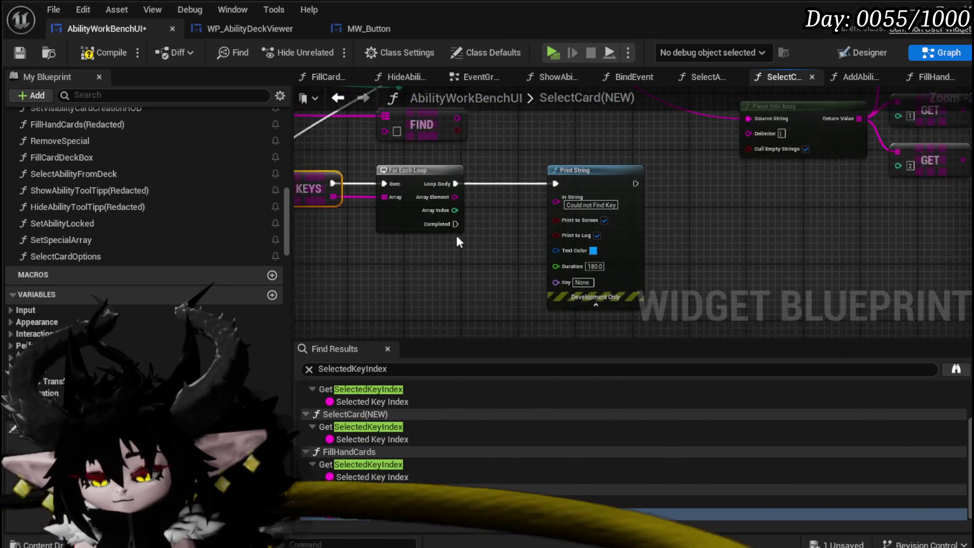
scroll(451, 235, "up", 3)
left_click_drag(437, 181, 586, 188)
left_click_drag(452, 254, 597, 251)
Set the key print's text colour to yellow and save the blueprint
left_click(787, 243)
left_click_drag(837, 412, 827, 418)
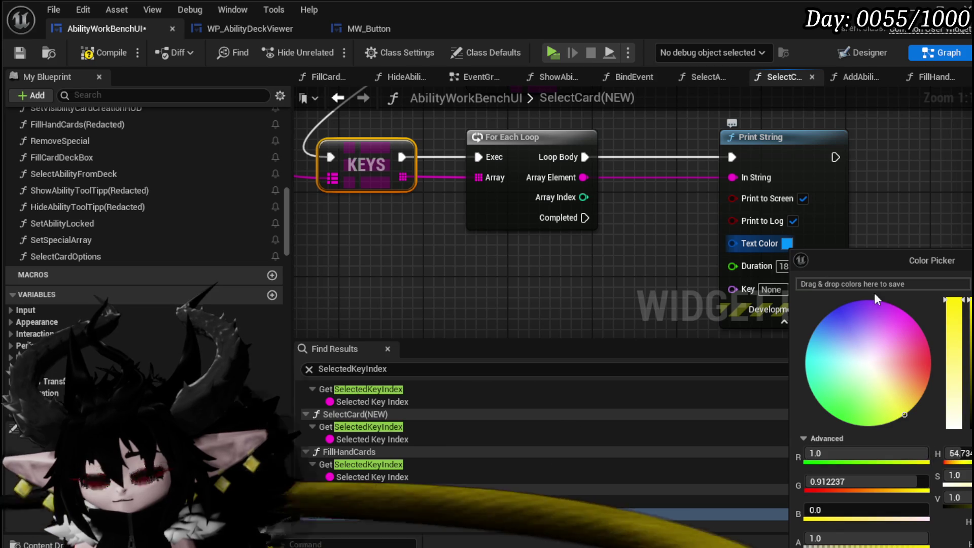
key("Escape")
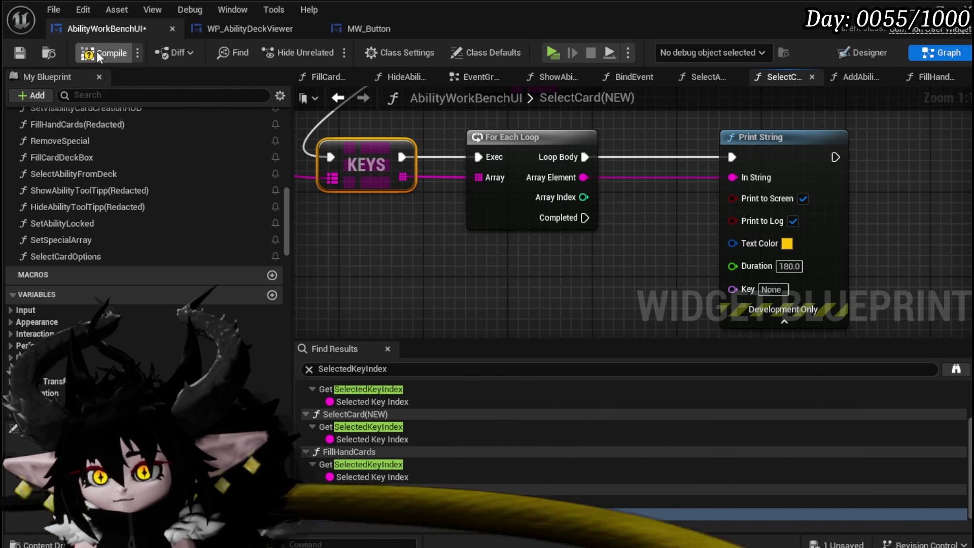
left_click(12, 52)
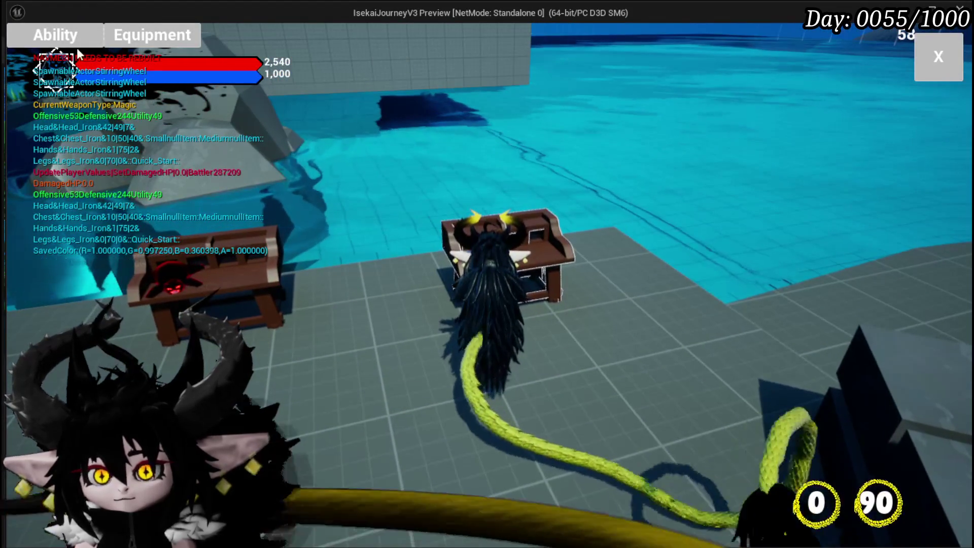
Open the Ability panel, switch to Magic and select Void AOE to print each stored key
left_click(77, 44)
left_click(120, 102)
left_click(137, 129)
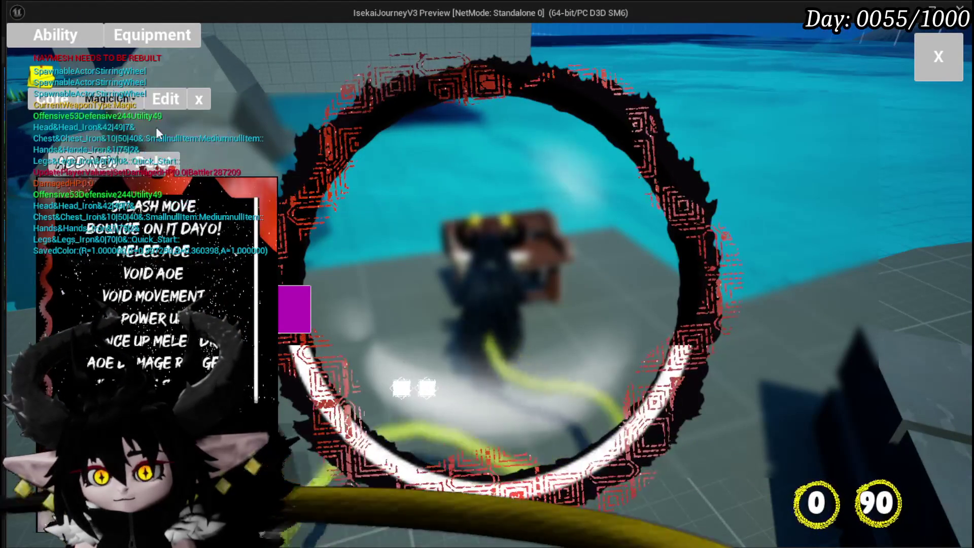
left_click(161, 274)
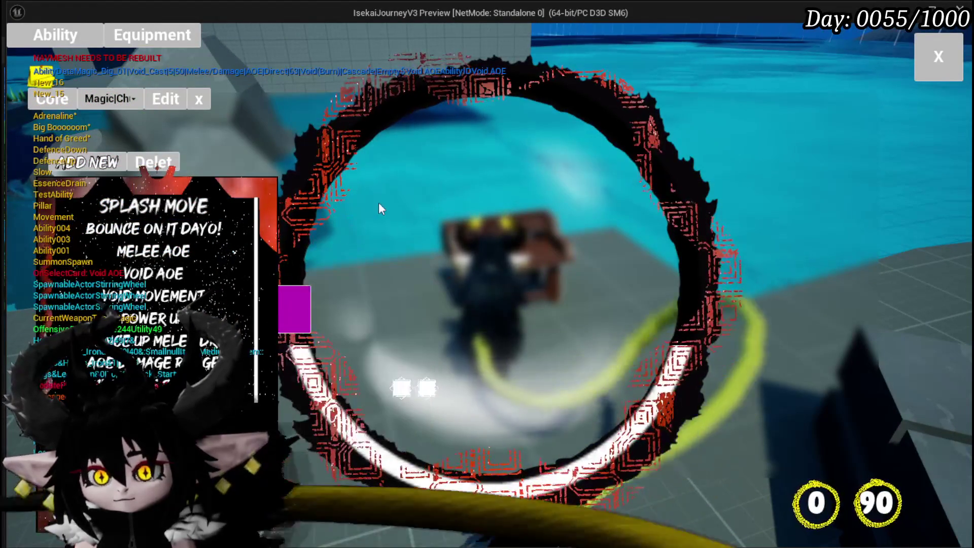
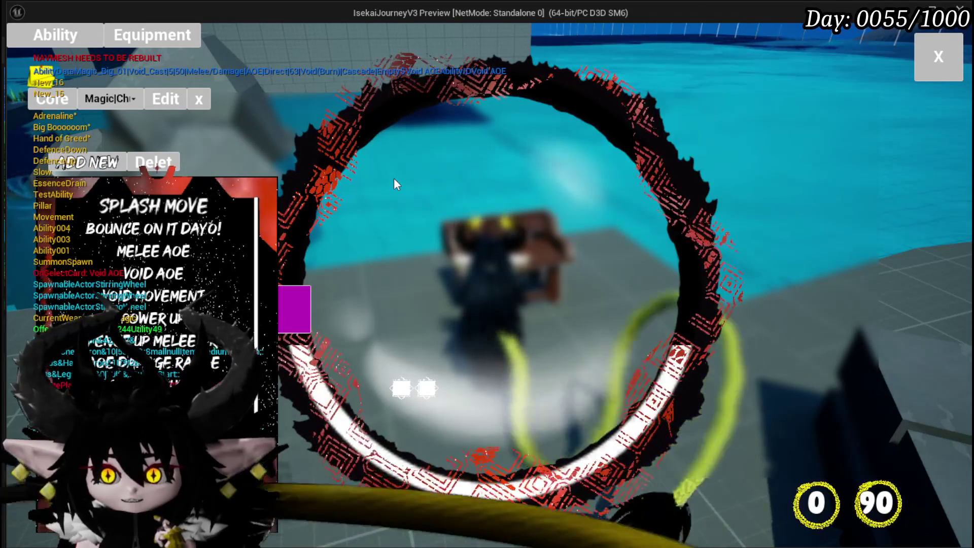
Stop the play-in-editor test, save the level, and switch back to the AbilityWorkBenchUI blueprint
key("alt+Tab")
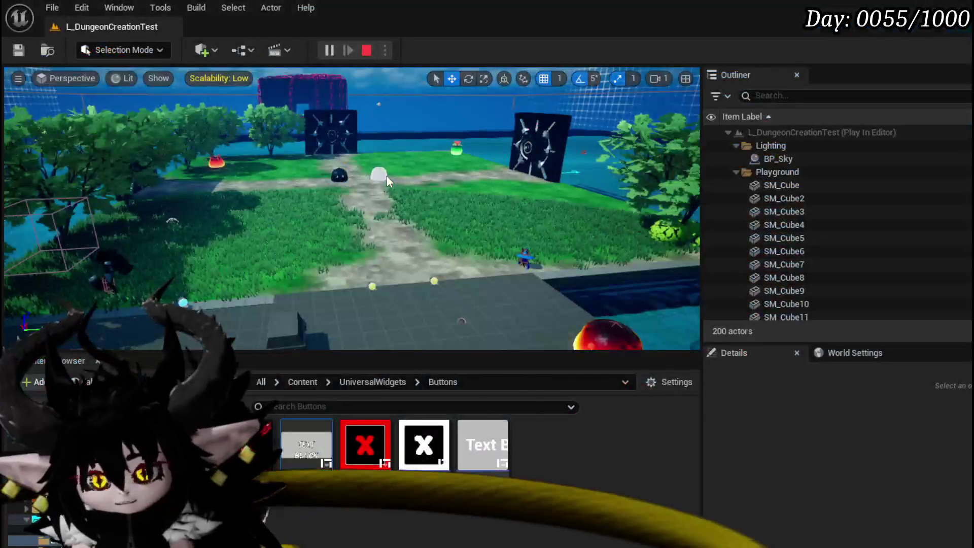
key("Escape")
left_click(20, 50)
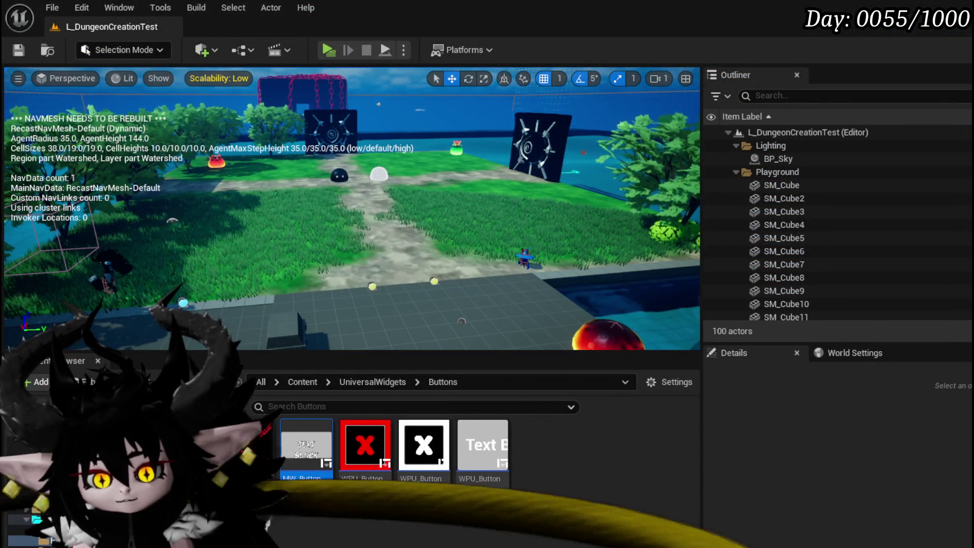
key("alt+Tab")
scroll(532, 265, "down", 6)
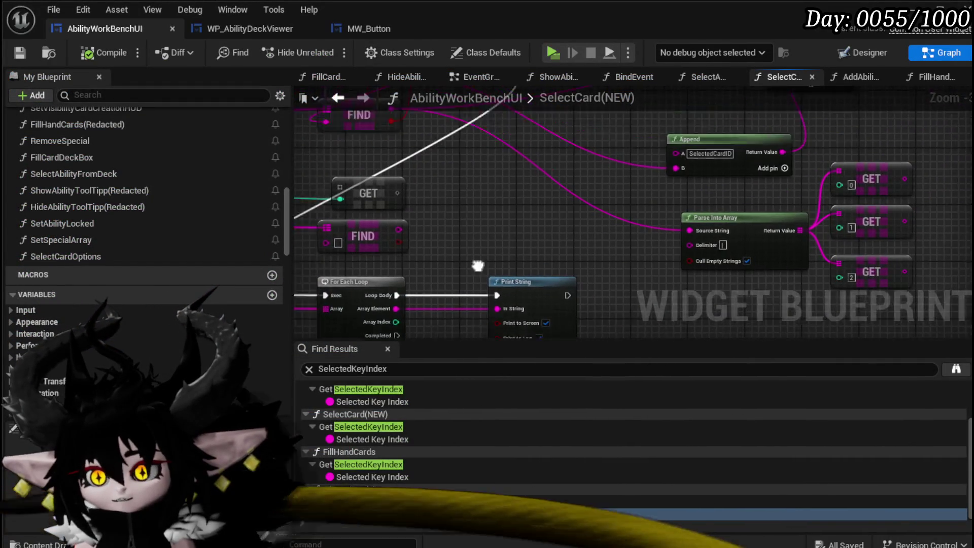
Review the Set Data and Branch nodes in SelectCard(NEW) and save the AbilityWorkBenchUI blueprint
mouse_move(358, 265)
left_mouse_down()
mouse_move(355, 276)
mouse_move(446, 278)
mouse_move(771, 246)
mouse_move(406, 254)
left_mouse_up()
scroll(601, 233, "up", 3)
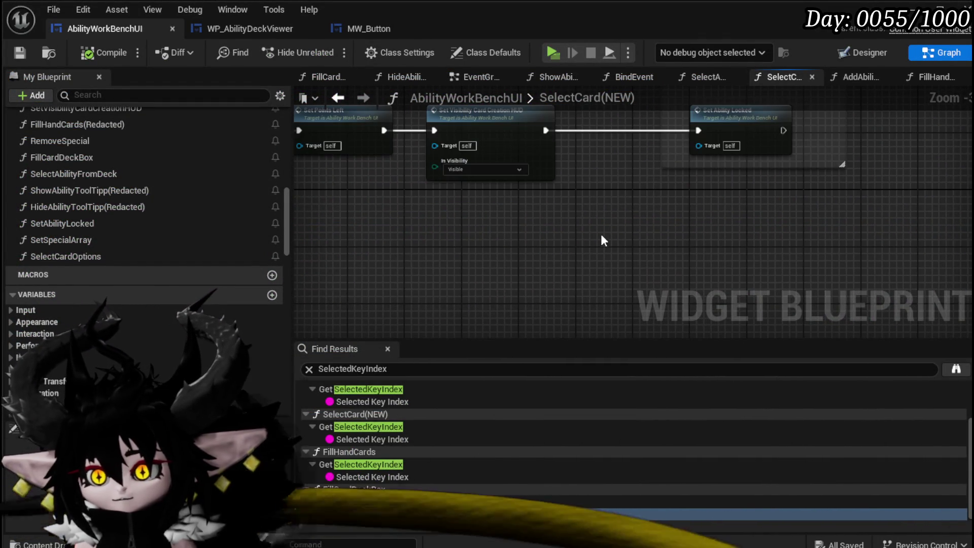
scroll(601, 235, "down", 3)
scroll(535, 219, "up", 3)
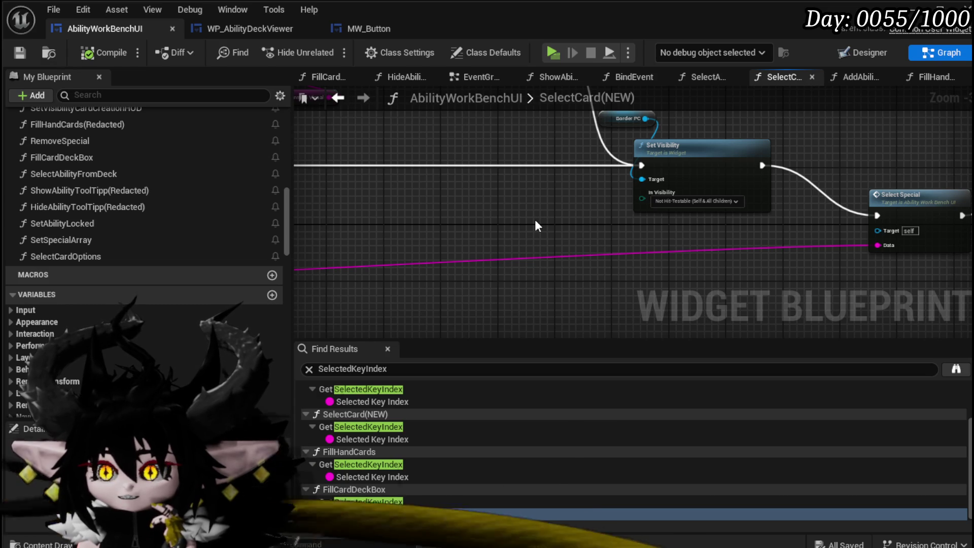
scroll(535, 219, "down", 3)
scroll(514, 227, "up", 3)
mouse_move(514, 227)
left_mouse_down()
mouse_move(734, 228)
mouse_move(754, 145)
mouse_move(821, 189)
left_mouse_up()
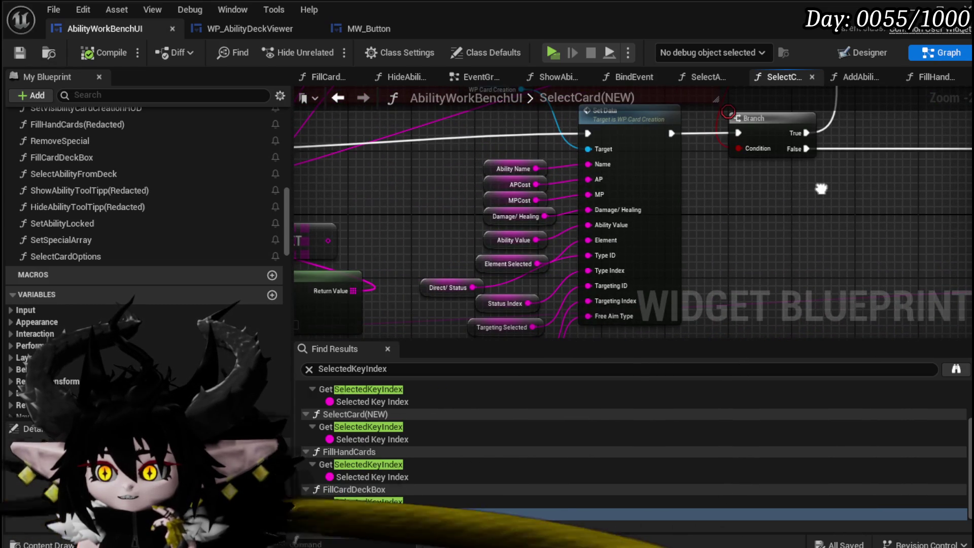
left_click(29, 48)
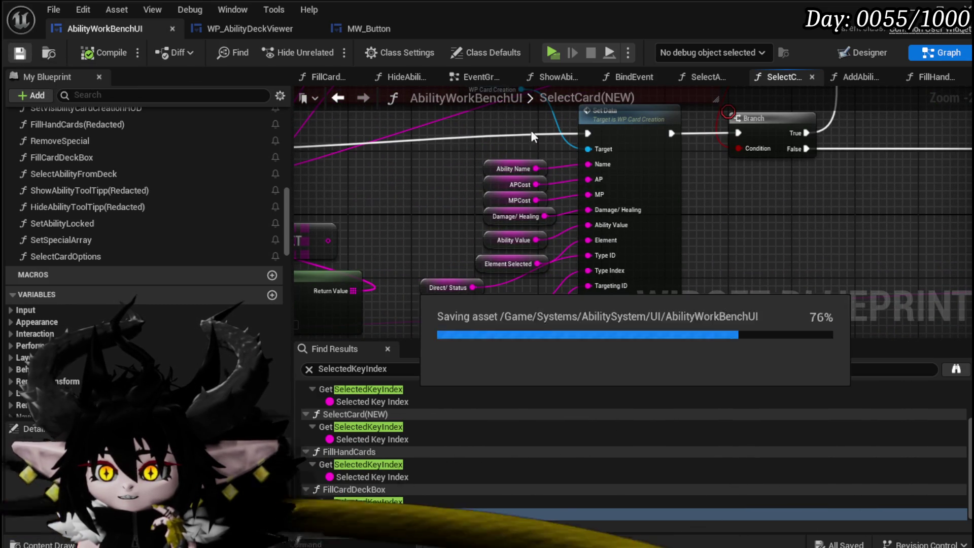
Select the variable nodes feeding Set Data, then switch to the EventGraph
left_click_drag(465, 173, 556, 237)
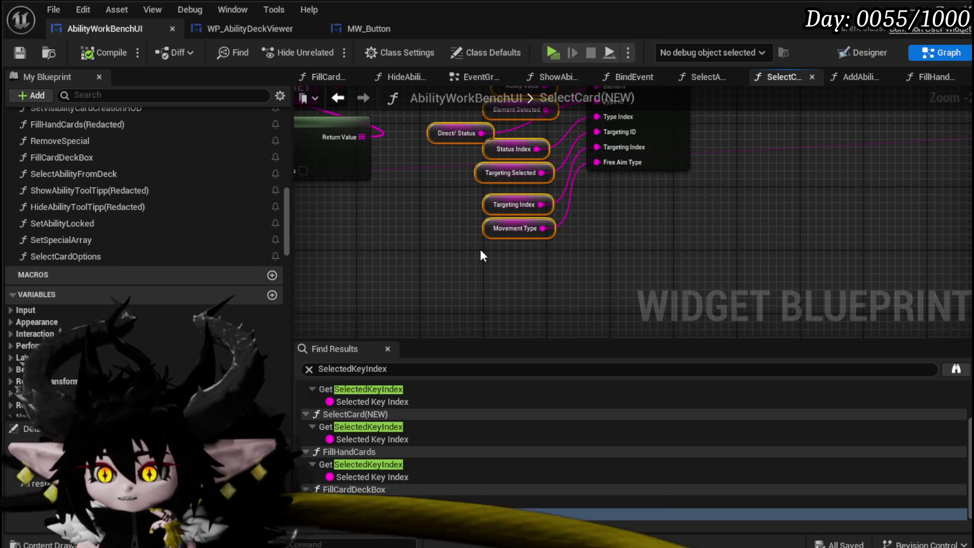
left_click_drag(795, 189, 659, 256)
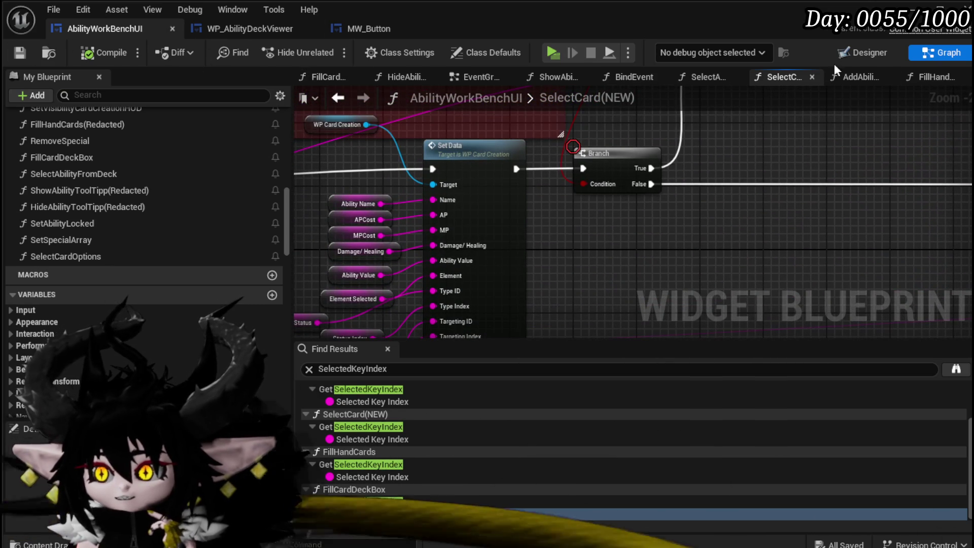
left_click(477, 83)
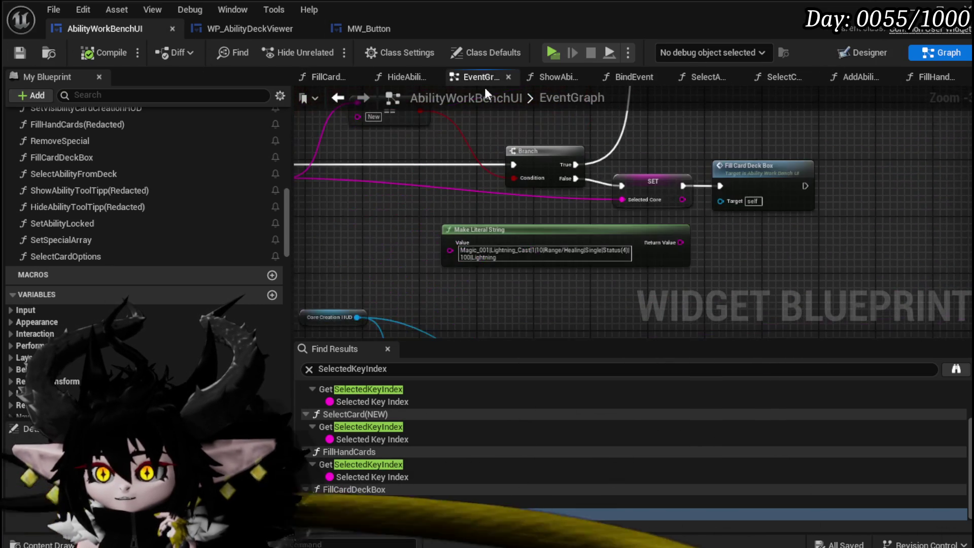
scroll(503, 230, "down", 6)
scroll(575, 216, "up", 8)
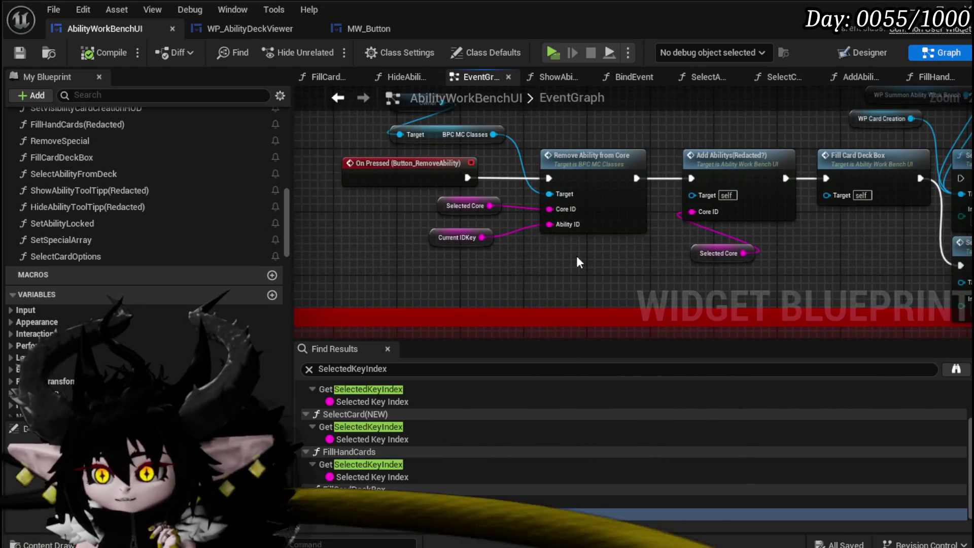
left_click_drag(584, 257, 485, 230)
left_click_drag(487, 126, 562, 169)
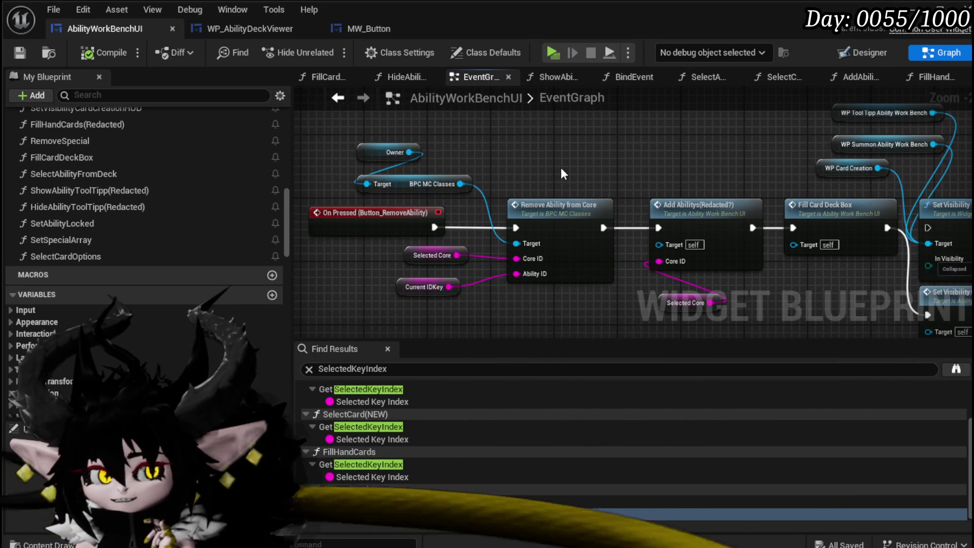
left_click_drag(561, 167, 586, 172)
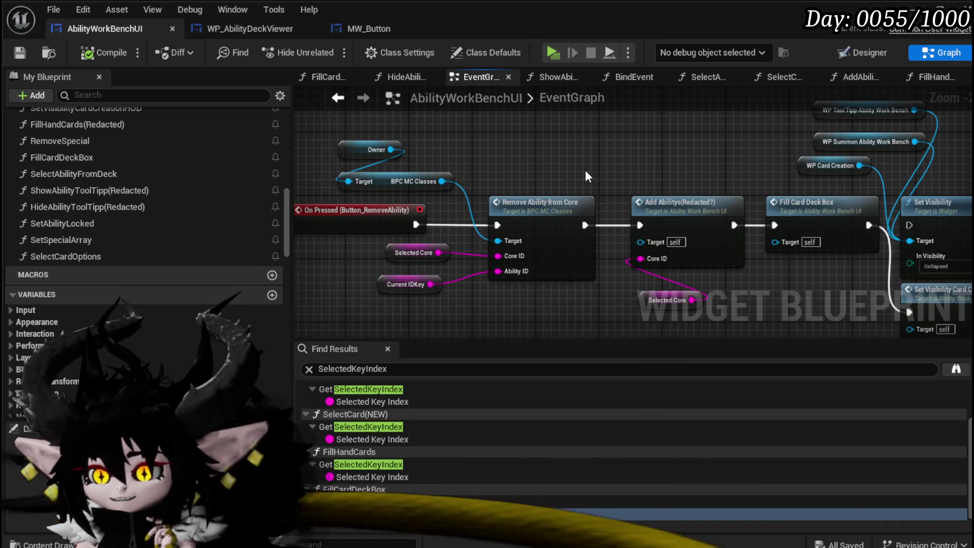
scroll(585, 169, "down", 5)
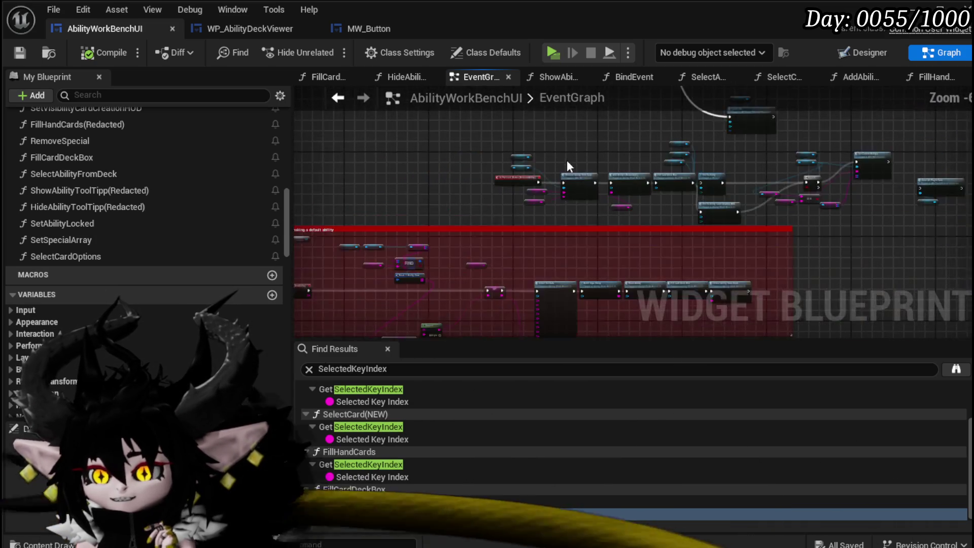
scroll(568, 159, "up", 4)
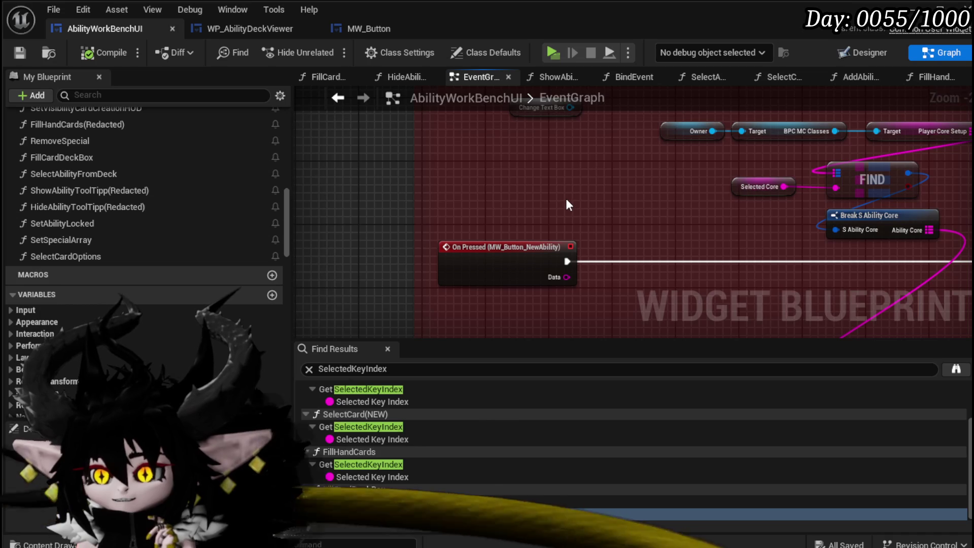
scroll(567, 204, "down", 4)
scroll(675, 190, "up", 2)
scroll(604, 202, "down", 1)
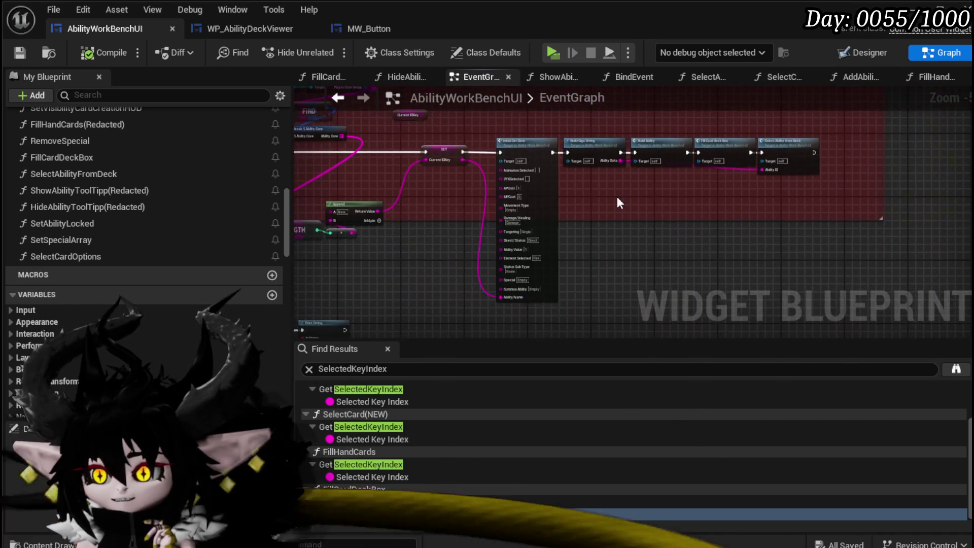
scroll(604, 198, "up", 3)
mouse_move(604, 192)
left_mouse_down()
mouse_move(584, 253)
mouse_move(600, 159)
mouse_move(604, 191)
mouse_move(764, 278)
mouse_move(570, 261)
left_mouse_up()
scroll(709, 218, "down", 5)
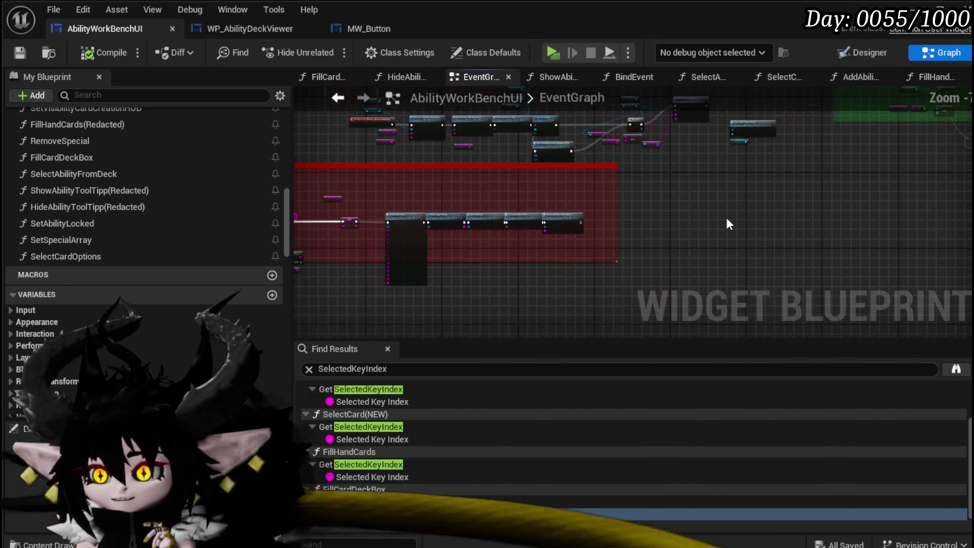
scroll(497, 226, "up", 6)
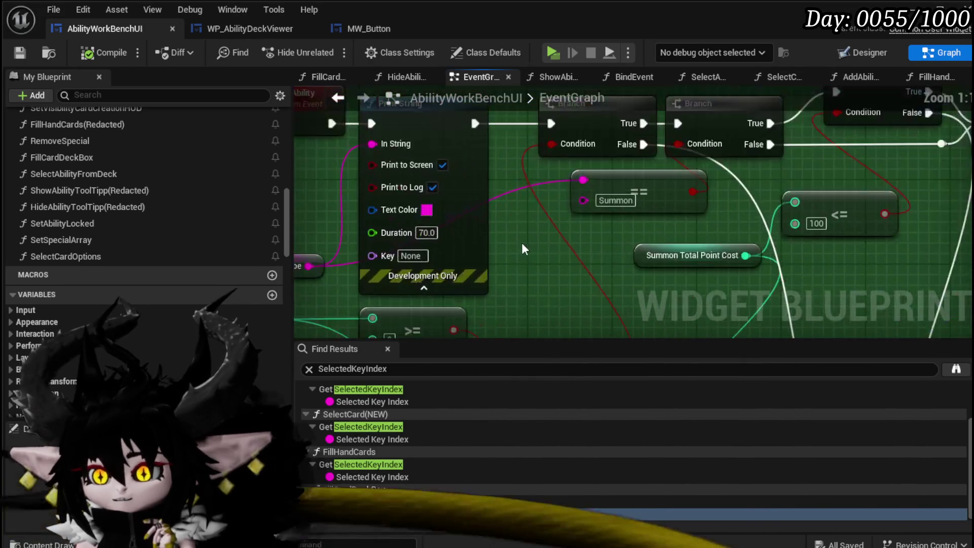
mouse_move(299, 252)
left_mouse_down()
mouse_move(381, 149)
mouse_move(312, 141)
mouse_move(225, 105)
left_mouse_up()
mouse_move(490, 279)
left_mouse_down()
mouse_move(811, 194)
mouse_move(840, 195)
mouse_move(478, 281)
left_mouse_up()
mouse_move(628, 144)
left_mouse_down()
mouse_move(631, 162)
mouse_move(751, 299)
left_mouse_up()
double_click(506, 137)
Move the FIND node group up and to the left in the ReplaceAbilities graph
scroll(505, 199, "up", 3)
mouse_move(629, 191)
left_mouse_down()
mouse_move(590, 164)
mouse_move(516, 207)
mouse_move(597, 288)
mouse_move(450, 142)
mouse_move(460, 107)
mouse_move(499, 53)
mouse_move(563, 54)
left_mouse_up()
left_click_drag(551, 215, 419, 193)
scroll(562, 201, "up", 1)
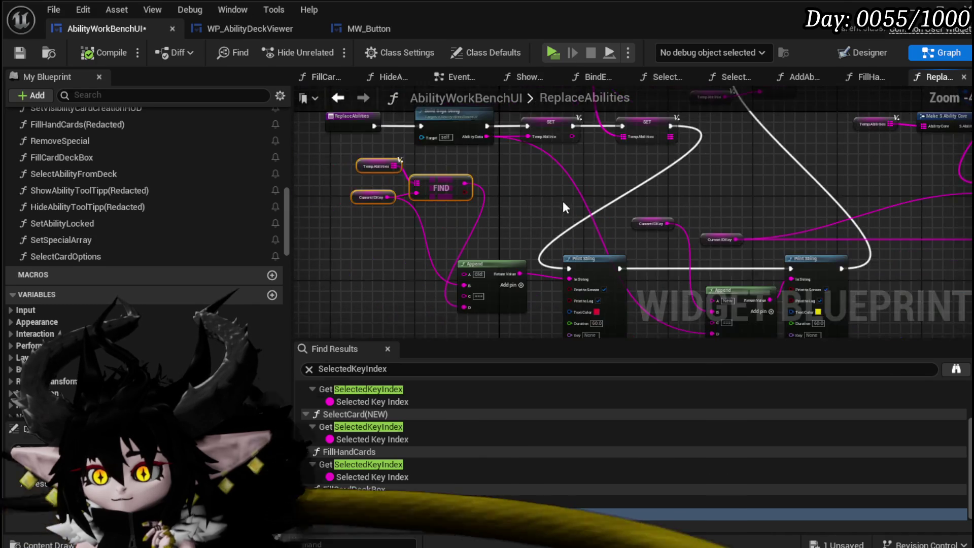
mouse_move(513, 176)
left_mouse_down()
mouse_move(576, 219)
mouse_move(648, 239)
left_mouse_up()
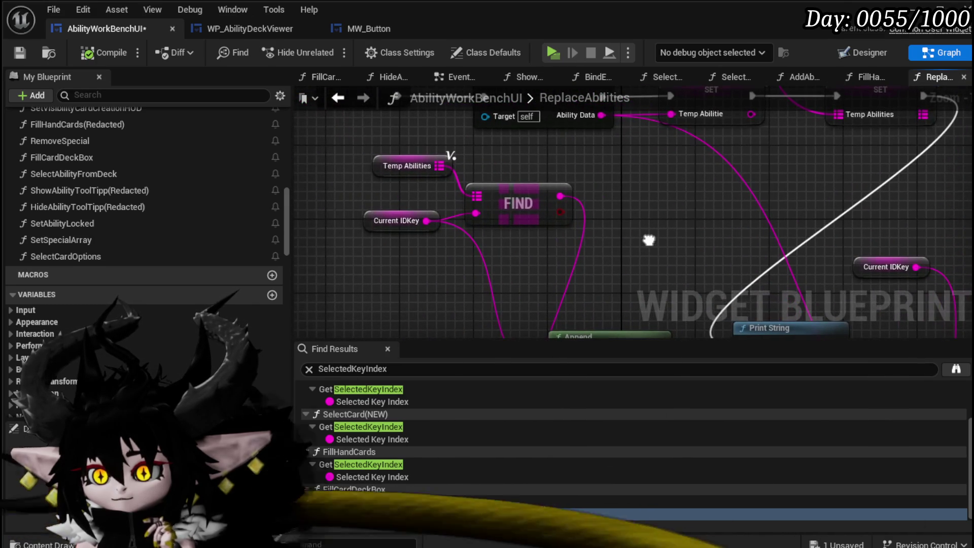
Inspect the SET, ADD, FIND, Break S Ability Core and Print String nodes
scroll(648, 239, "down", 3)
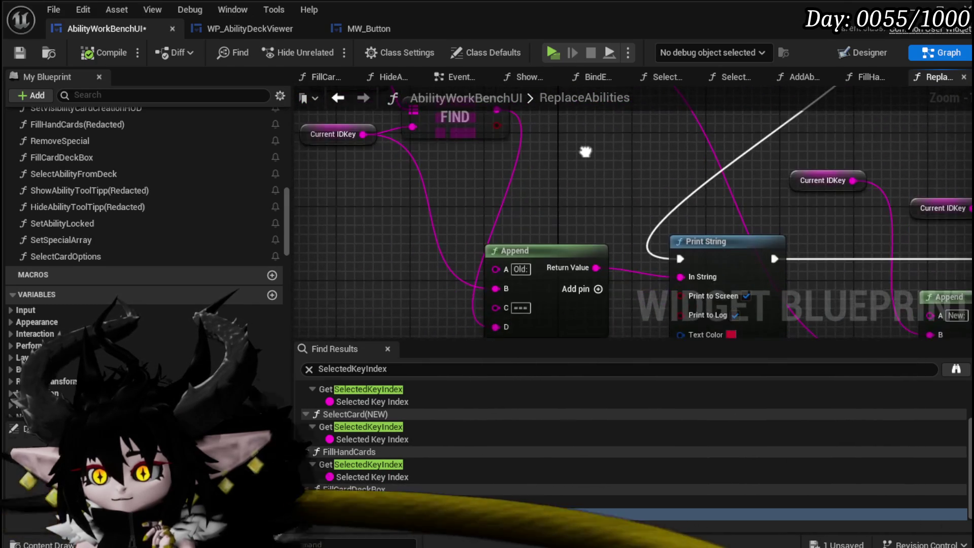
scroll(588, 186, "up", 1)
scroll(404, 266, "up", 1)
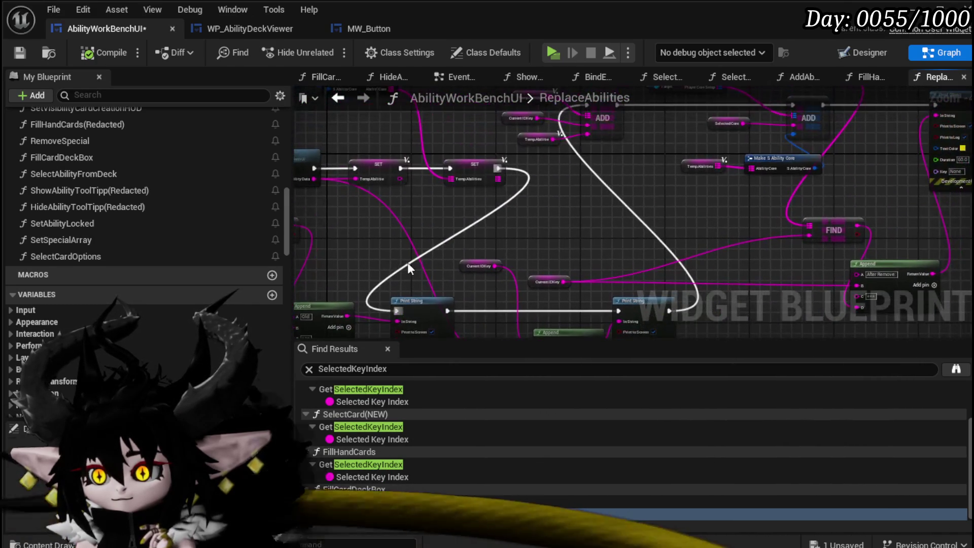
mouse_move(486, 209)
left_mouse_down()
mouse_move(543, 256)
mouse_move(629, 296)
mouse_move(660, 238)
mouse_move(634, 268)
mouse_move(576, 292)
mouse_move(503, 287)
left_mouse_up()
left_click_drag(598, 298, 348, 246)
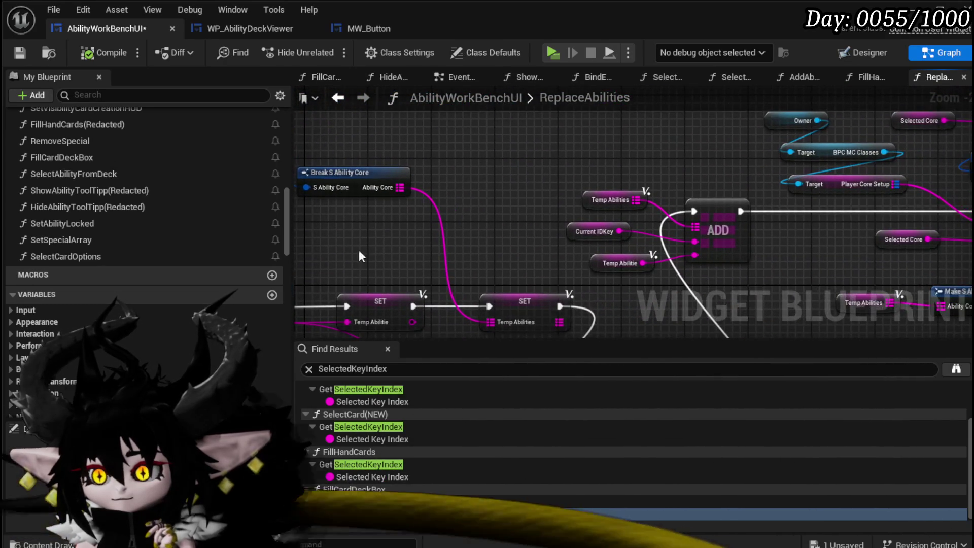
left_click_drag(522, 247, 439, 230)
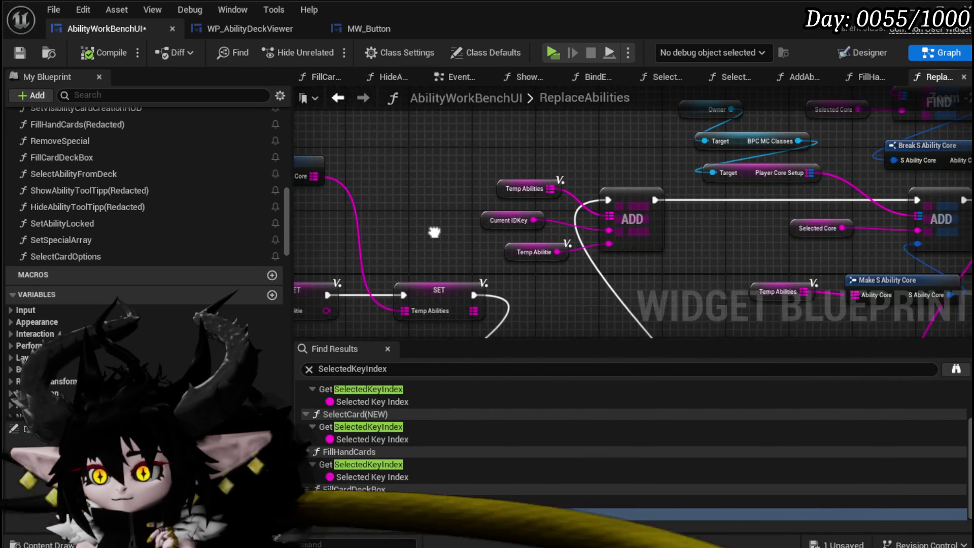
scroll(473, 170, "down", 3)
scroll(503, 194, "up", 2)
left_click_drag(503, 194, 502, 320)
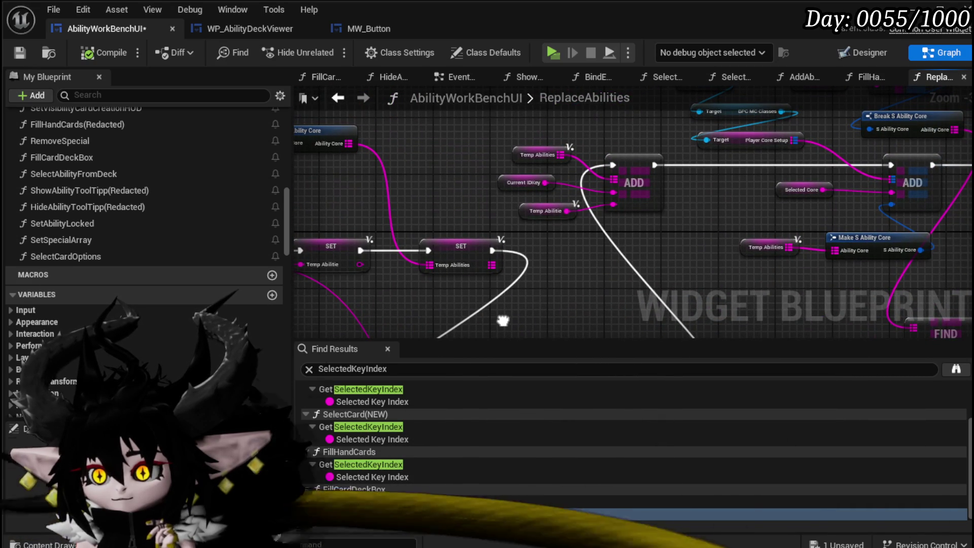
mouse_move(534, 199)
left_mouse_down()
mouse_move(265, 231)
mouse_move(206, 314)
mouse_move(456, 274)
mouse_move(687, 268)
left_mouse_up()
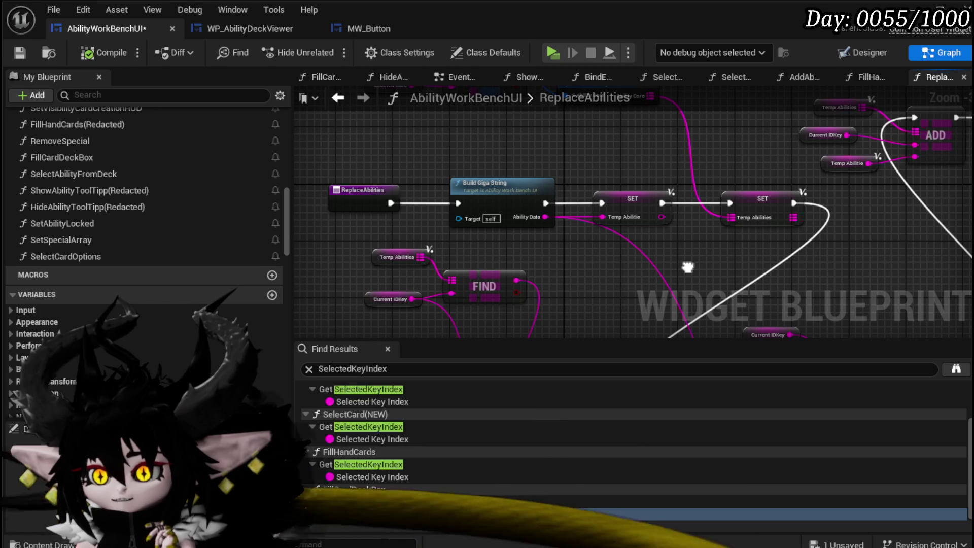
mouse_move(687, 267)
left_mouse_down()
mouse_move(636, 202)
mouse_move(552, 242)
mouse_move(569, 256)
mouse_move(675, 234)
left_mouse_up()
Shift the entry, Build Giga String and first SET nodes left to make room for a new node
left_click_drag(537, 202, 615, 145)
mouse_move(375, 194)
left_mouse_down()
mouse_move(614, 152)
mouse_move(540, 172)
left_mouse_up()
left_click_drag(427, 207, 552, 168)
left_click_drag(628, 200, 537, 203)
right_click(536, 203)
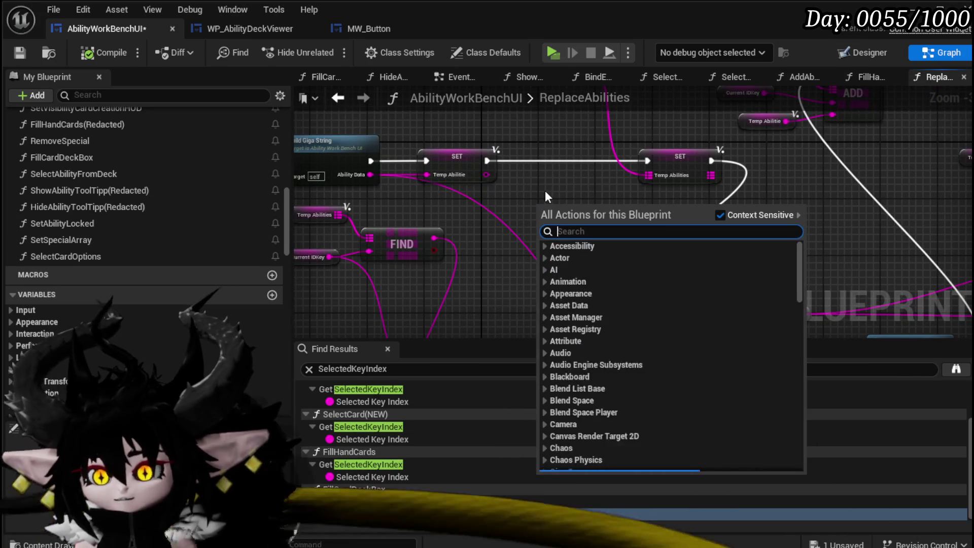
Add an Ability Name getter and wire it into the ADD node's key input
type("get abi")
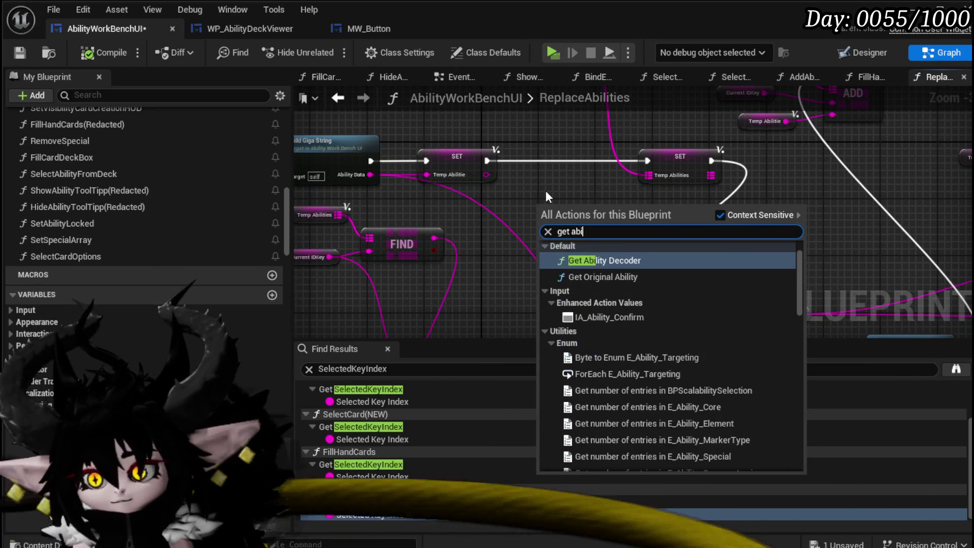
type("lity name")
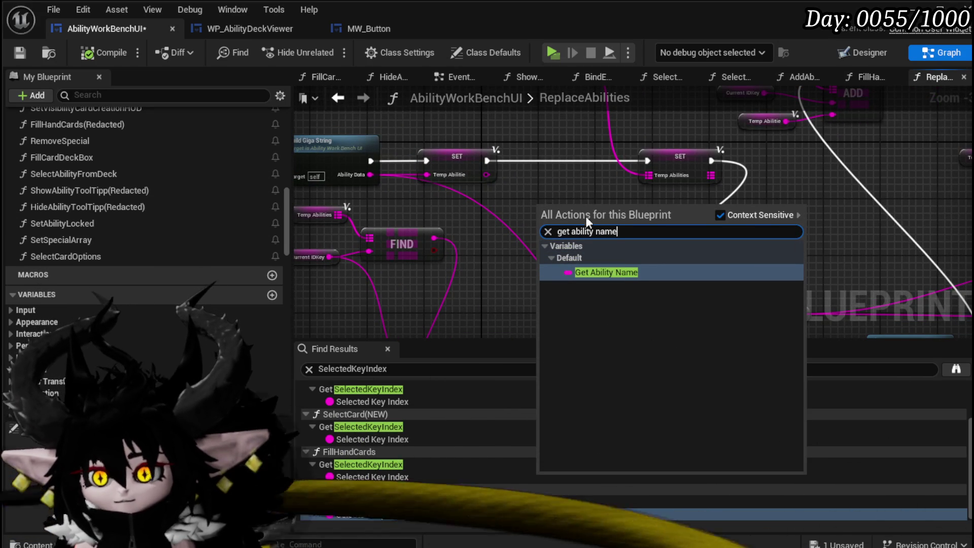
left_click(611, 274)
mouse_move(585, 213)
left_mouse_down()
mouse_move(407, 316)
mouse_move(391, 278)
mouse_move(440, 208)
mouse_move(518, 155)
left_mouse_up()
scroll(434, 221, "up", 2)
left_click_drag(427, 167, 599, 193)
Move Current IDKey lower and shift the ADD node and its getters to the right
left_click_drag(484, 185, 687, 250)
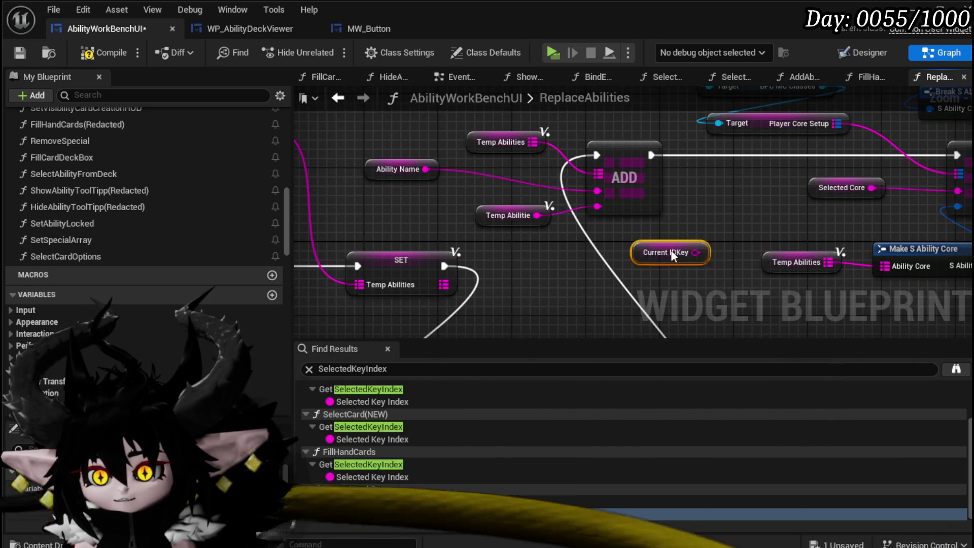
mouse_move(754, 197)
left_mouse_down()
mouse_move(445, 227)
mouse_move(460, 193)
mouse_move(574, 195)
left_mouse_up()
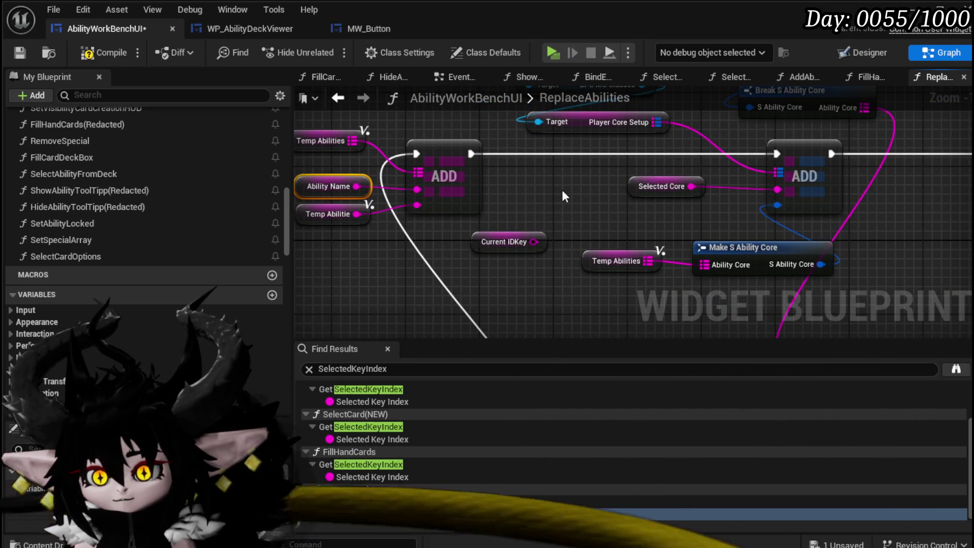
scroll(562, 190, "down", 1)
mouse_move(562, 190)
left_mouse_down()
mouse_move(572, 257)
mouse_move(448, 156)
mouse_move(455, 205)
mouse_move(711, 159)
mouse_move(489, 220)
mouse_move(674, 327)
left_mouse_up()
mouse_move(601, 217)
left_mouse_down()
mouse_move(475, 320)
mouse_move(640, 335)
mouse_move(610, 185)
mouse_move(502, 248)
mouse_move(555, 88)
mouse_move(473, 130)
mouse_move(464, 152)
mouse_move(502, 213)
mouse_move(488, 232)
mouse_move(409, 260)
mouse_move(153, 261)
mouse_move(600, 193)
left_mouse_up()
left_click_drag(518, 175, 570, 195)
mouse_move(528, 250)
left_mouse_down()
mouse_move(645, 156)
mouse_move(702, 165)
left_mouse_up()
mouse_move(451, 220)
left_mouse_down()
mouse_move(622, 231)
mouse_move(569, 262)
mouse_move(540, 261)
left_mouse_up()
left_click_drag(616, 226, 730, 115)
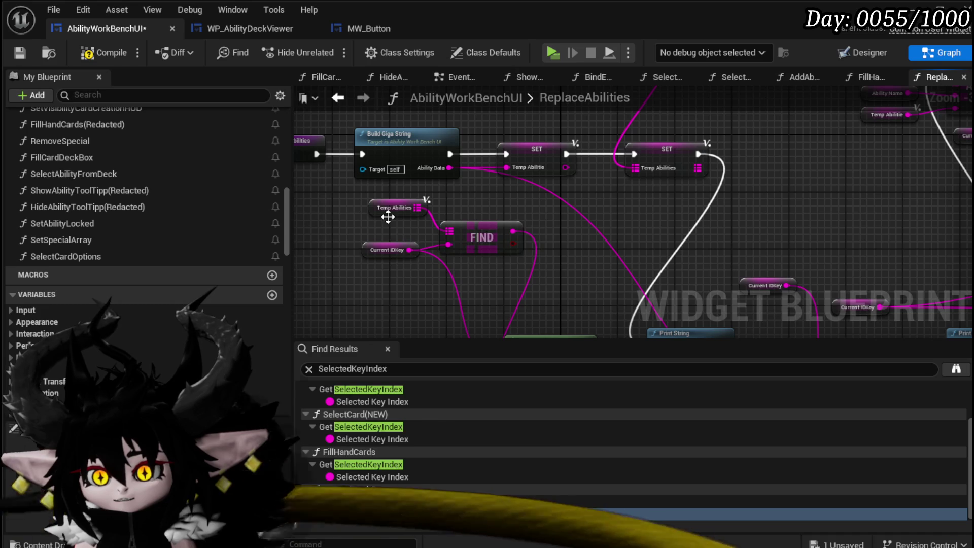
Move the Ability Name getter next to the FIND node
left_click_drag(685, 238, 520, 238)
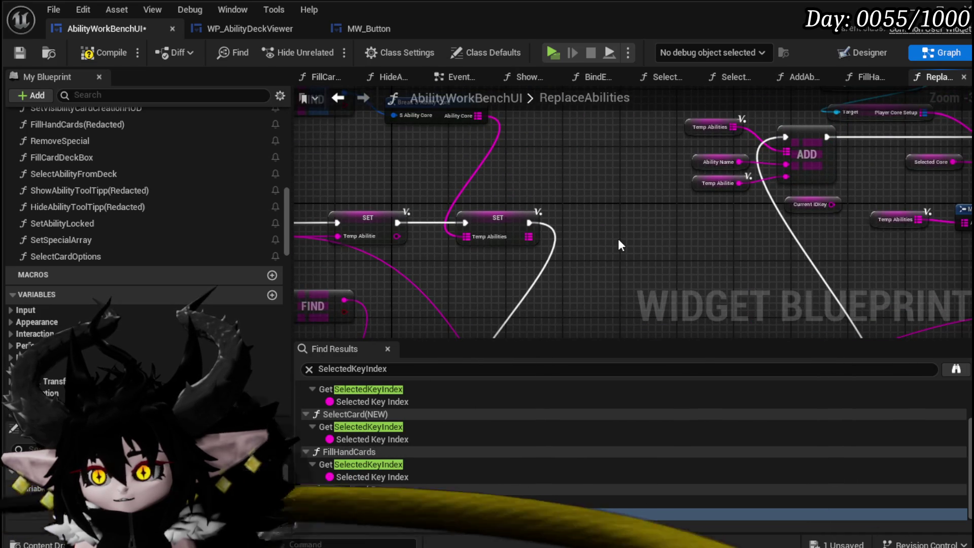
left_click_drag(618, 236, 735, 167)
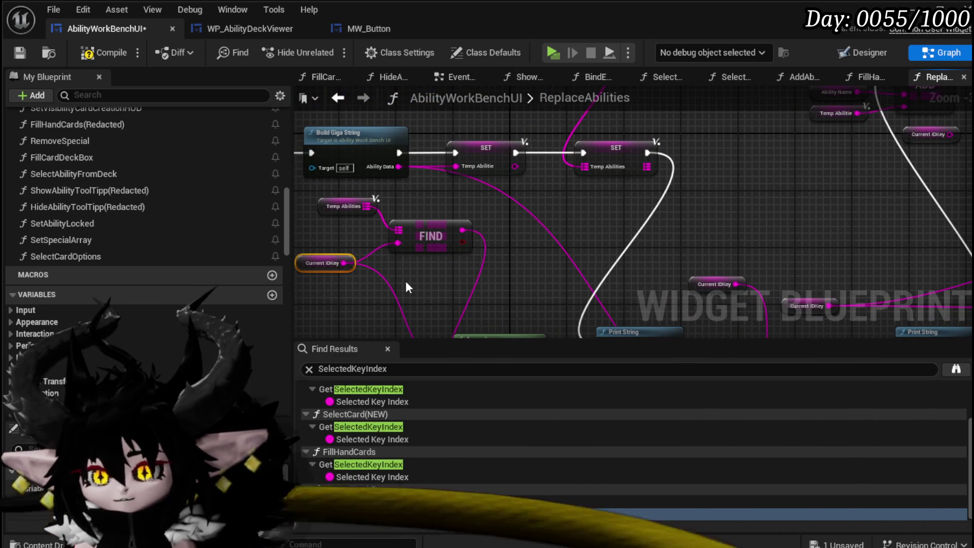
mouse_move(405, 287)
left_mouse_down()
mouse_move(726, 187)
mouse_move(621, 263)
left_mouse_up()
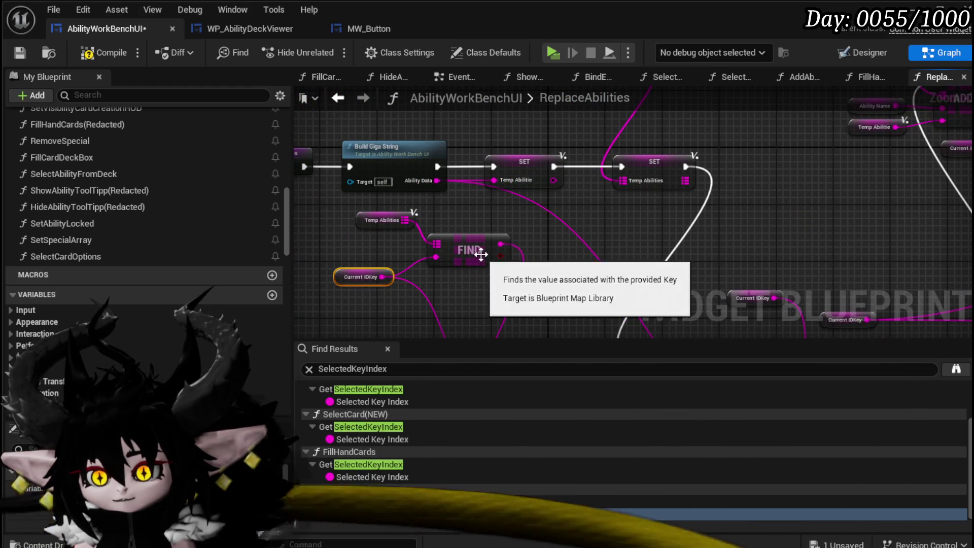
mouse_move(620, 188)
left_mouse_down()
mouse_move(579, 208)
mouse_move(607, 175)
mouse_move(446, 267)
mouse_move(714, 197)
left_mouse_up()
left_click_drag(595, 210, 588, 203)
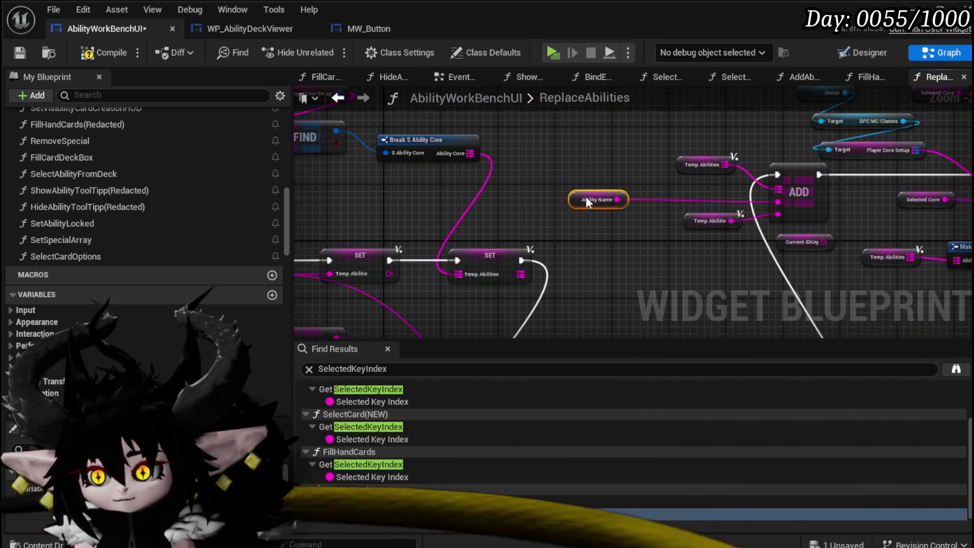
left_click_drag(586, 248, 783, 335)
left_click_drag(792, 285, 388, 285)
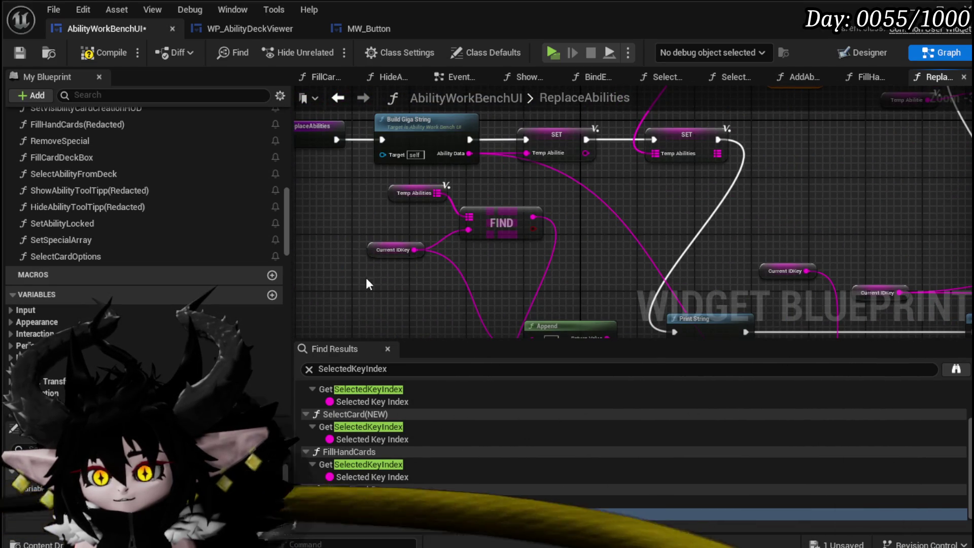
Compare Current IDKey with Ability Name using an == node feeding a new Branch
left_click_drag(469, 264, 470, 264)
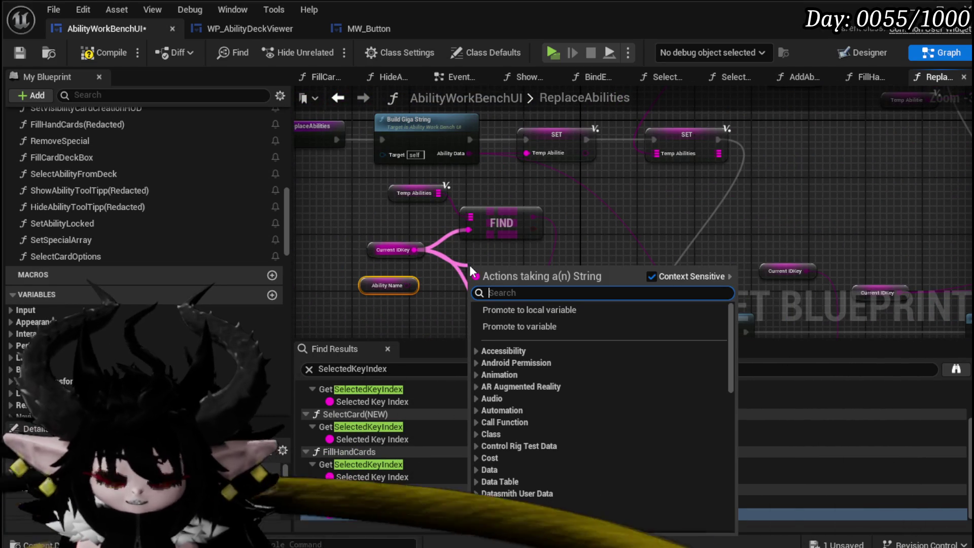
type("==")
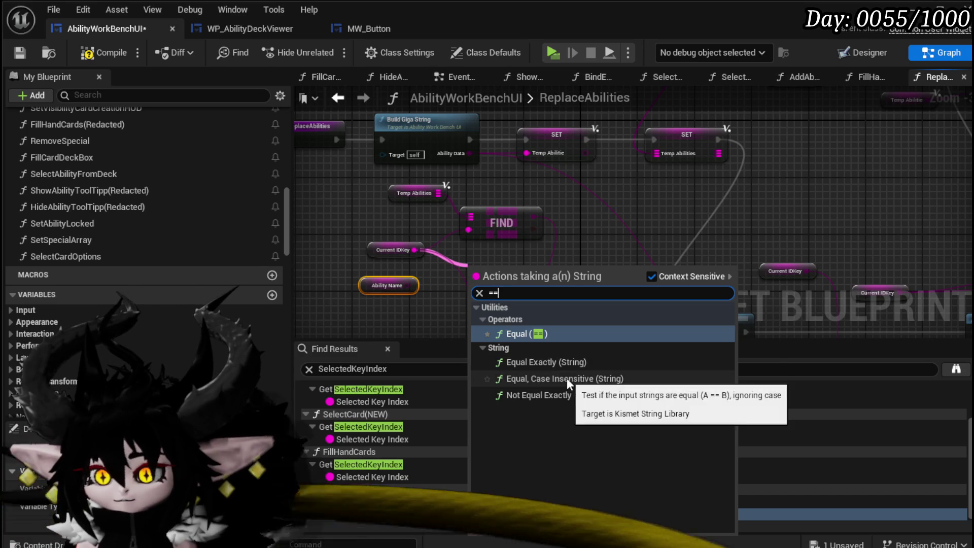
left_click(539, 335)
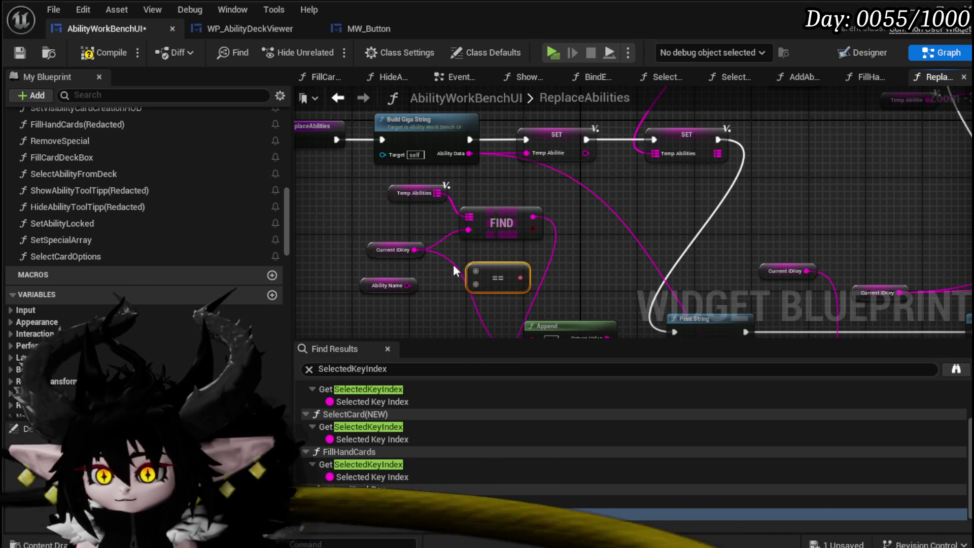
key("Delete")
left_click_drag(471, 262, 471, 263)
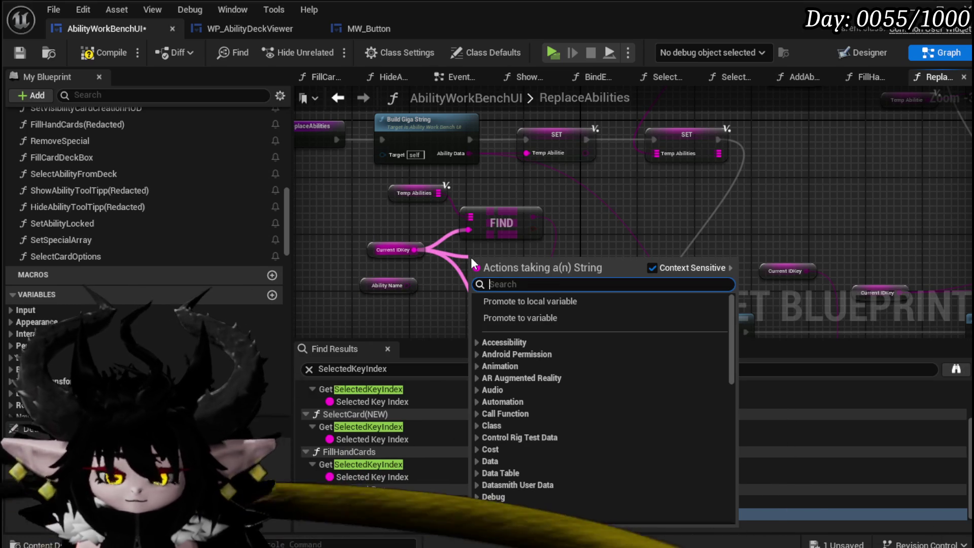
type("==")
left_click(499, 368)
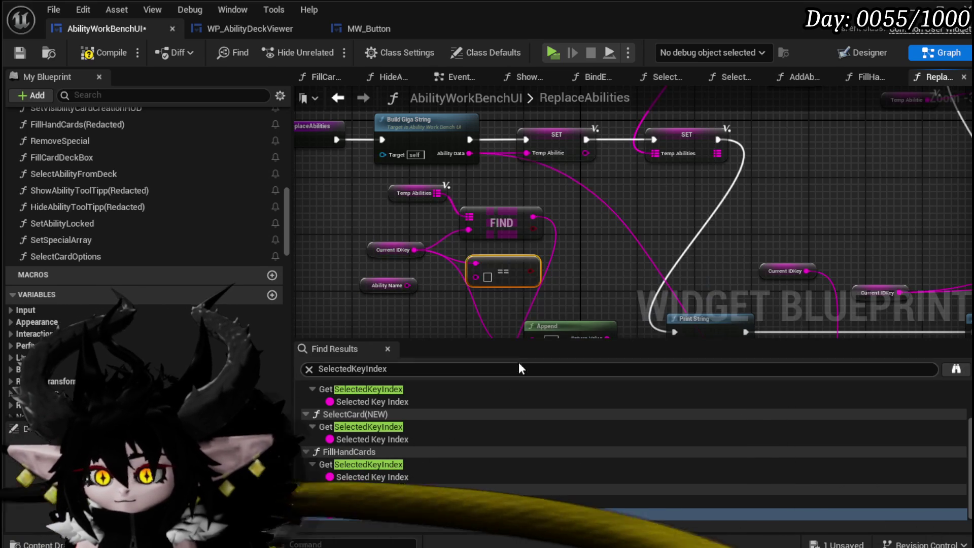
left_click_drag(436, 288, 586, 267)
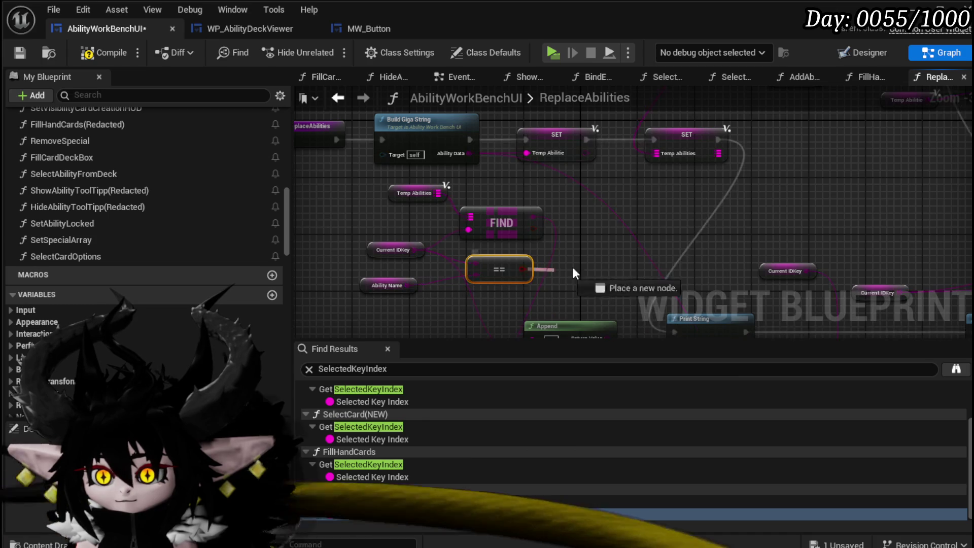
left_click_drag(662, 193, 589, 233)
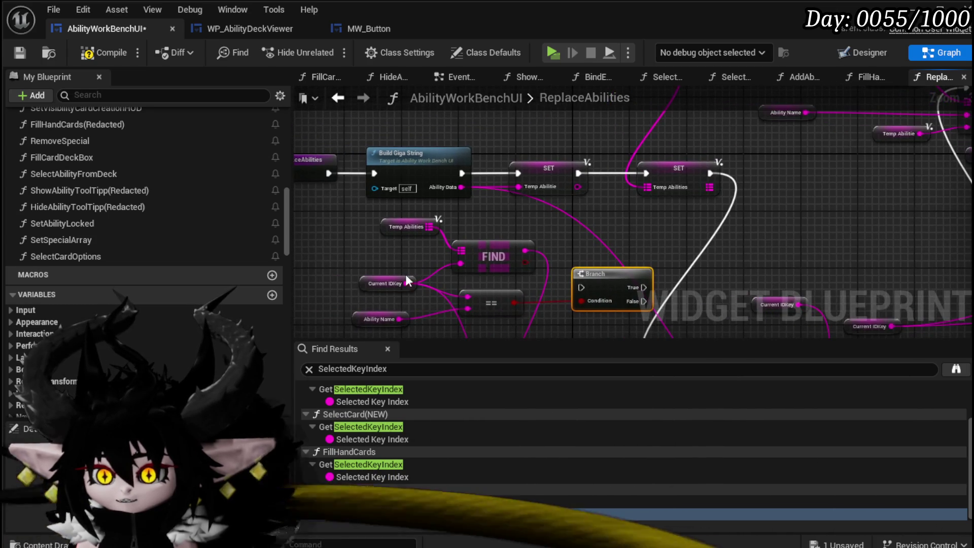
Bring the FIND, == and Branch nodes into view and move the Temp Abilities getter left
left_click_drag(369, 254, 409, 247)
left_click_drag(478, 330, 439, 237)
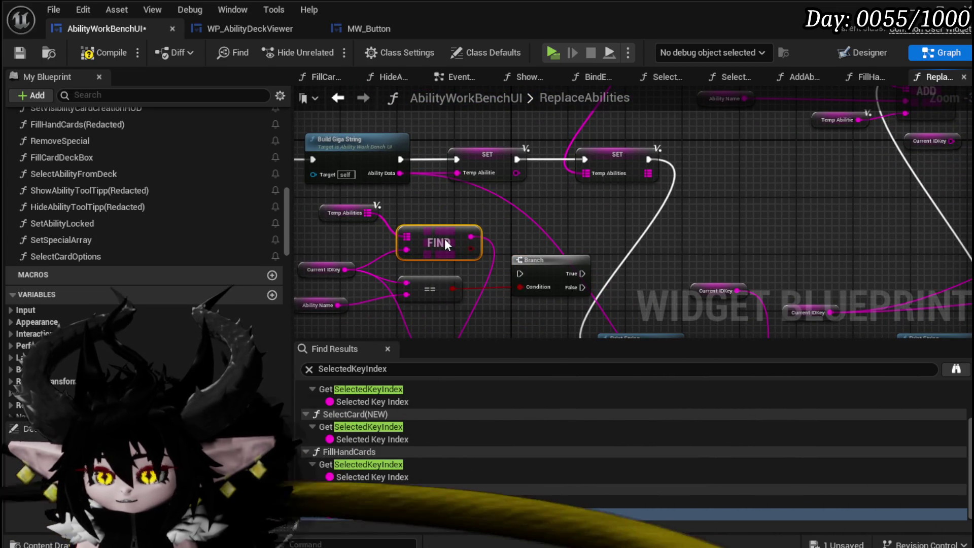
mouse_move(335, 213)
left_mouse_down()
mouse_move(309, 217)
mouse_move(542, 215)
left_mouse_up()
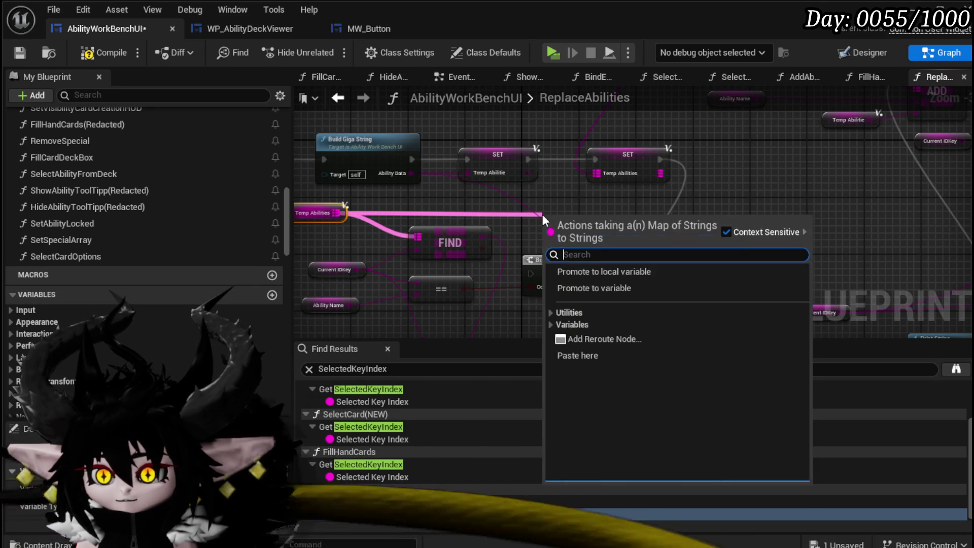
Add a Map Remove on Temp Abilities, driven by Branch False with Current IDKey as key
type("remove")
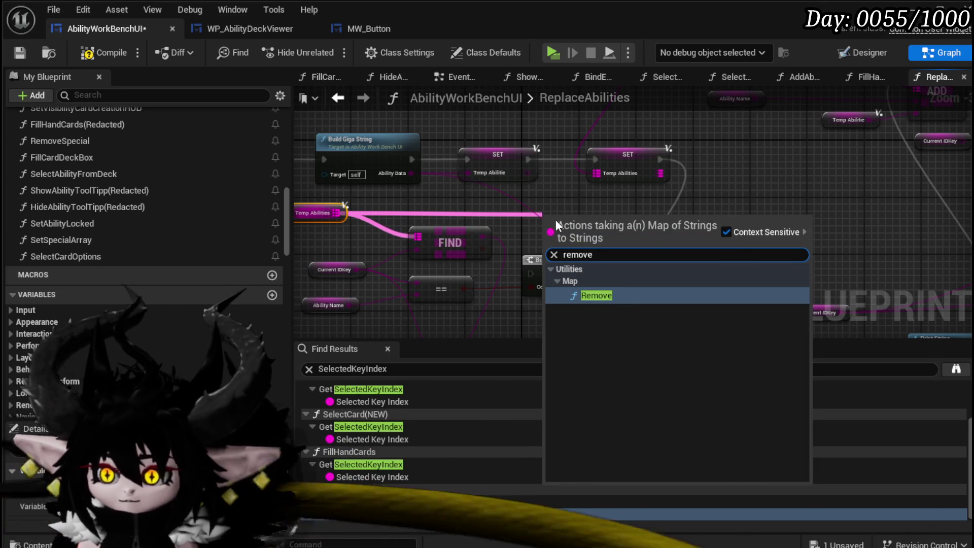
left_click(600, 297)
left_click_drag(712, 216, 717, 209)
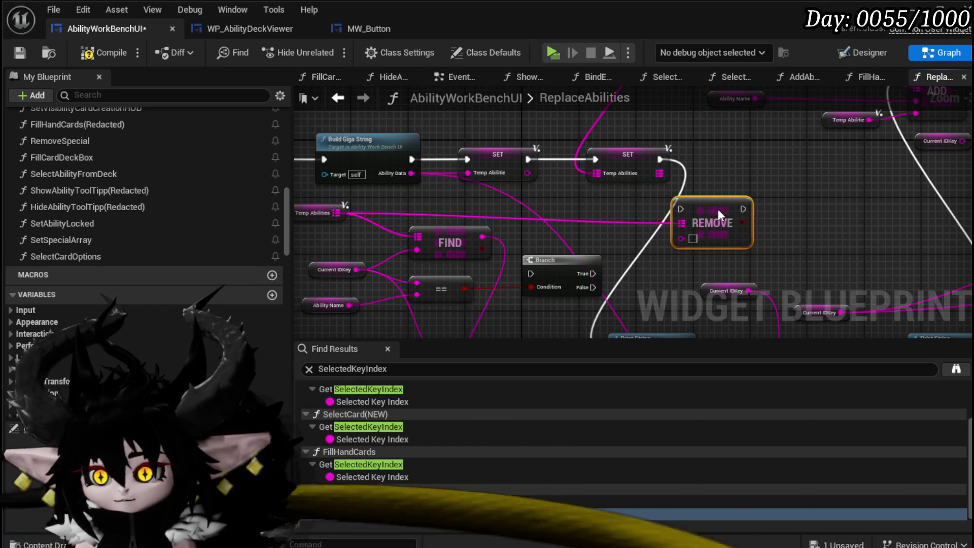
left_click_drag(592, 274, 683, 208)
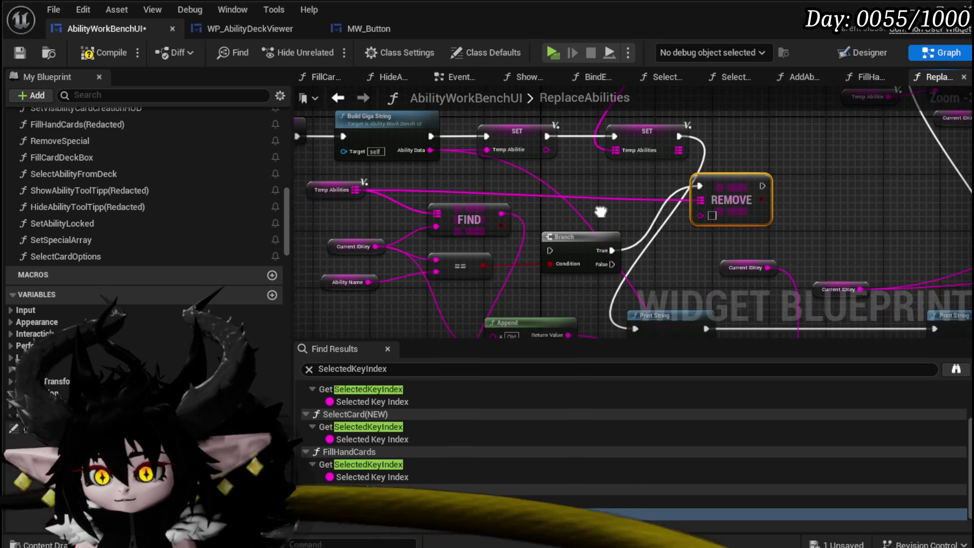
left_click_drag(607, 267, 695, 189)
left_click(607, 253, "alt")
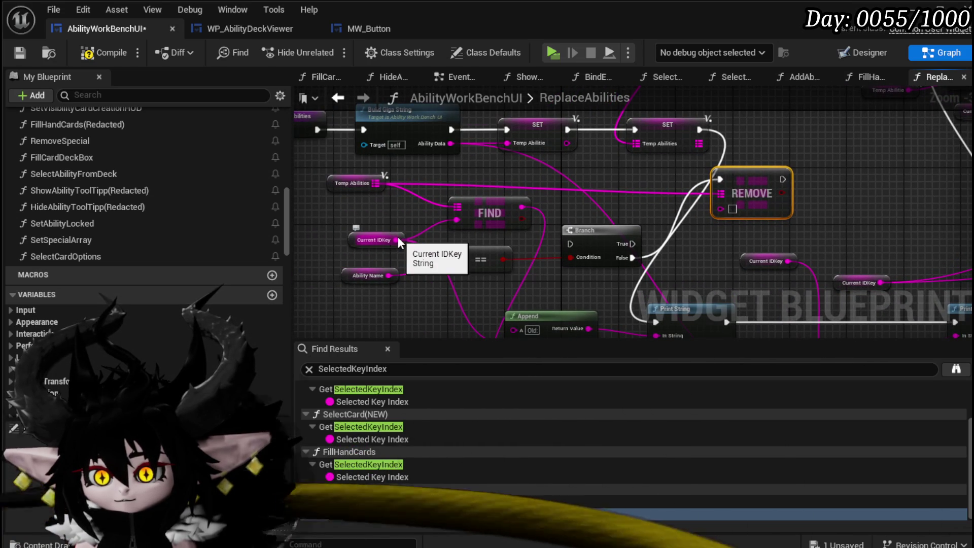
left_click_drag(396, 240, 721, 209)
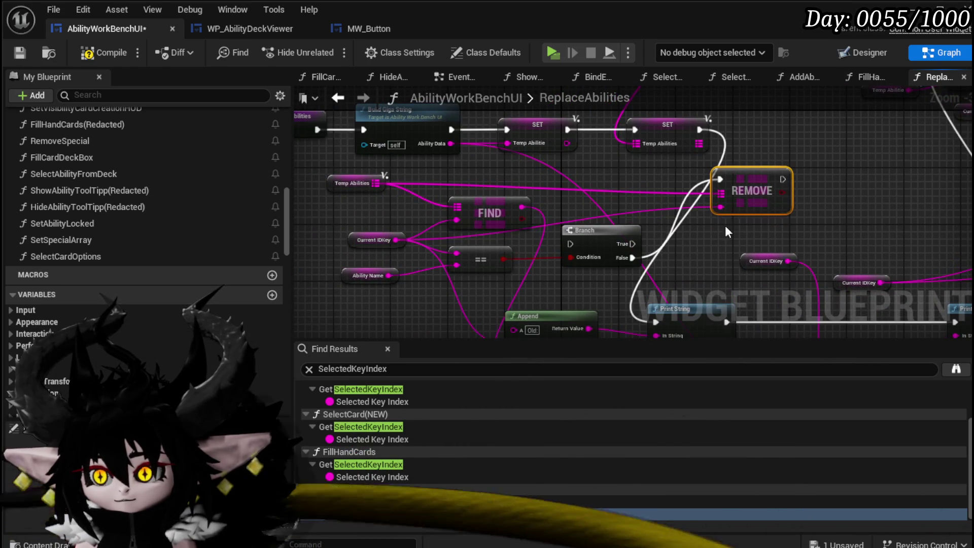
Move the Branch up toward the SET nodes and reposition the REMOVE node
left_click_drag(454, 267, 616, 160)
left_click(562, 292)
mouse_move(586, 268)
left_mouse_down()
mouse_move(644, 252)
mouse_move(537, 208)
mouse_move(406, 327)
mouse_move(519, 301)
left_mouse_up()
left_click(474, 233)
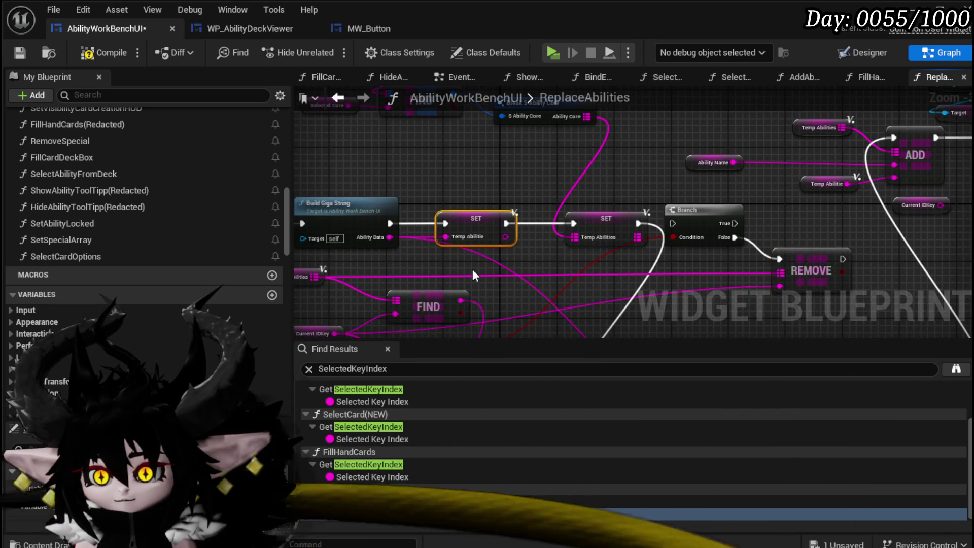
Compile and save the AbilityWorkBenchUI widget blueprint
scroll(473, 269, "up", 2)
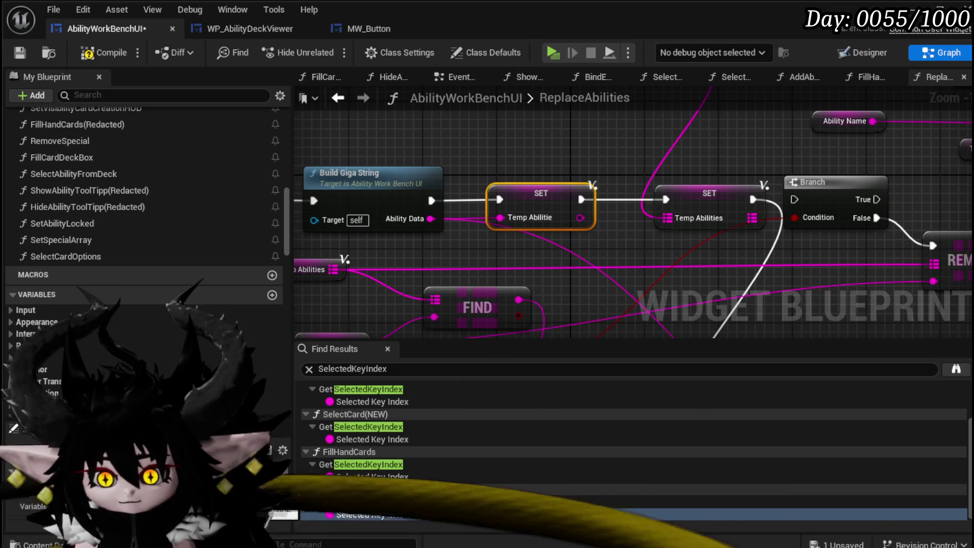
scroll(142, 203, "down", 5)
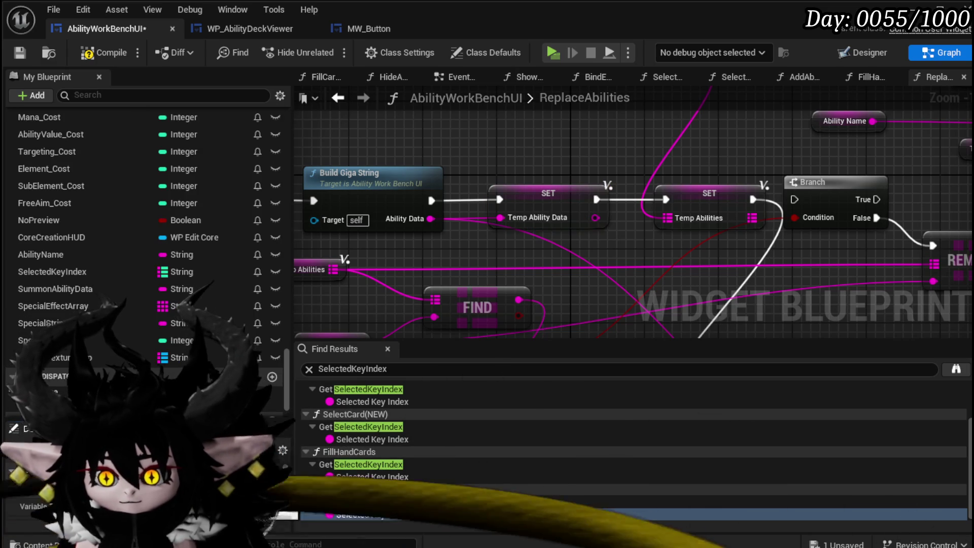
scroll(518, 172, "down", 4)
left_click_drag(446, 187, 520, 162)
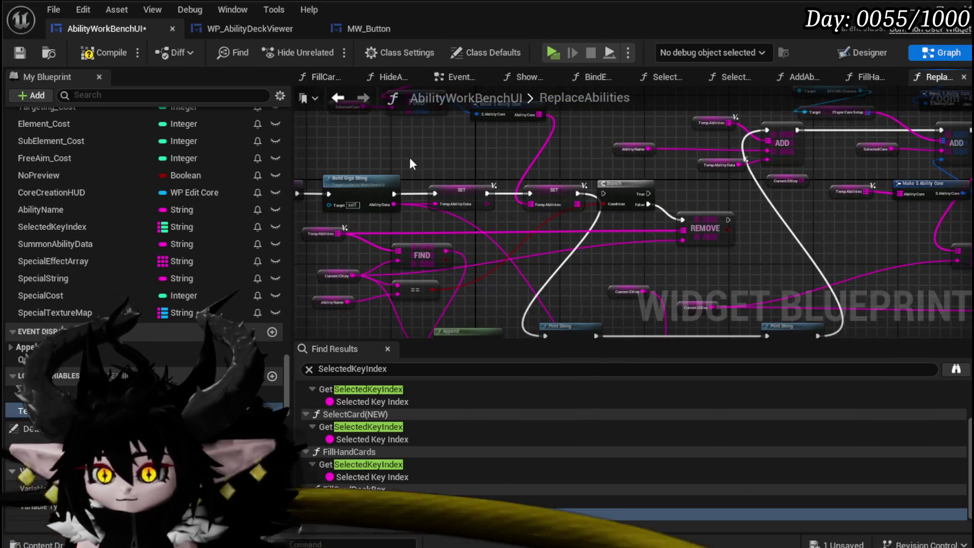
left_click(26, 53)
Delete the debug Print String and Append nodes and the unused FIND node
mouse_move(671, 326)
left_mouse_down()
mouse_move(609, 218)
mouse_move(592, 226)
left_mouse_up()
left_click(580, 281)
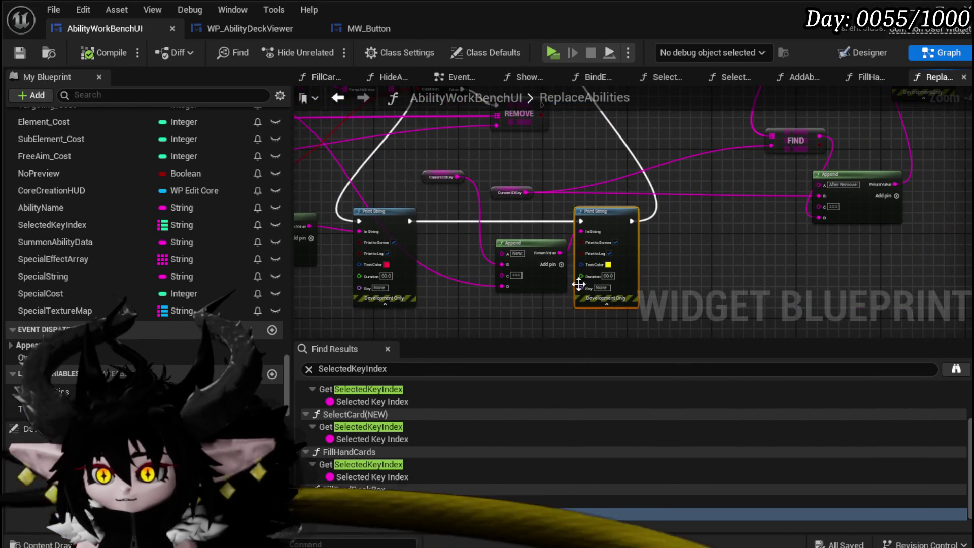
key("Delete")
left_click_drag(508, 287, 527, 292)
left_click_drag(532, 232, 458, 334)
key("Delete")
left_click_drag(514, 260, 546, 190)
left_click_drag(437, 314, 517, 344)
key("Delete")
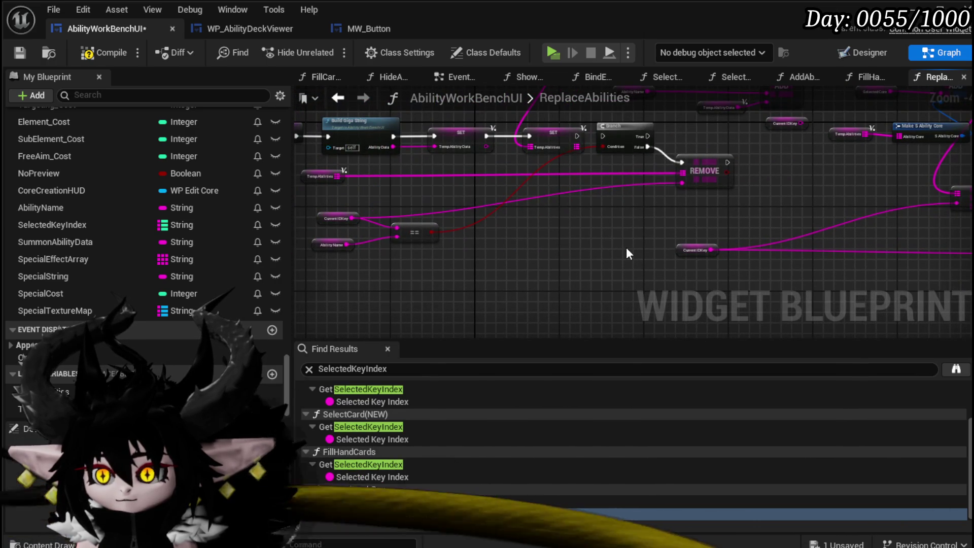
Move the == comparison node beside the Branch
left_click_drag(626, 248, 634, 262)
left_click_drag(422, 245, 553, 234)
scroll(576, 211, "up", 4)
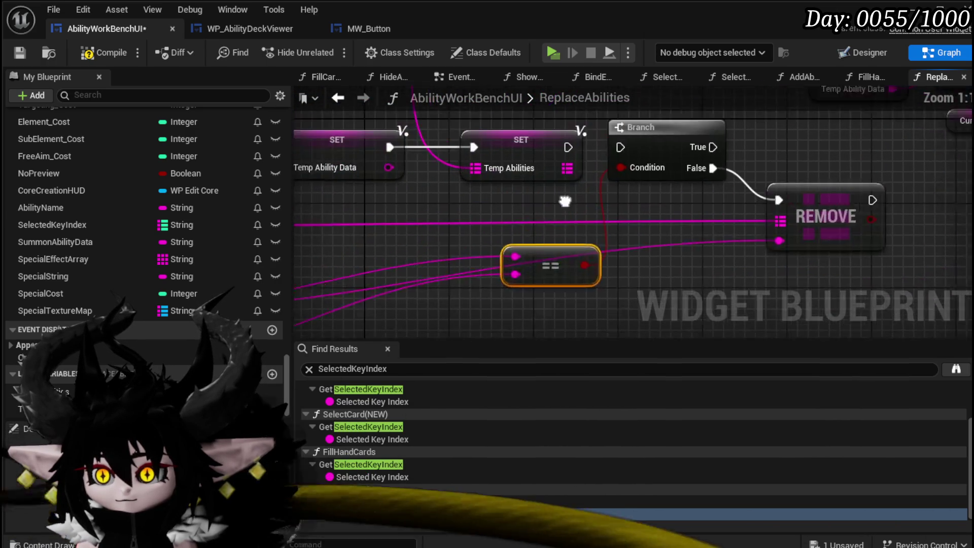
scroll(574, 230, "down", 1)
mouse_move(572, 231)
left_mouse_down()
mouse_move(470, 187)
mouse_move(489, 200)
mouse_move(405, 253)
mouse_move(321, 334)
mouse_move(592, 290)
left_mouse_up()
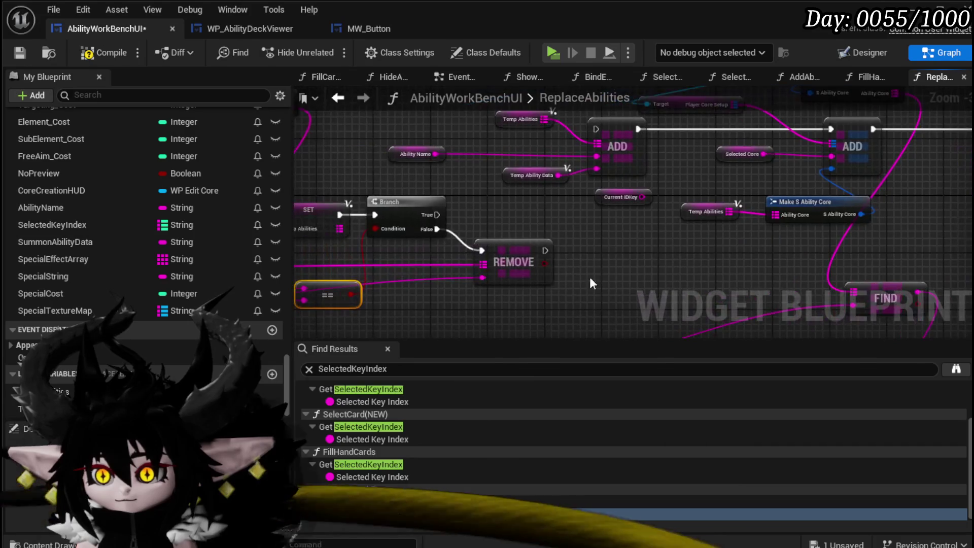
Connect the Branch's True output to the ADD node
left_click(492, 254)
mouse_move(552, 252)
left_mouse_down()
mouse_move(583, 264)
mouse_move(555, 270)
mouse_move(642, 129)
mouse_move(629, 142)
left_mouse_up()
mouse_move(466, 227)
left_mouse_down()
mouse_move(640, 129)
mouse_move(629, 142)
left_mouse_up()
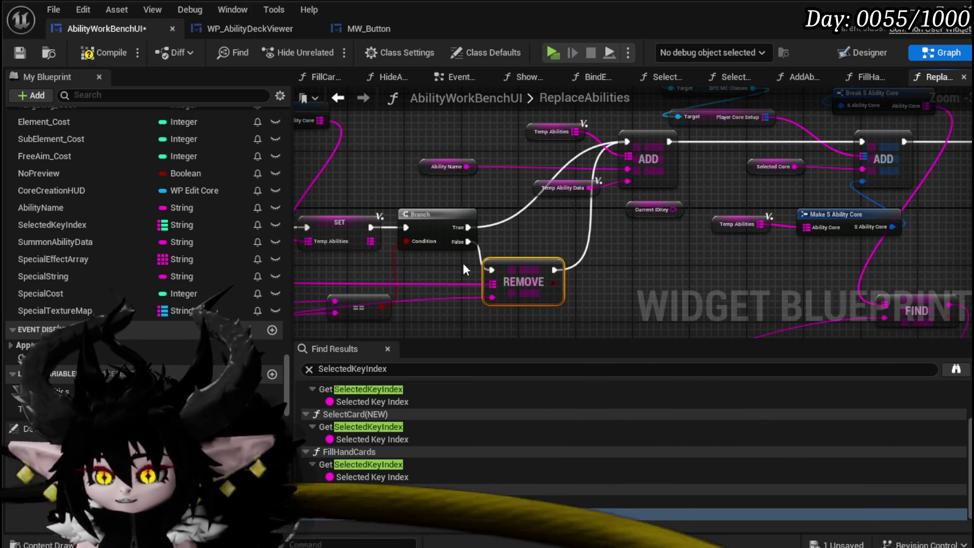
left_click_drag(505, 177, 430, 214)
scroll(430, 215, "down", 3)
Regroup the ability nodes, REMOVE, getters and == node into a neat layout, then compile
mouse_move(345, 232)
left_mouse_down()
mouse_move(632, 202)
mouse_move(561, 177)
mouse_move(584, 168)
left_mouse_up()
left_click_drag(691, 242, 671, 230)
left_click_drag(388, 304, 444, 236)
left_click_drag(585, 250, 560, 257)
left_click_drag(627, 243, 522, 256)
scroll(522, 257, "up", 4)
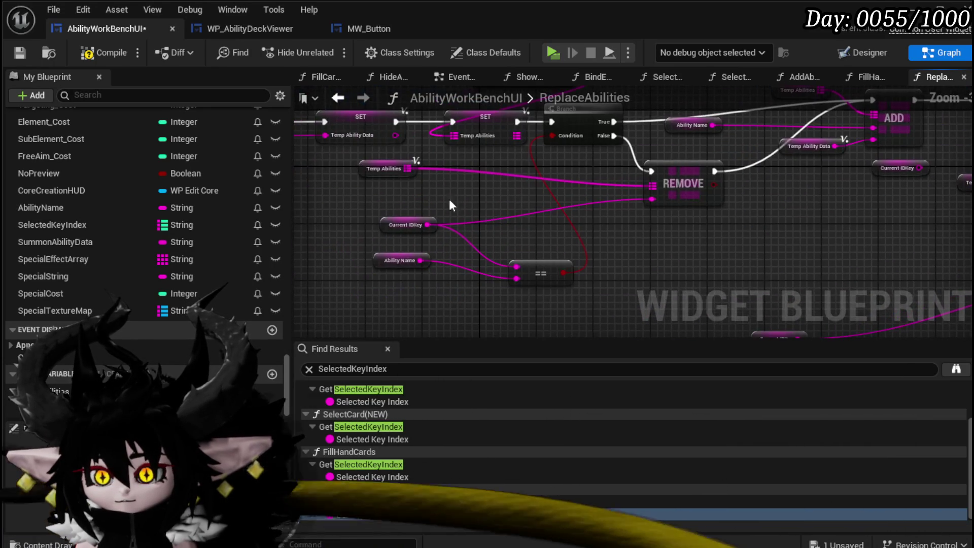
left_click_drag(375, 224, 378, 216)
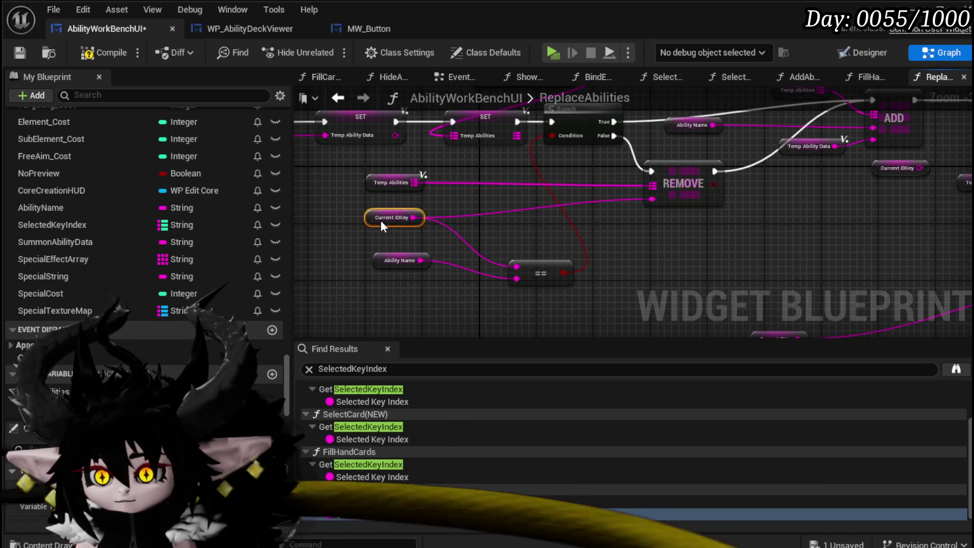
left_click(82, 51)
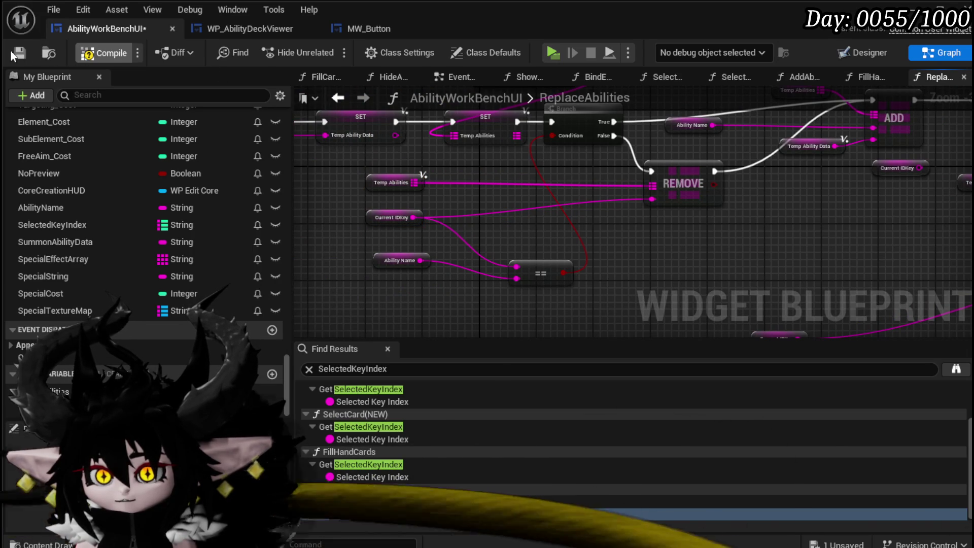
Save the compiled blueprint and review the FIND and Break S Ability Core chain in ReplaceAbilities
left_click(15, 51)
left_click_drag(453, 161, 439, 244)
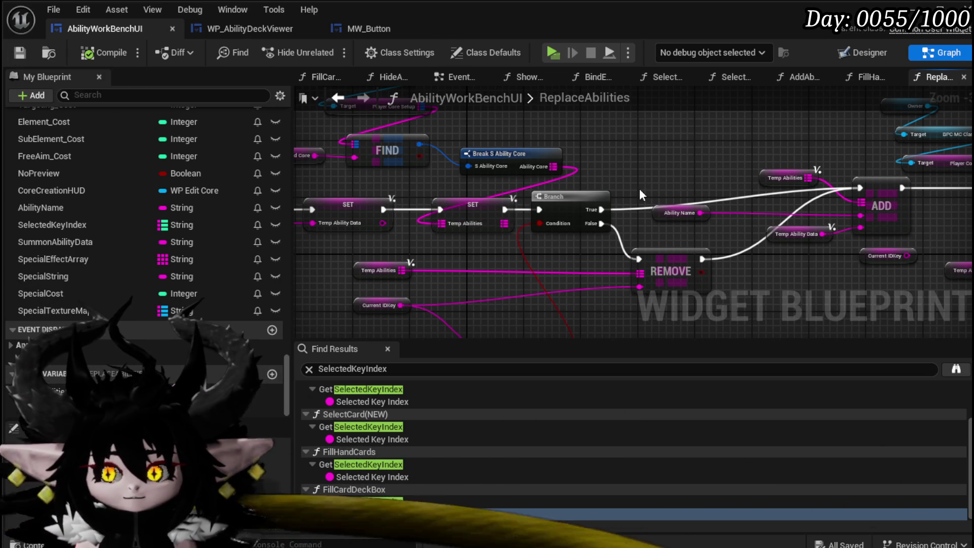
scroll(633, 174, "up", 2)
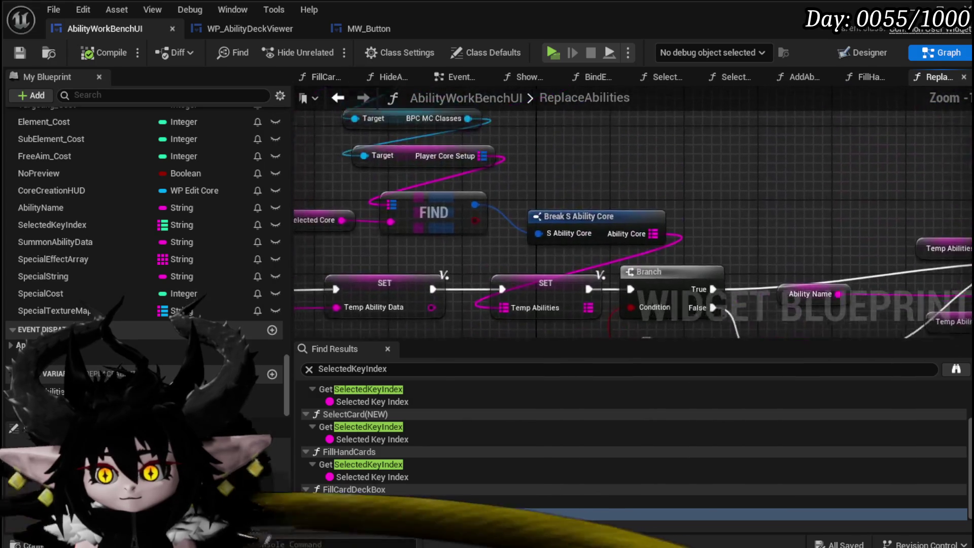
scroll(643, 304, "down", 2)
scroll(690, 124, "up", 2)
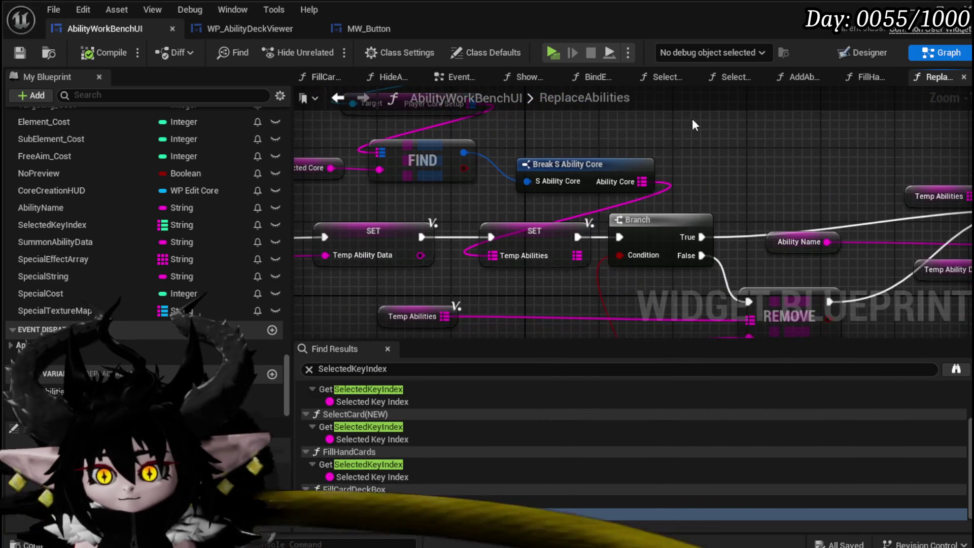
mouse_move(366, 201)
left_mouse_down()
mouse_move(583, 199)
mouse_move(553, 232)
left_mouse_up()
scroll(474, 190, "down", 4)
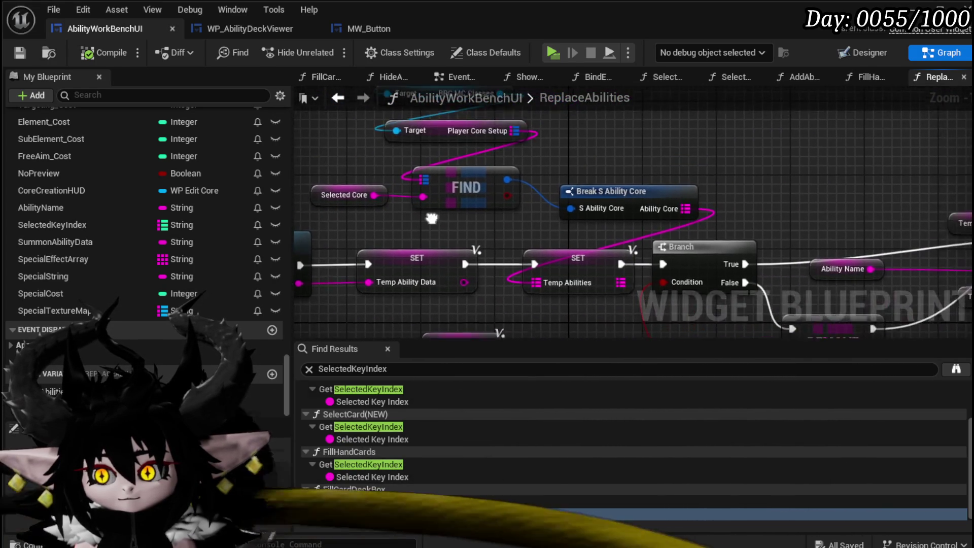
mouse_move(366, 229)
left_mouse_down()
mouse_move(538, 135)
mouse_move(545, 121)
left_mouse_up()
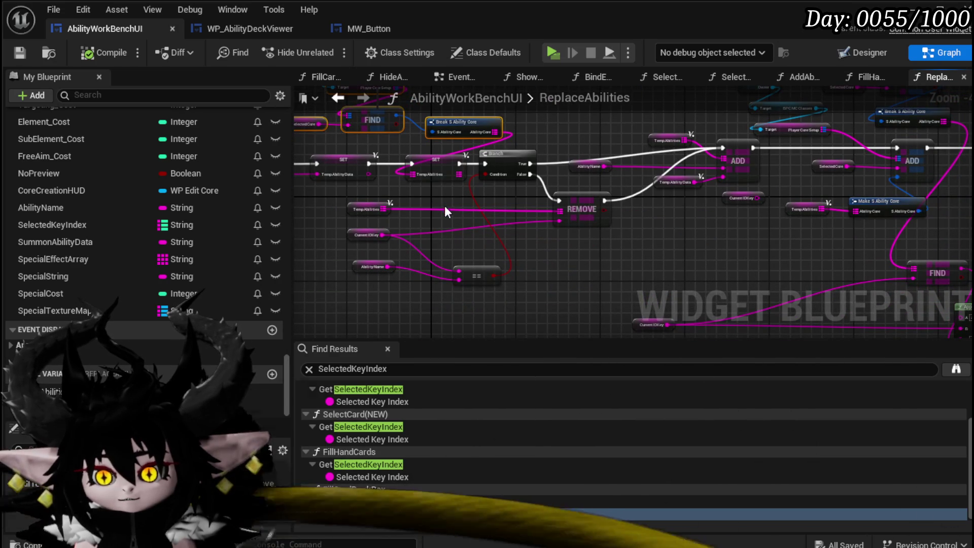
left_click_drag(527, 123, 593, 196)
left_click(348, 117)
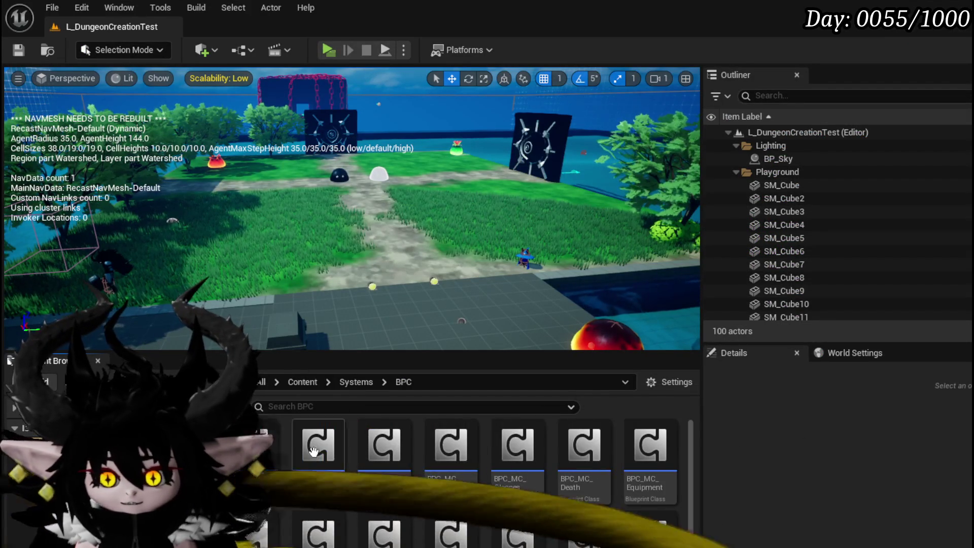
Open the BPC_MC_Classes component blueprint's EventGraph
double_click(515, 455)
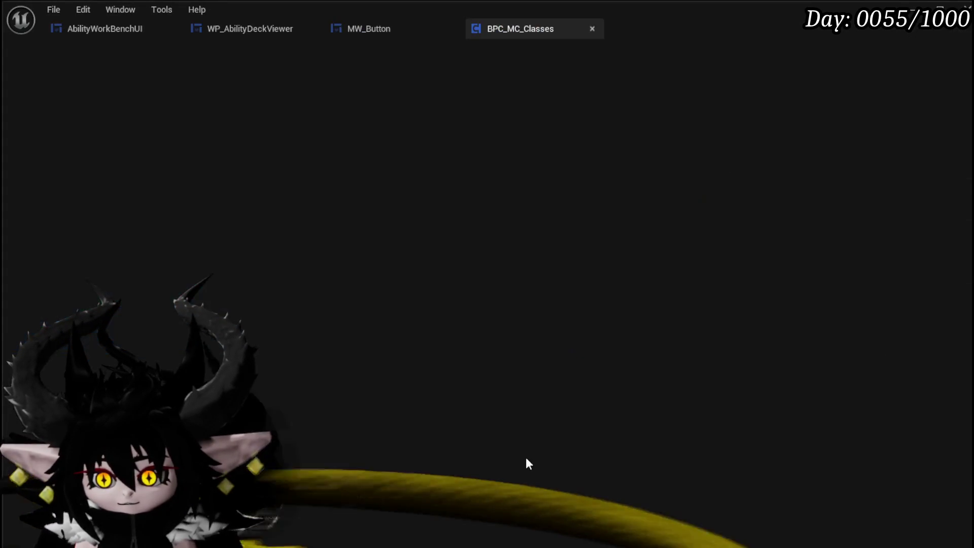
scroll(406, 274, "down", 4)
scroll(411, 299, "up", 3)
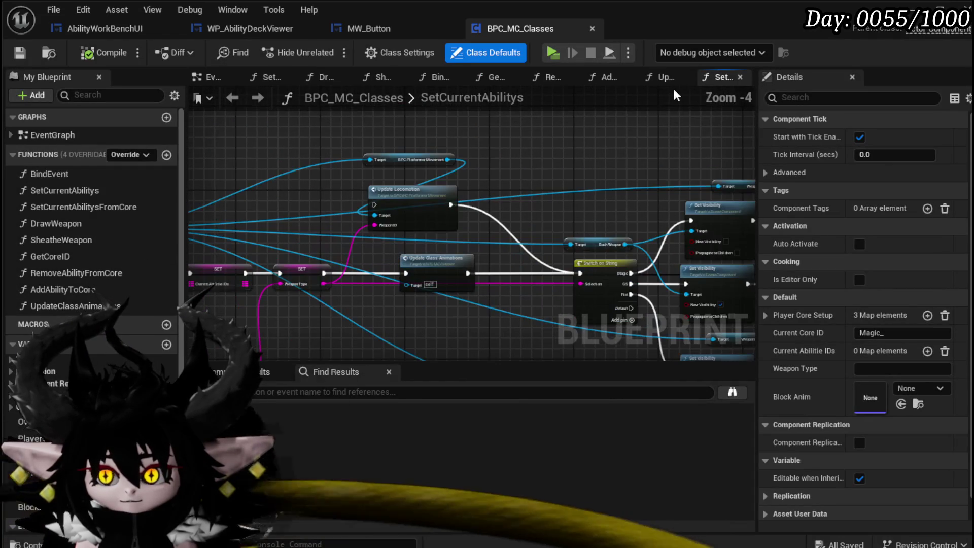
left_click(222, 78)
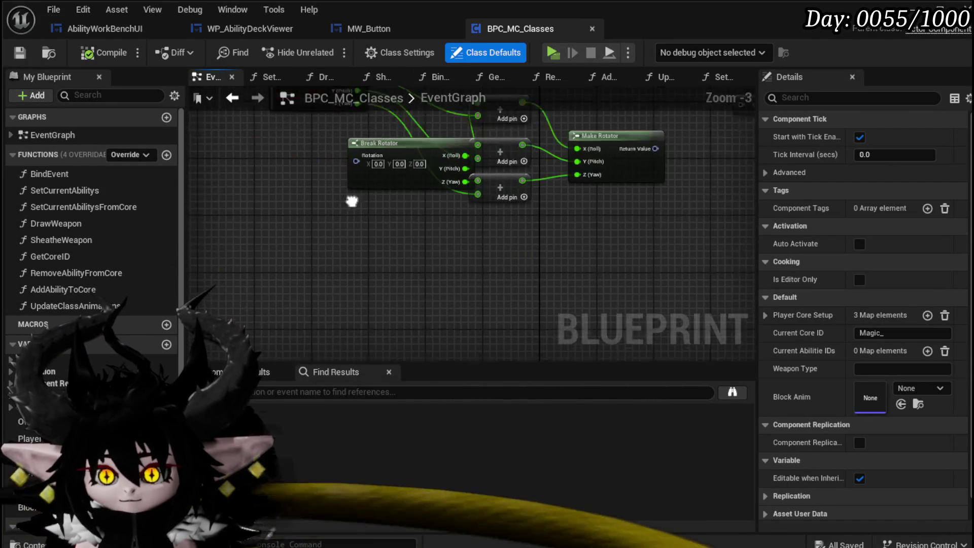
Add a Debug Key O event that prints "Hello" and play-test it
right_click(310, 219)
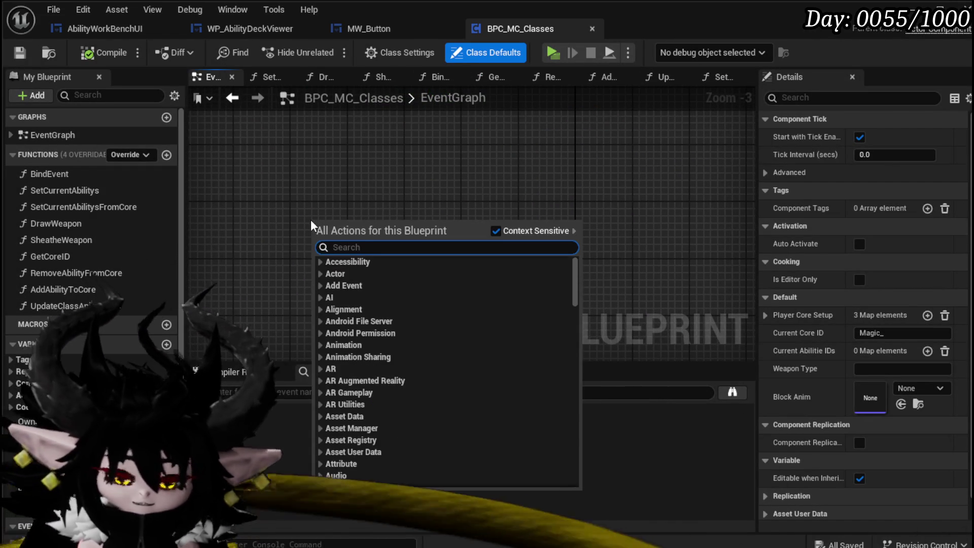
type("Debug Key ")
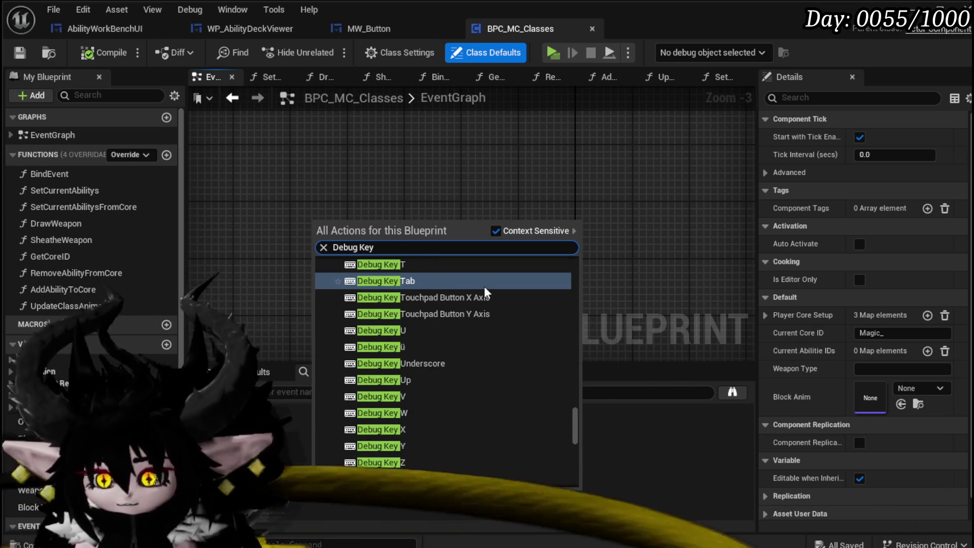
type("o")
left_click(428, 281)
left_click_drag(336, 228, 437, 239)
type("Print String")
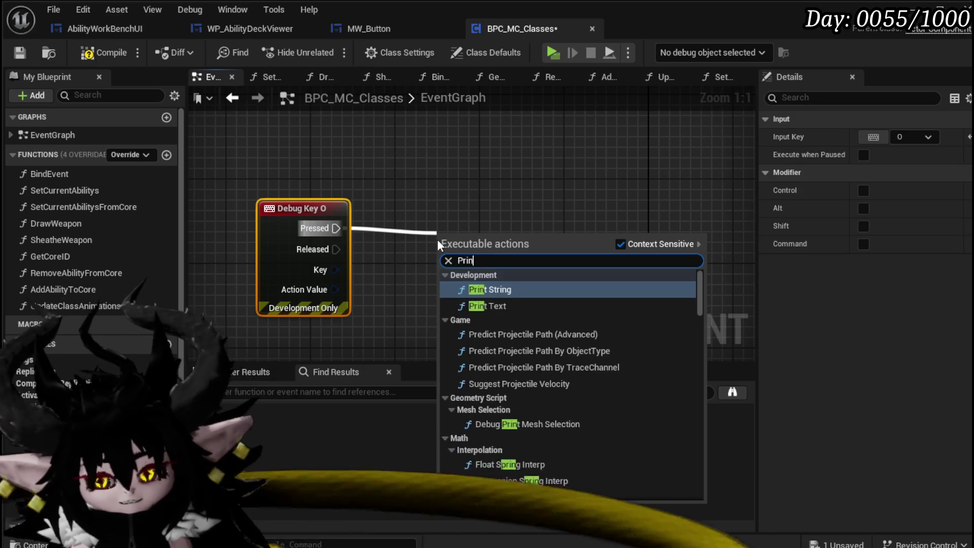
key("Return")
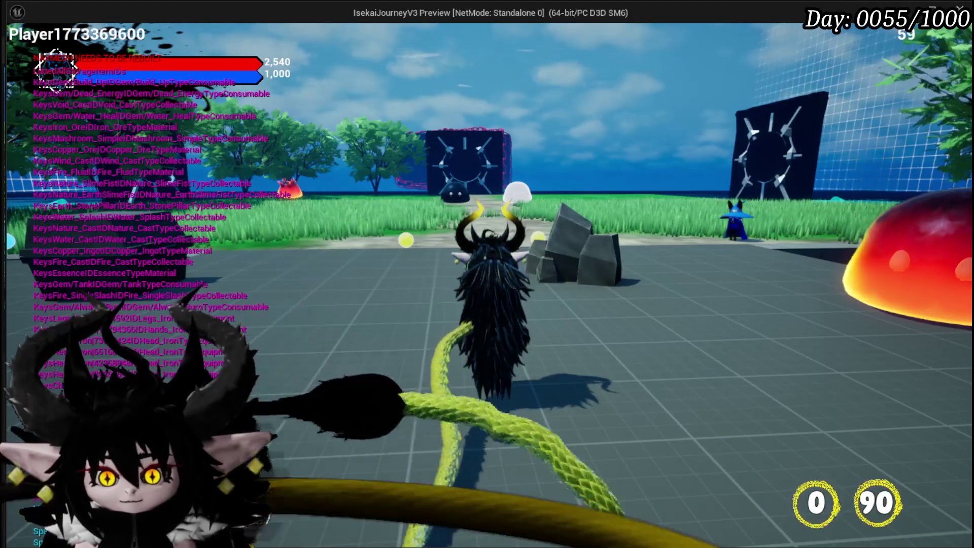
key("Escape")
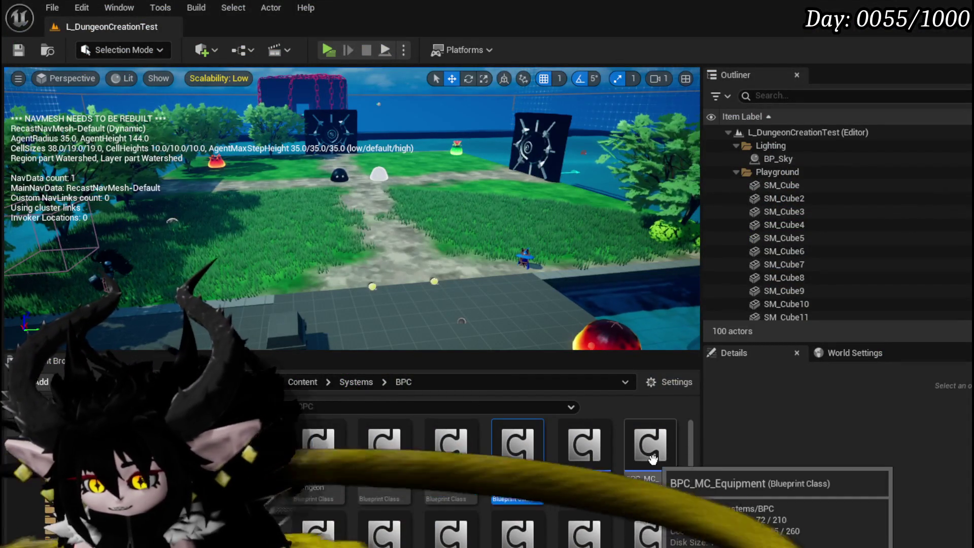
Inspect the Debug Key K test nodes in BPC_MC_Equipment's event graph, then return to BPC_MC_Classes
double_click(660, 461)
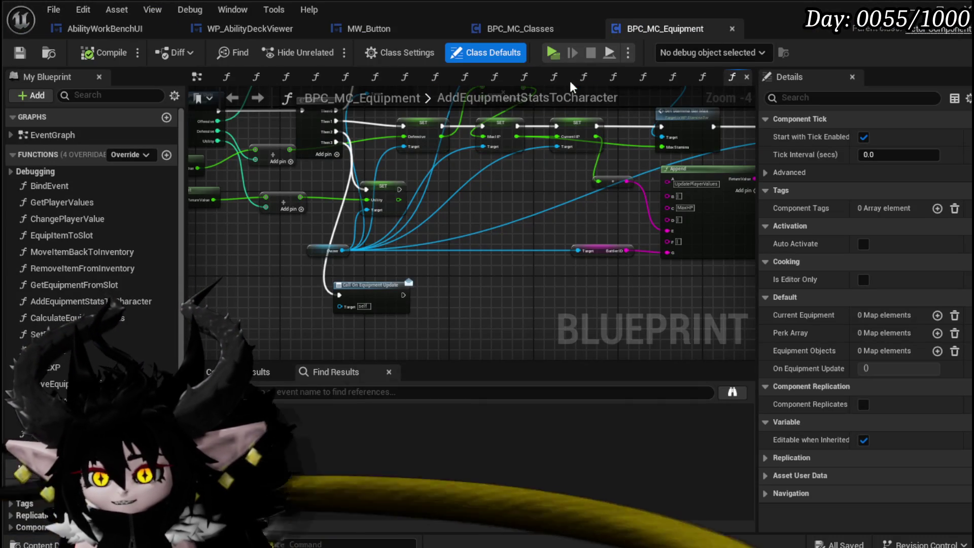
left_click(197, 77)
scroll(472, 264, "up", 5)
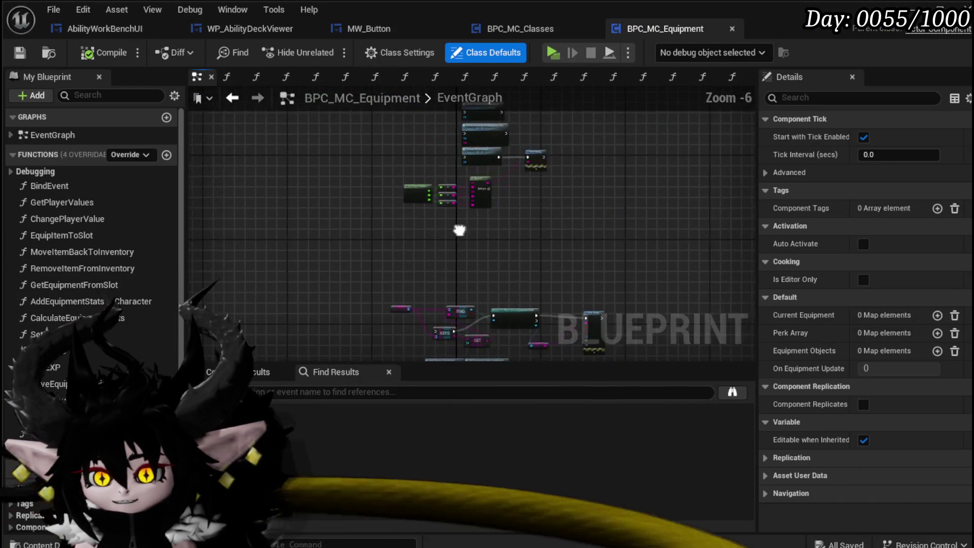
scroll(359, 208, "down", 9)
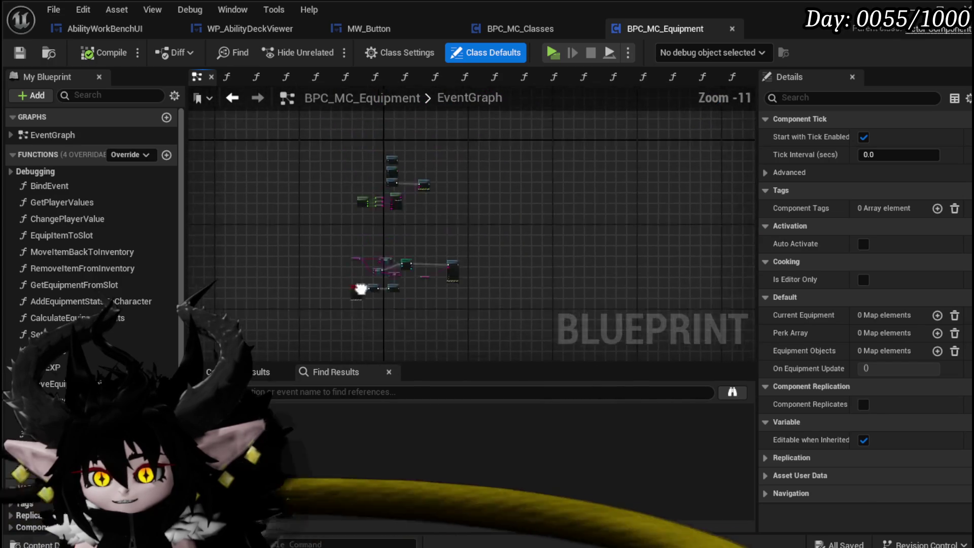
scroll(354, 259, "up", 4)
scroll(369, 276, "up", 3)
mouse_move(370, 276)
left_mouse_down()
mouse_move(426, 211)
mouse_move(304, 202)
mouse_move(358, 168)
left_mouse_up()
scroll(358, 168, "up", 3)
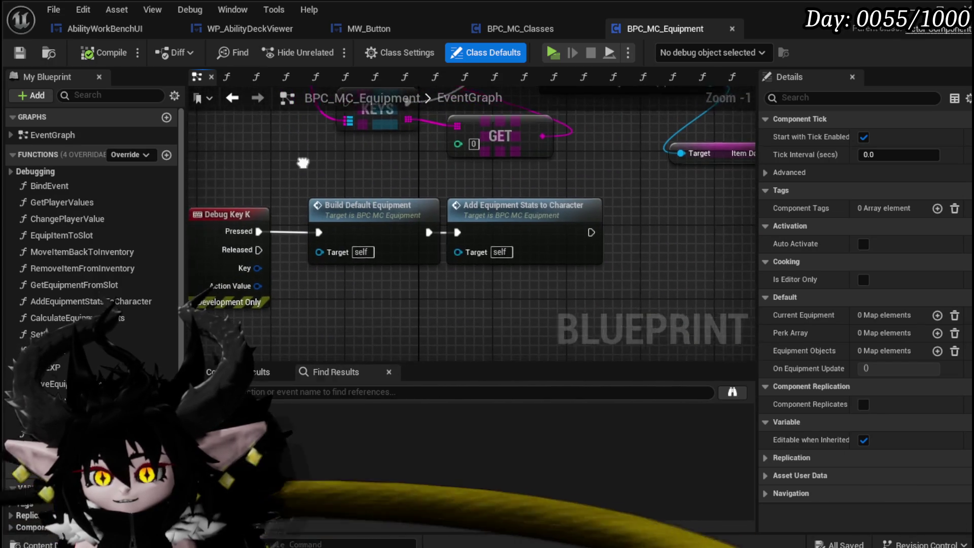
left_click_drag(240, 222, 320, 170)
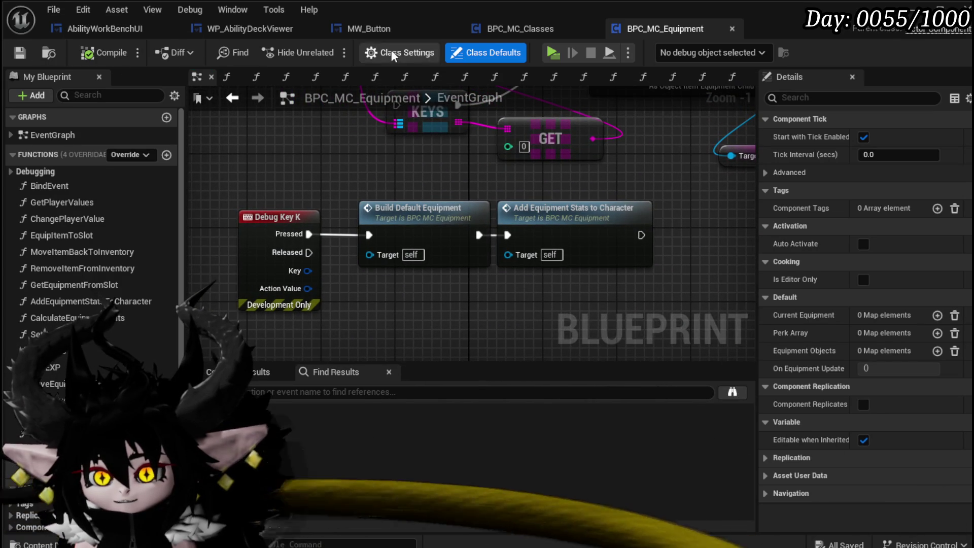
left_click(490, 31)
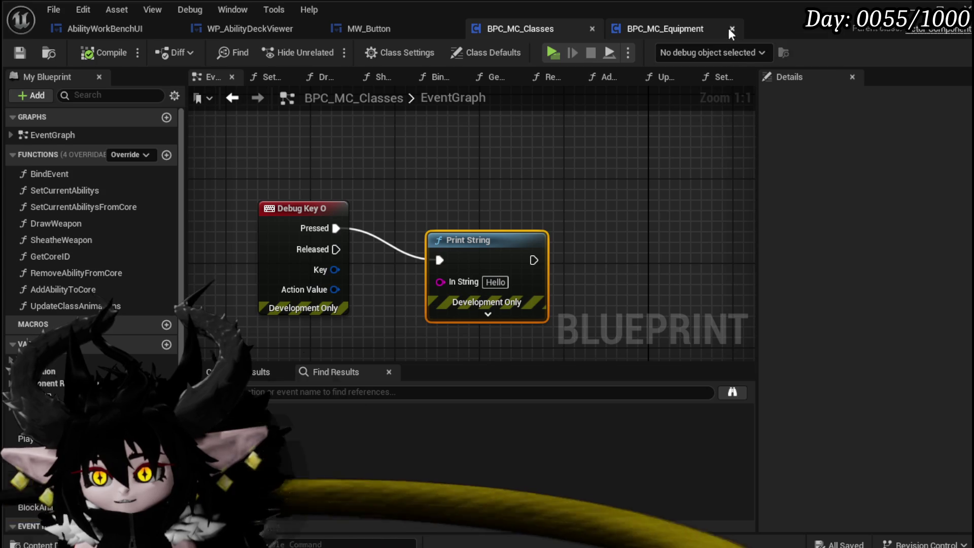
Delete the Debug Key O event from BPC_MC_Classes' graph
left_click_drag(294, 175, 298, 293)
key("Delete")
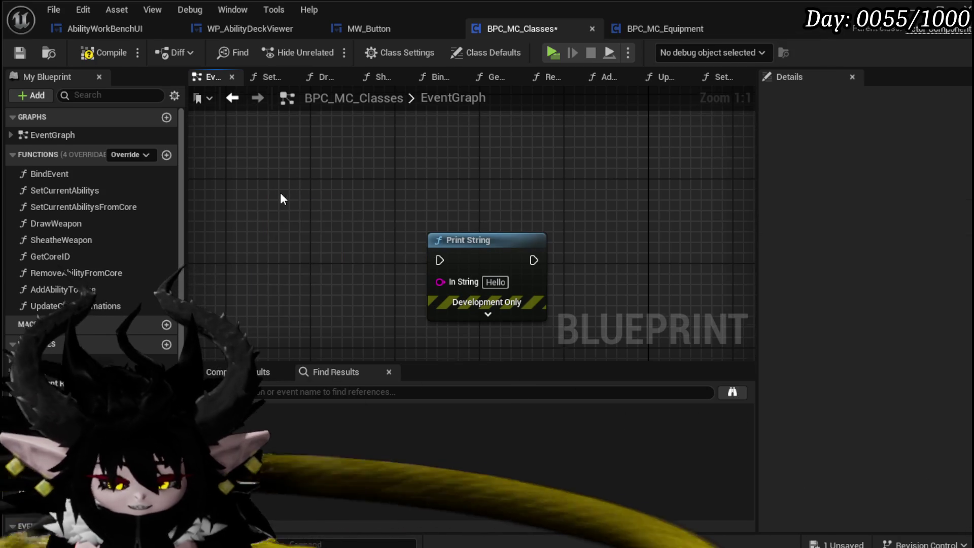
left_click_drag(280, 192, 309, 156)
Add a Debug Key 9 event driving the Print String, compile, and minimize the blueprint window
right_click(292, 200)
type("De")
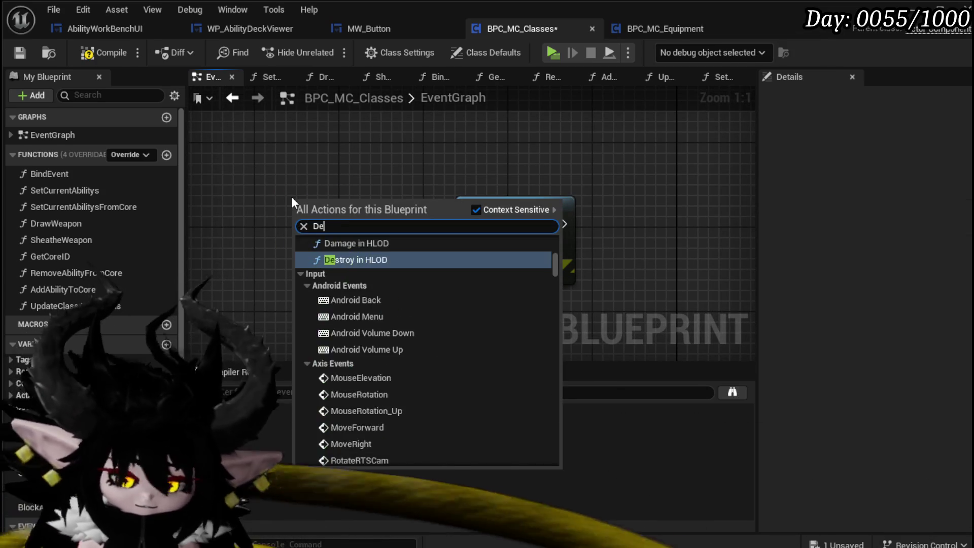
type("bug key 9")
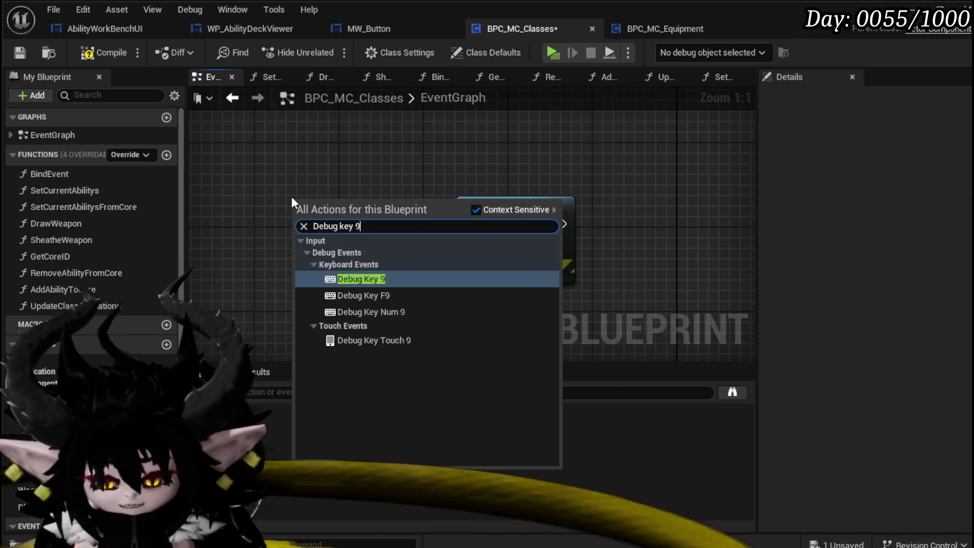
key("Return")
left_click_drag(363, 223, 466, 223)
left_click(93, 59)
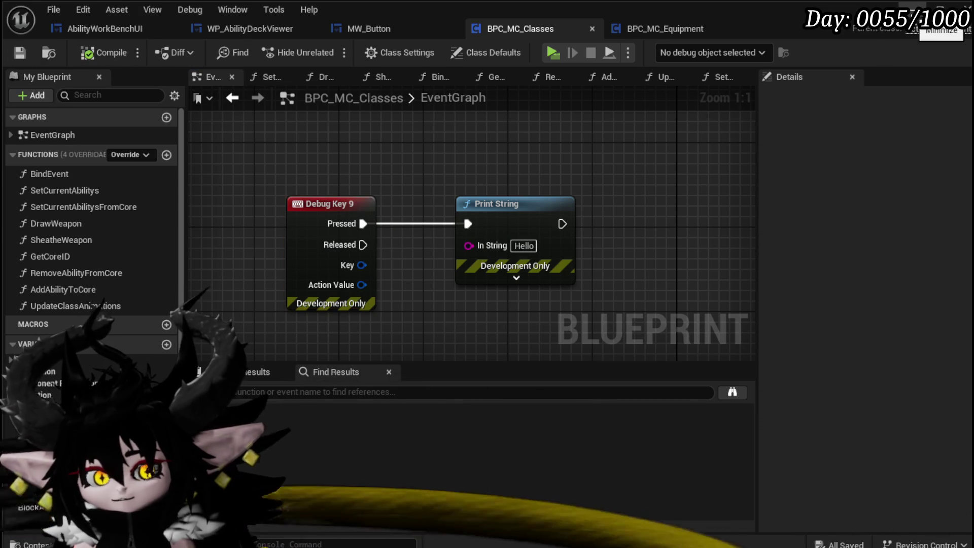
left_click(913, 7)
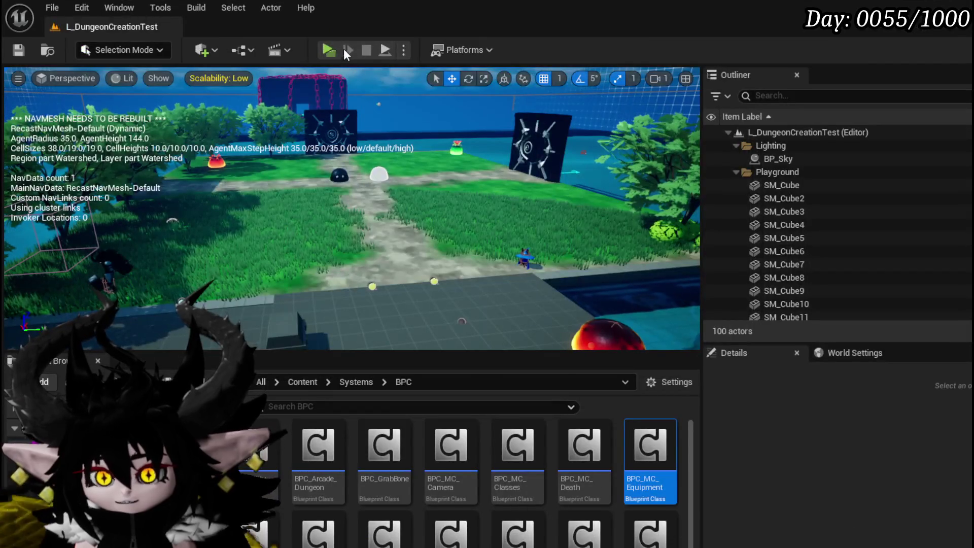
Play in editor, walking the character toward the gate while the Hello debug print fires
left_click(329, 50)
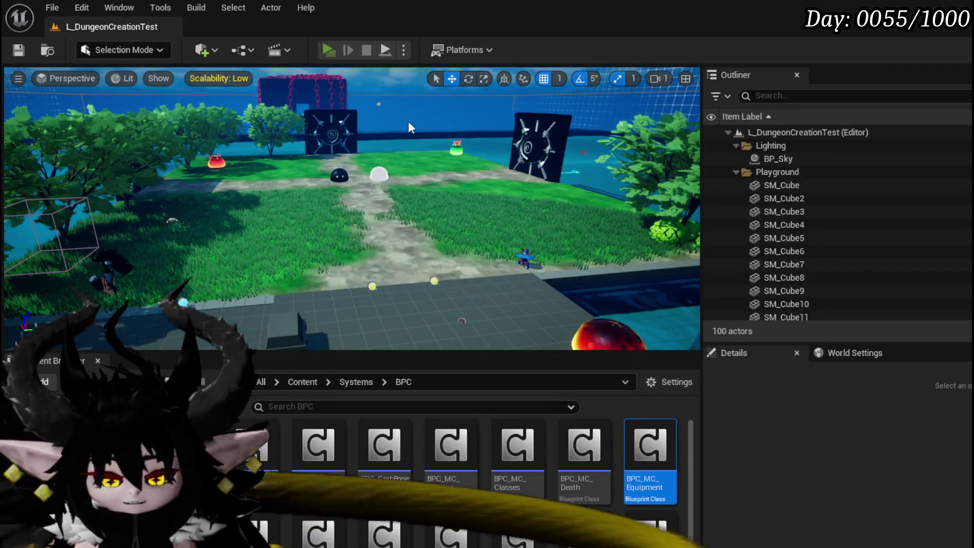
key("w")
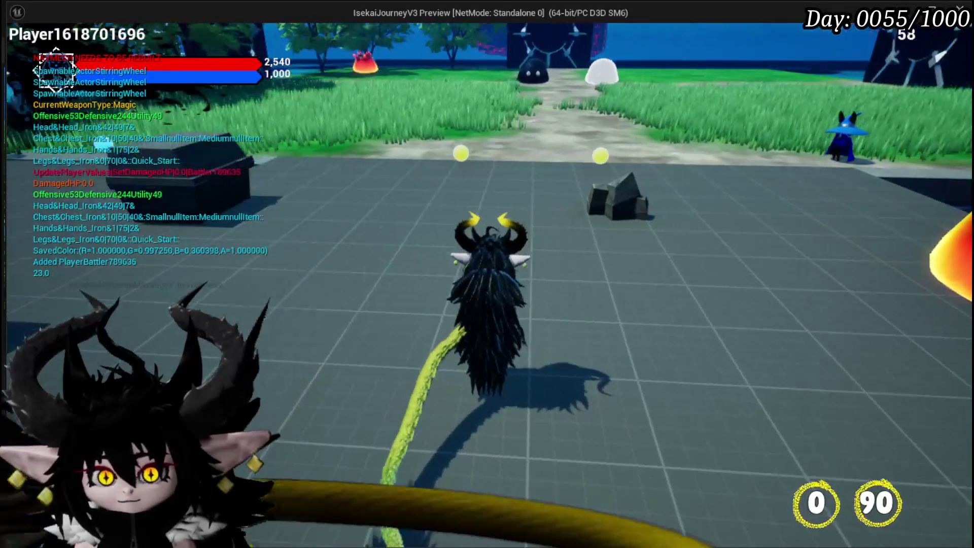
key("w")
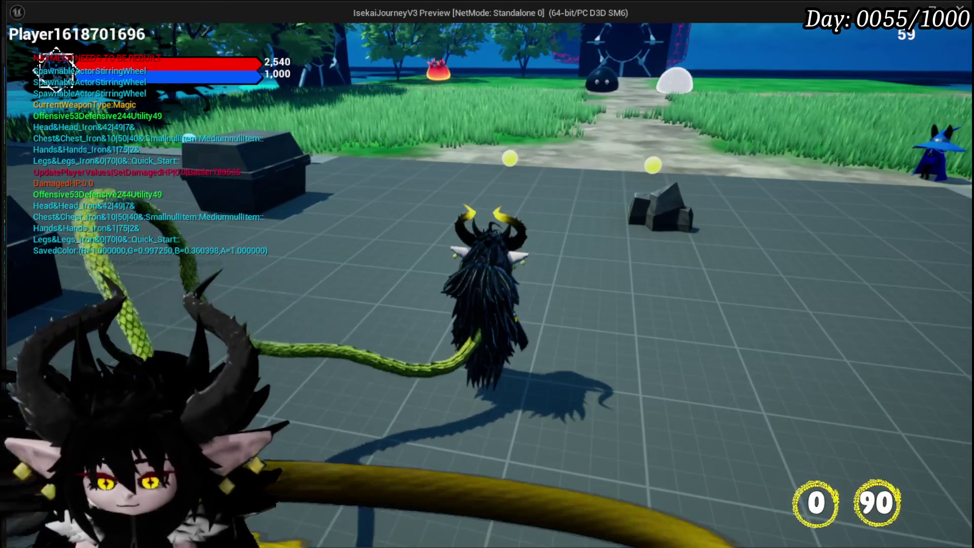
key("w")
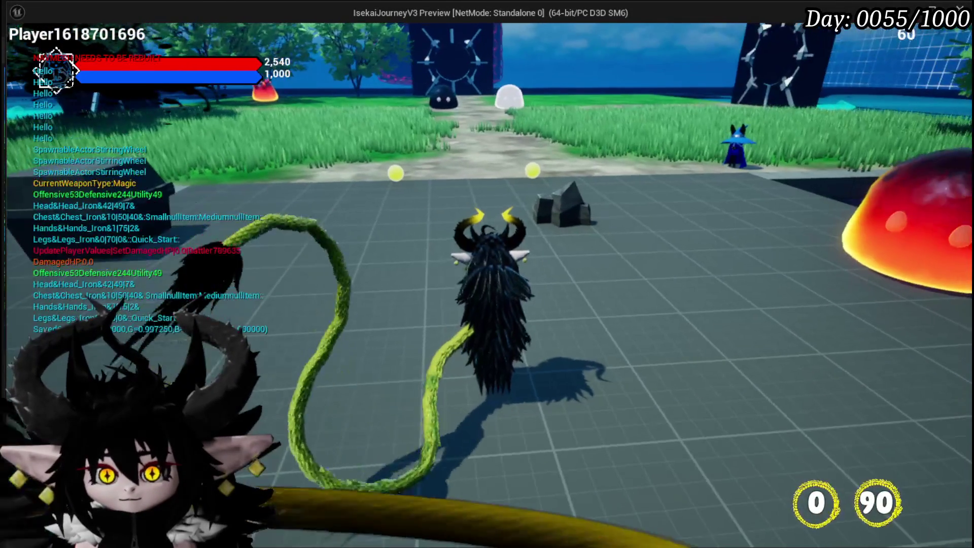
key("w")
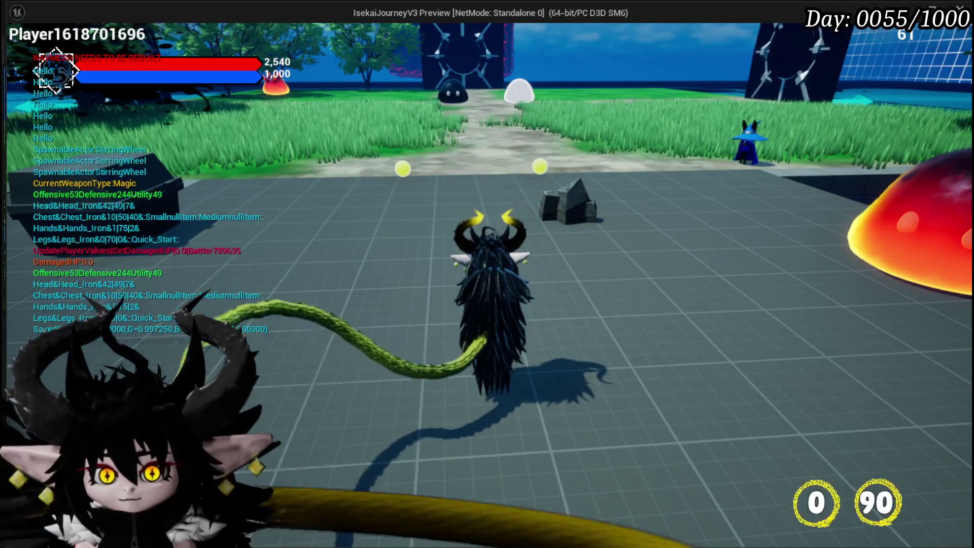
Stop the play session, save the level, and return to the BPC_MC_Classes Blueprint
key("Escape")
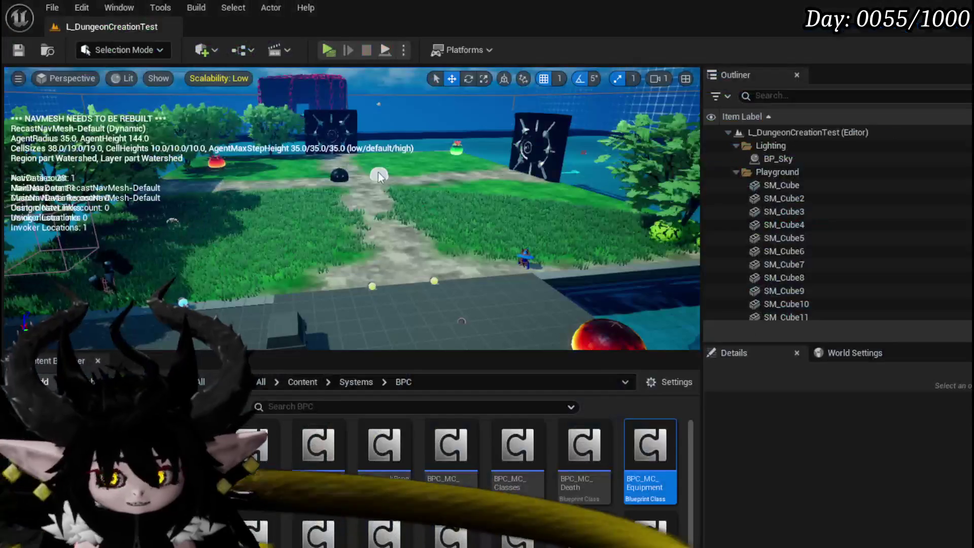
left_click(18, 49)
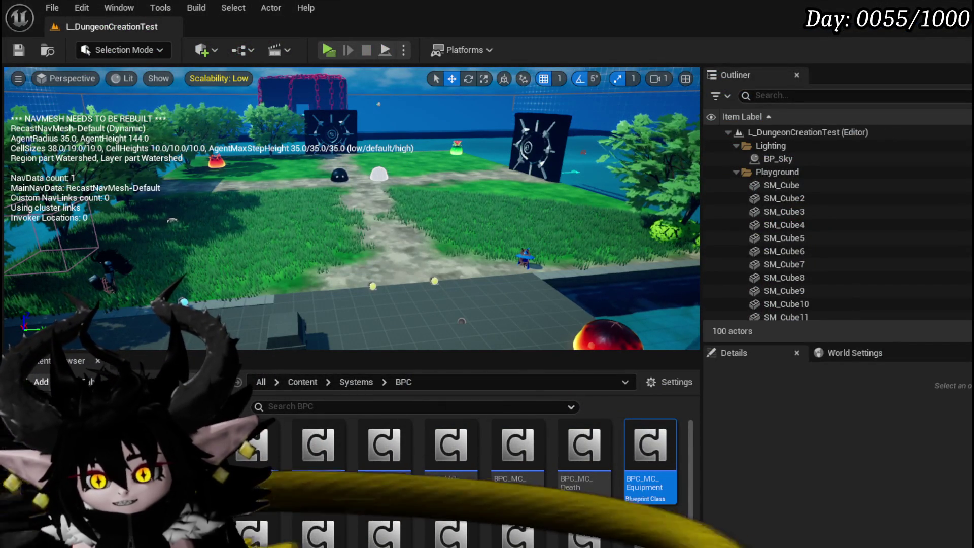
key("alt+Tab")
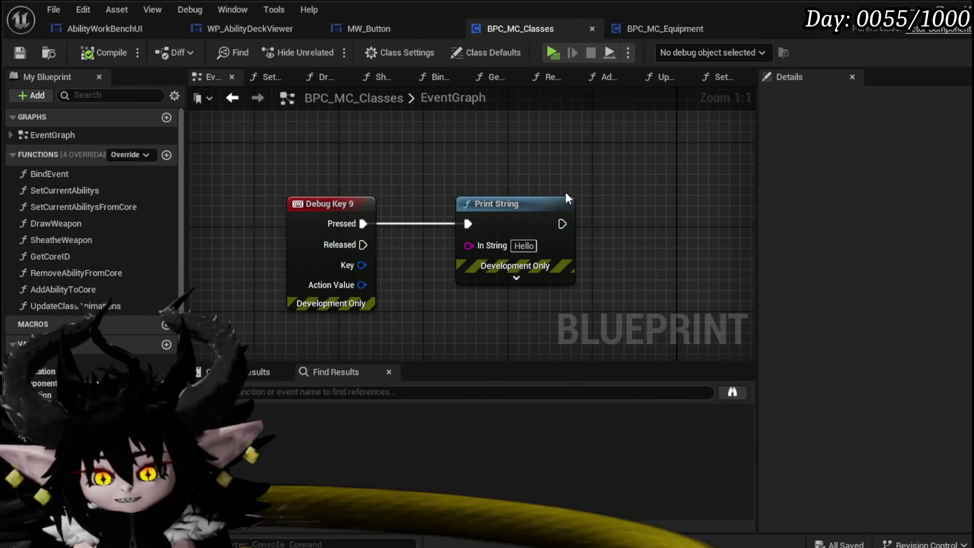
Move the debug nodes up and place a Player Core Setup getter in the graph
left_click_drag(452, 188, 461, 174)
left_click(502, 189)
left_click_drag(451, 332, 433, 260)
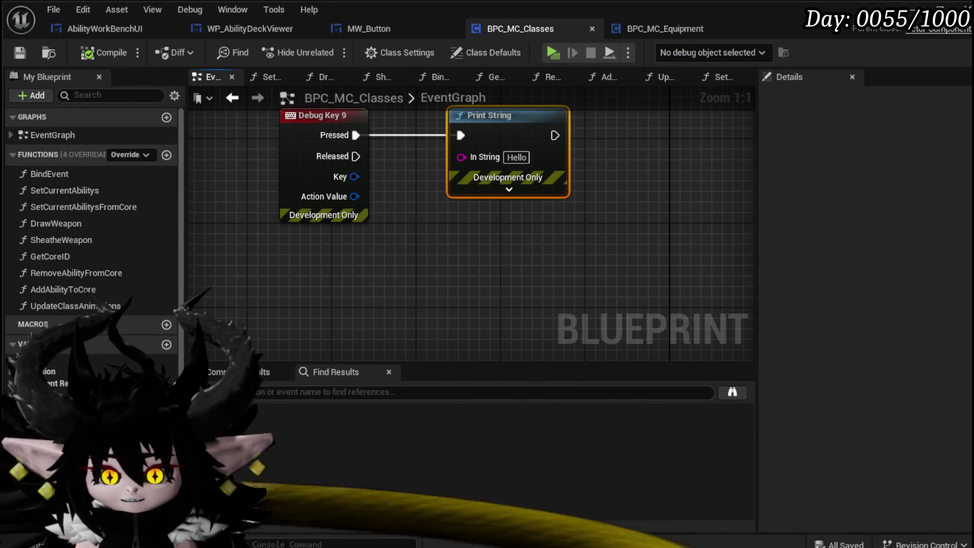
mouse_move(50, 396)
left_mouse_down()
mouse_move(289, 247)
mouse_move(292, 269)
left_mouse_up()
left_click(328, 292)
key("Delete")
mouse_move(50, 396)
left_mouse_down()
mouse_move(285, 256)
mouse_move(294, 279)
left_mouse_up()
left_click(294, 279)
Add a Map Find on Player Core Setup keyed by Current Core ID
mouse_move(322, 205)
left_mouse_down()
mouse_move(333, 224)
mouse_move(421, 242)
mouse_move(416, 229)
left_mouse_up()
type("find")
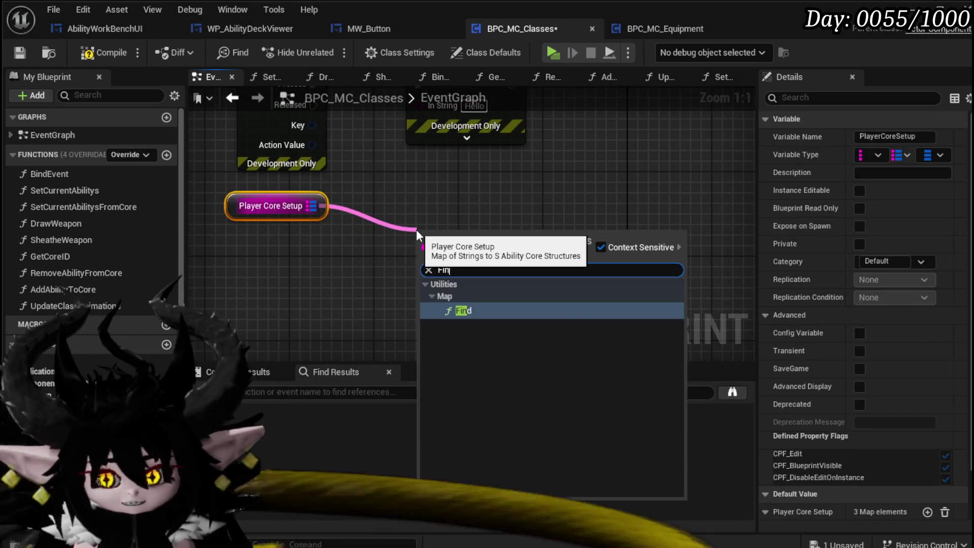
key("Return")
mouse_move(45, 459)
left_mouse_down()
mouse_move(272, 291)
mouse_move(278, 276)
left_mouse_up()
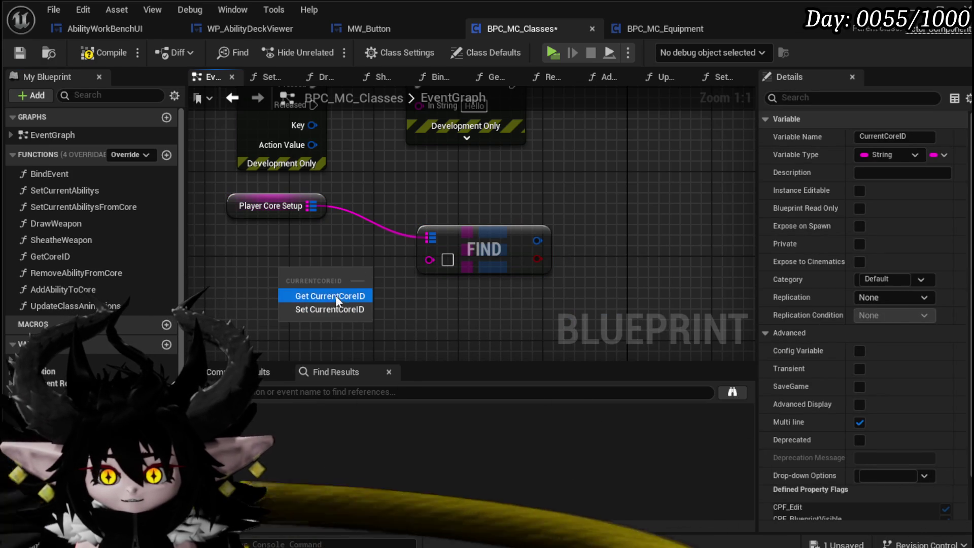
left_click(330, 295)
left_click_drag(343, 279, 422, 261)
Break the found value with a Break S Ability Core node
mouse_move(485, 248)
left_mouse_down()
mouse_move(406, 237)
mouse_move(540, 234)
mouse_move(488, 227)
left_mouse_up()
type("brea")
left_click(532, 280)
left_click_drag(479, 271, 372, 229)
Add Keys and Values nodes from the Ability Core map, stacking Values above Keys
left_click_drag(442, 250, 505, 254)
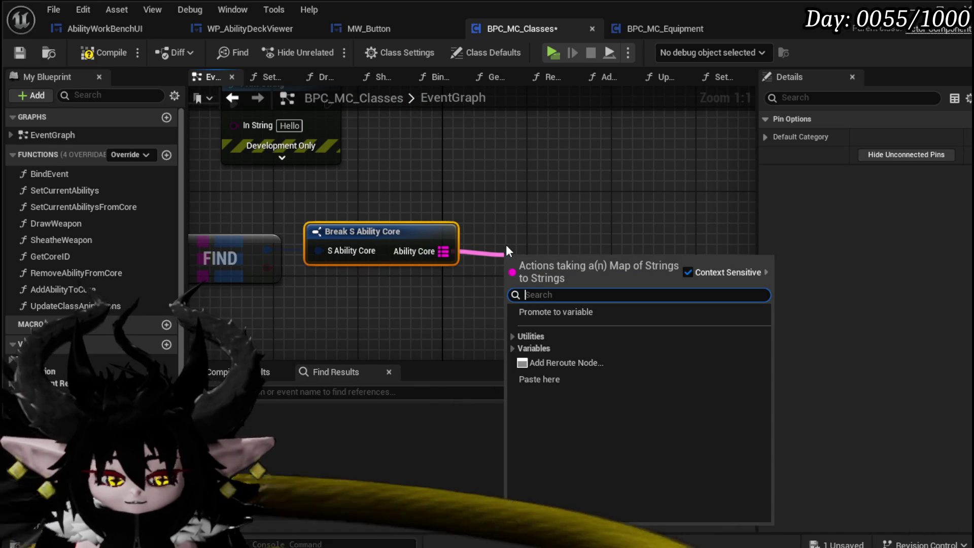
type("Key")
key("Return")
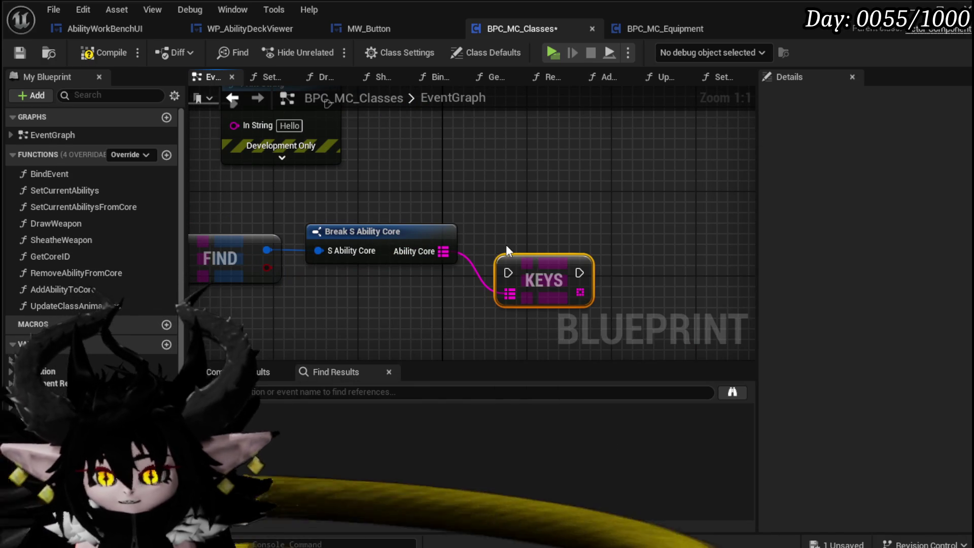
left_click_drag(443, 251, 508, 214)
type("Value")
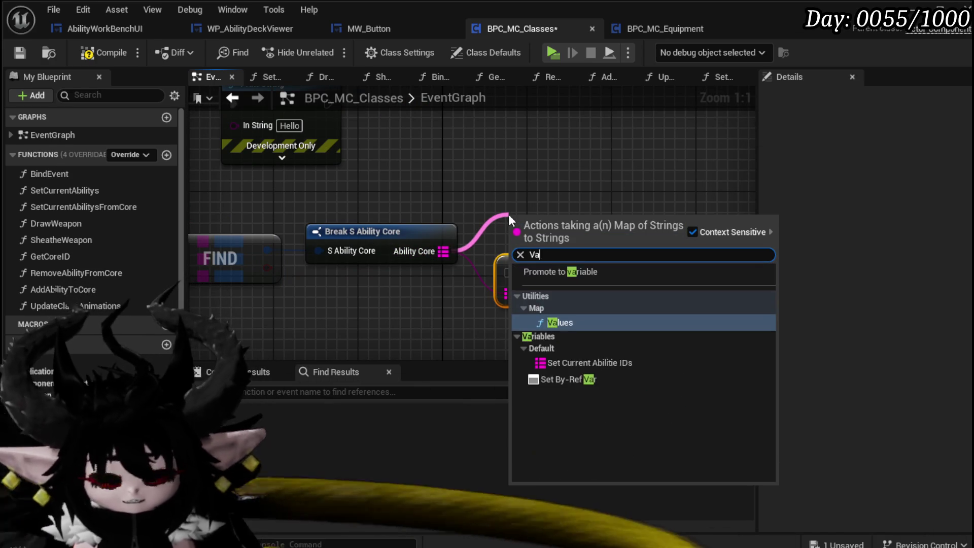
key("Return")
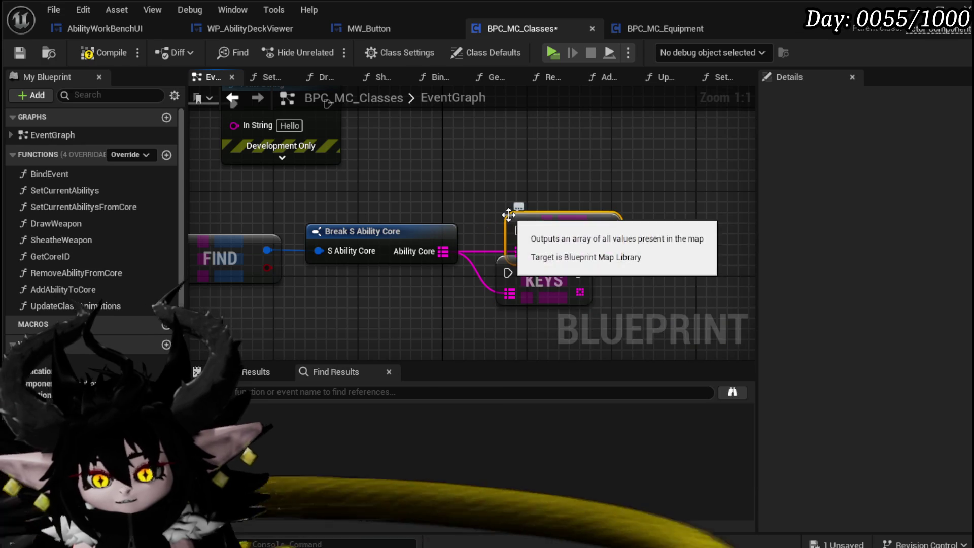
left_click_drag(544, 235, 536, 174)
scroll(536, 174, "down", 3)
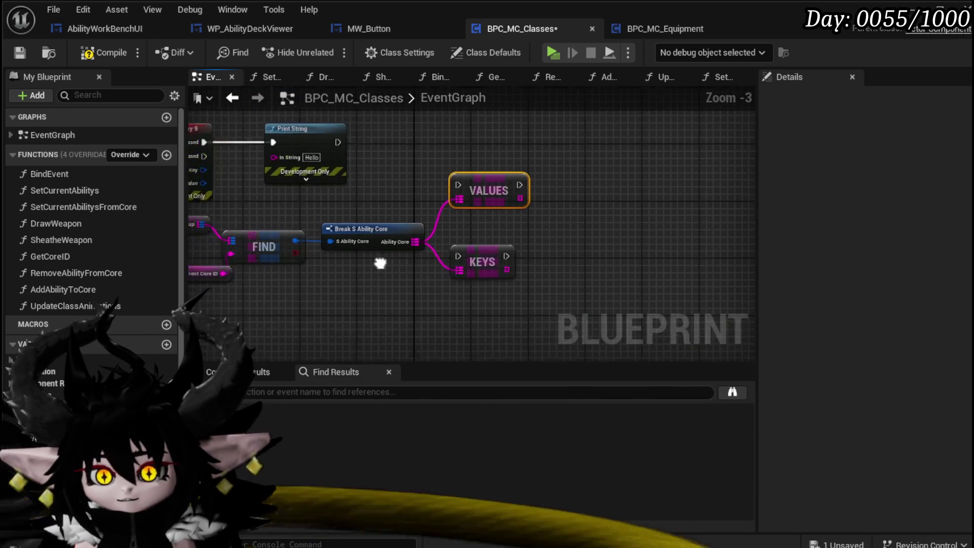
left_click_drag(403, 197, 375, 226)
mouse_move(241, 264)
left_mouse_down()
mouse_move(579, 160)
mouse_move(580, 170)
left_mouse_up()
Delete the Values node from the lookup chain
right_click(581, 206)
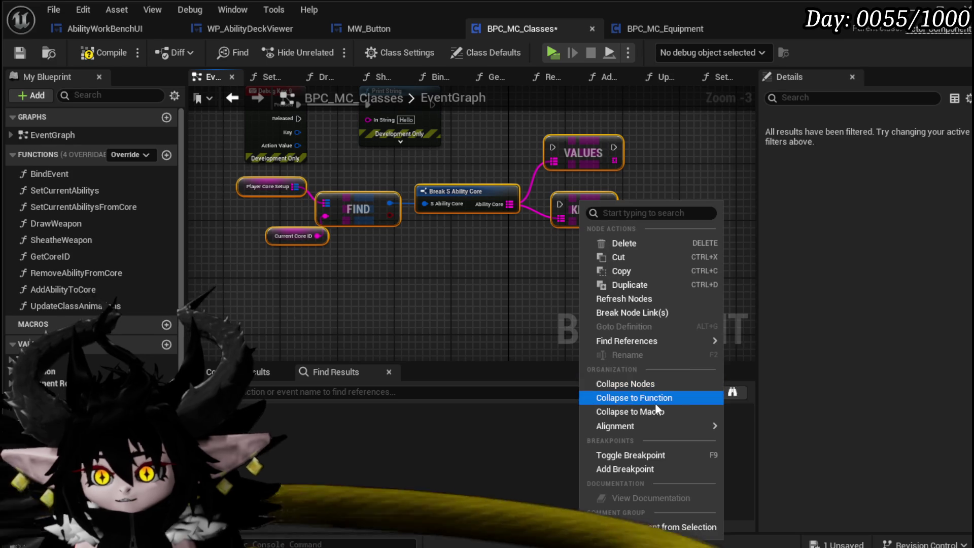
key("Escape")
left_click(622, 152)
key("Delete")
Collapse the lookup and Keys nodes into a function named RepairCurrentAbilityIDs
mouse_move(218, 283)
left_mouse_down()
mouse_move(561, 187)
mouse_move(581, 210)
left_mouse_up()
right_click(581, 210)
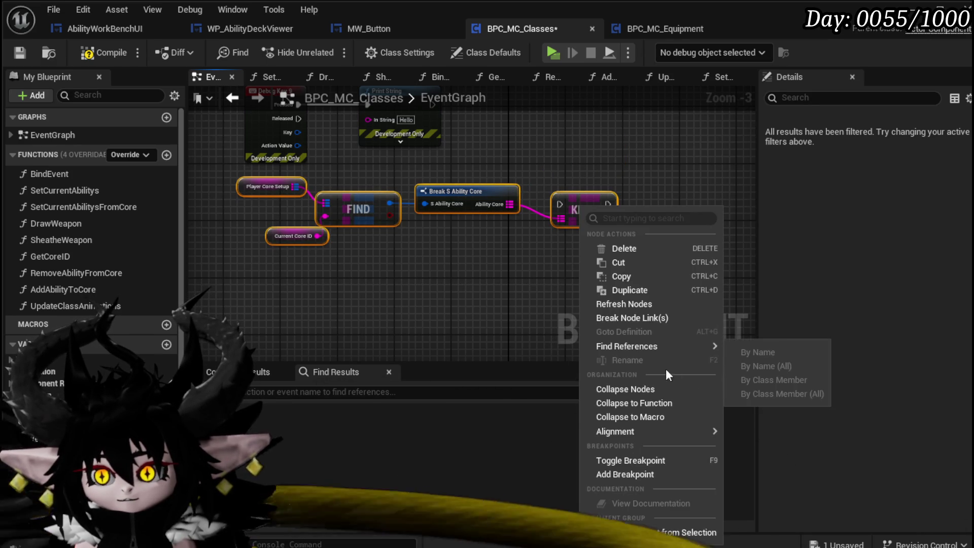
left_click(630, 405)
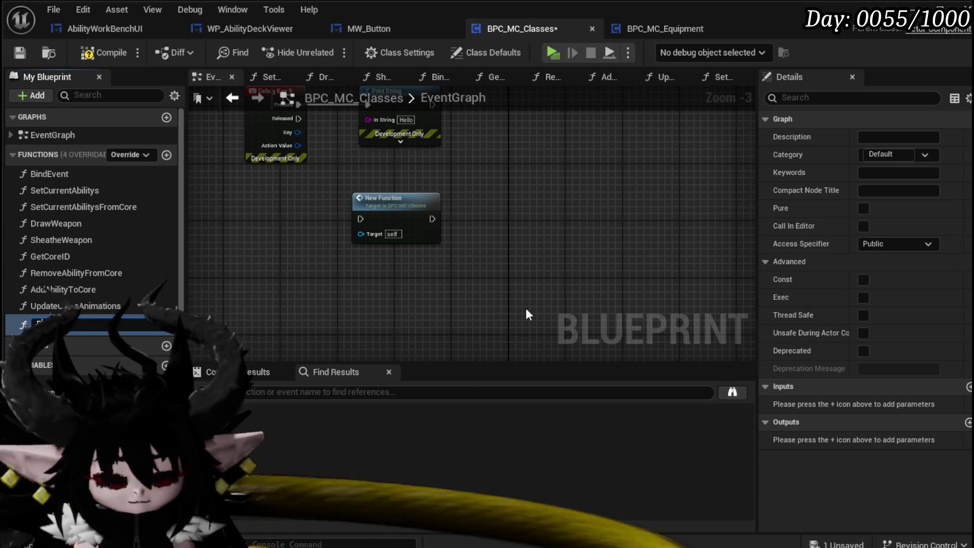
type("F")
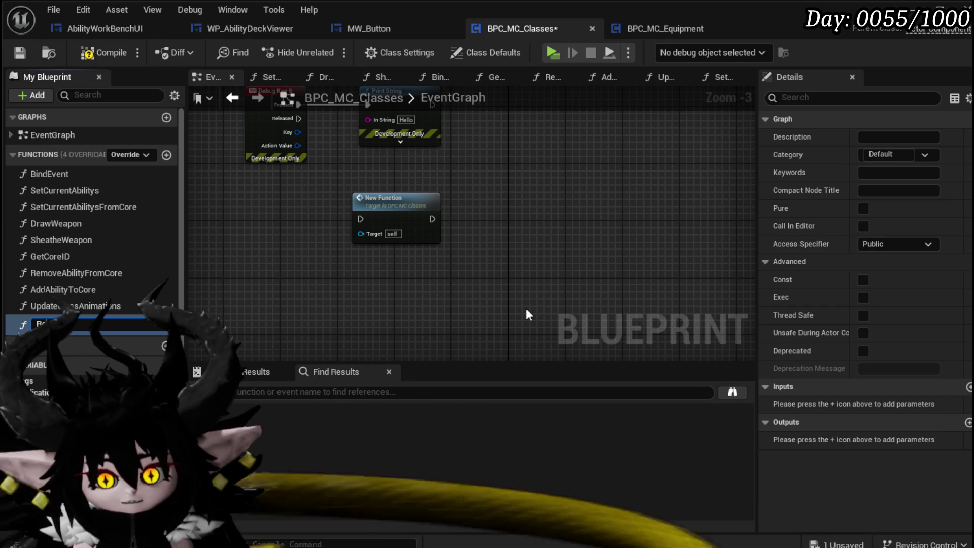
type("t")
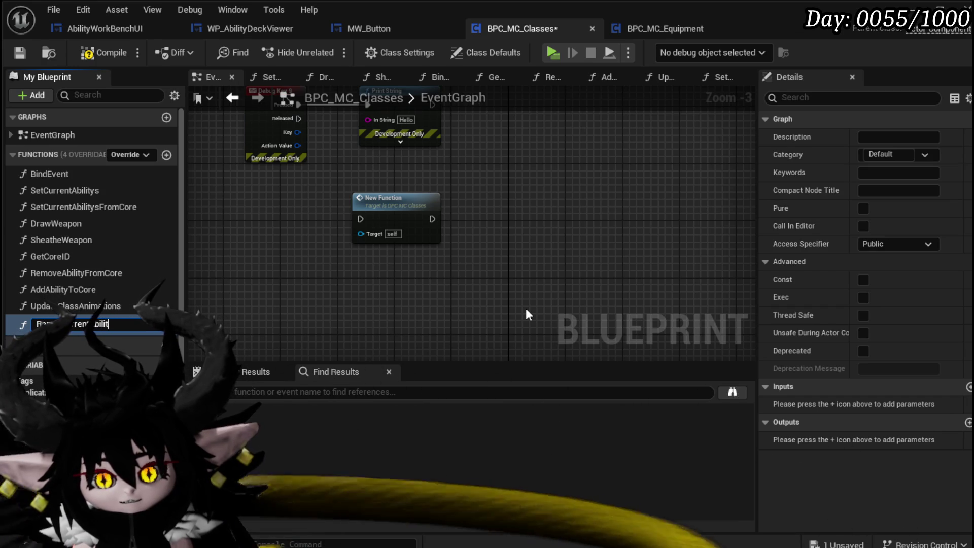
type("AbiyIDs")
key("Return")
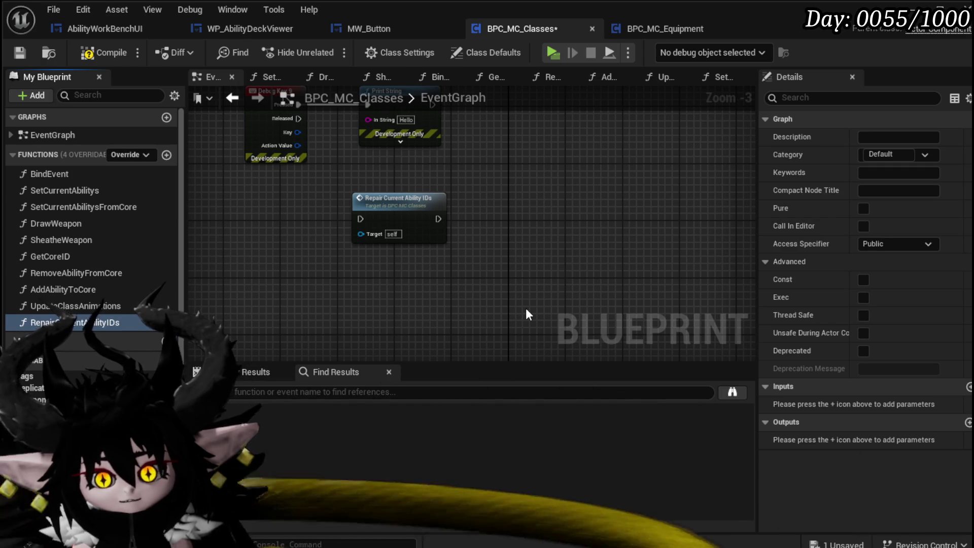
Save, open the RepairCurrentAbilityIDs graph, and arrange Keys beside the function entry
left_click(19, 53)
double_click(400, 199)
mouse_move(376, 247)
left_mouse_down()
mouse_move(568, 206)
mouse_move(470, 297)
mouse_move(384, 292)
left_mouse_up()
mouse_move(654, 223)
left_mouse_down()
mouse_move(440, 222)
mouse_move(553, 233)
left_mouse_up()
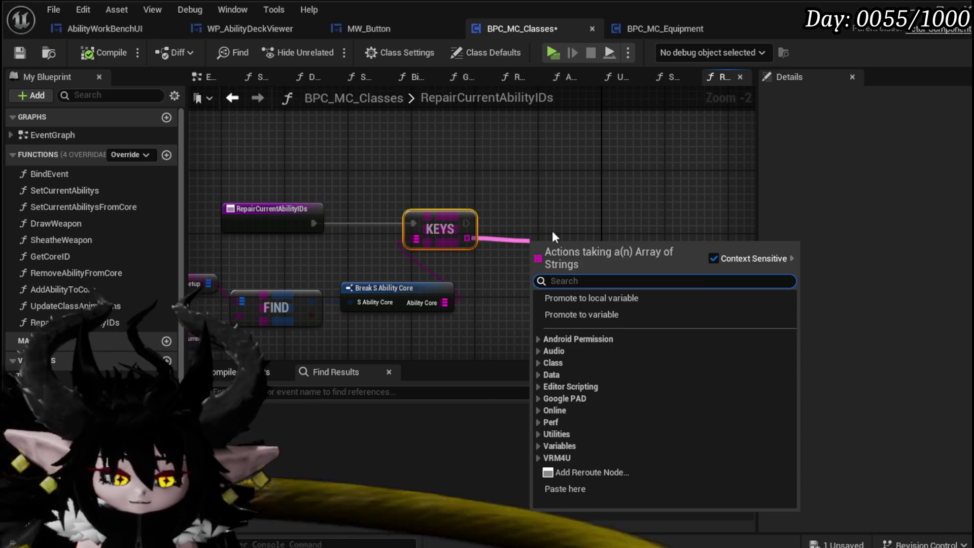
Add a For Each Loop over the Keys array, then compile and save the blueprint
type("Loop")
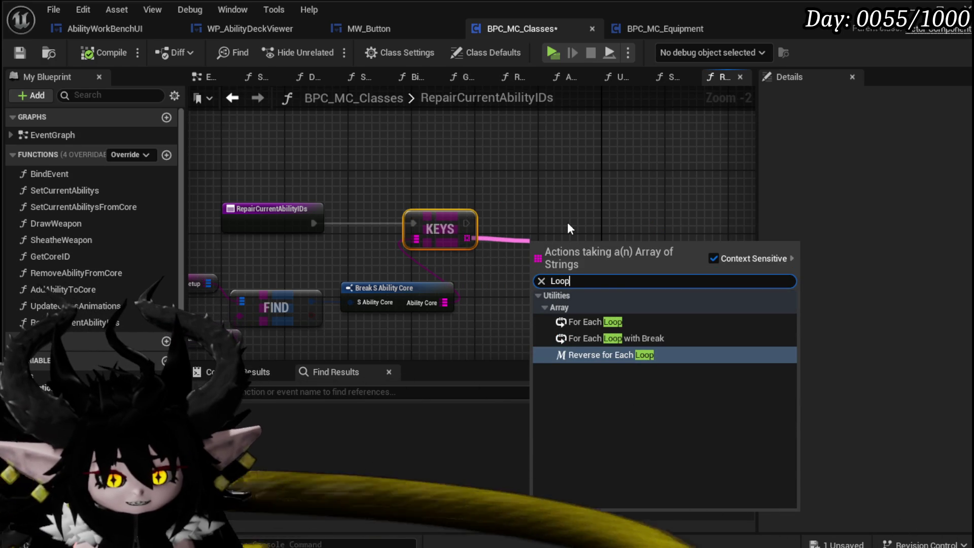
left_click(613, 321)
left_click_drag(573, 236, 567, 206)
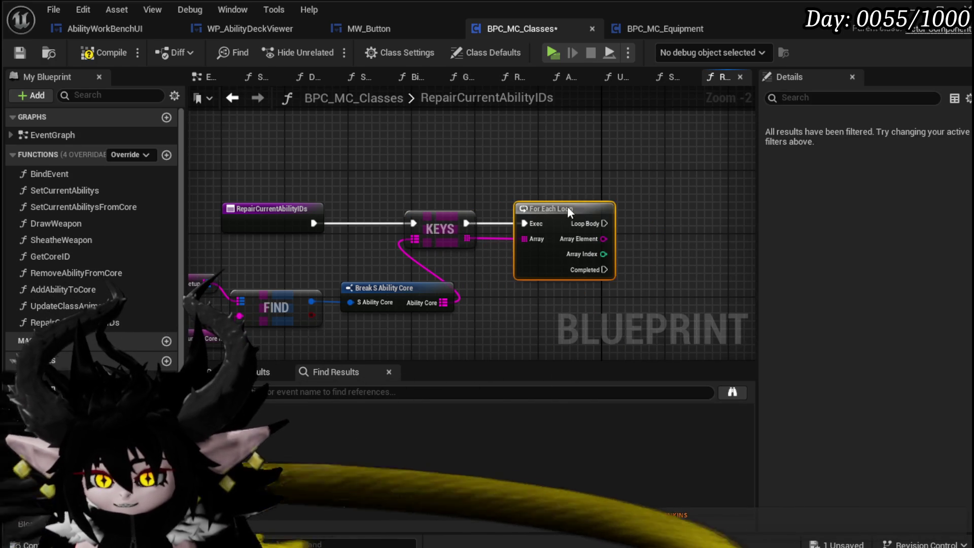
left_click_drag(593, 290, 419, 304)
left_click(418, 304)
left_click(102, 53)
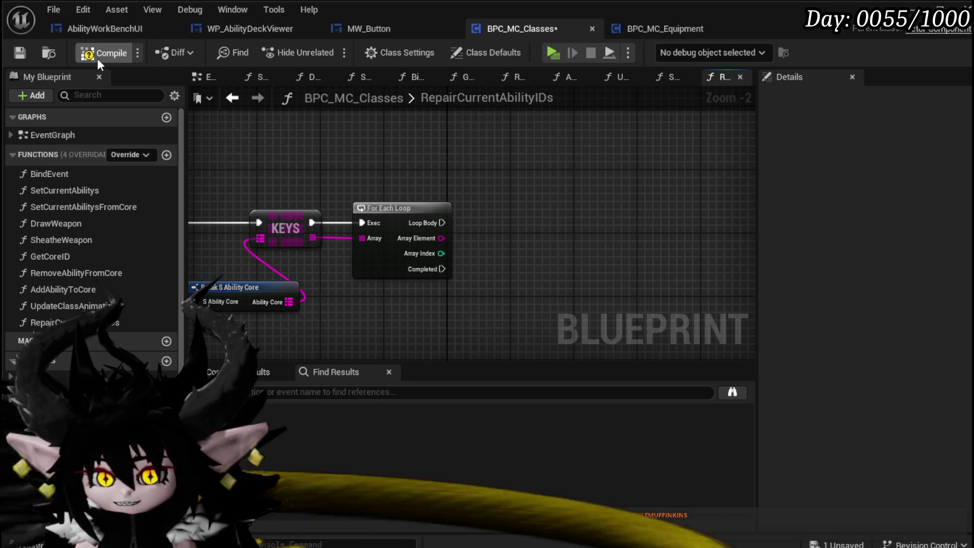
left_click(20, 53)
Reframe the function graph around the loop, Keys and Break S Ability Core nodes
left_click_drag(426, 172, 433, 141)
scroll(496, 211, "up", 2)
mouse_move(496, 211)
left_mouse_down()
mouse_move(487, 187)
mouse_move(491, 204)
left_mouse_up()
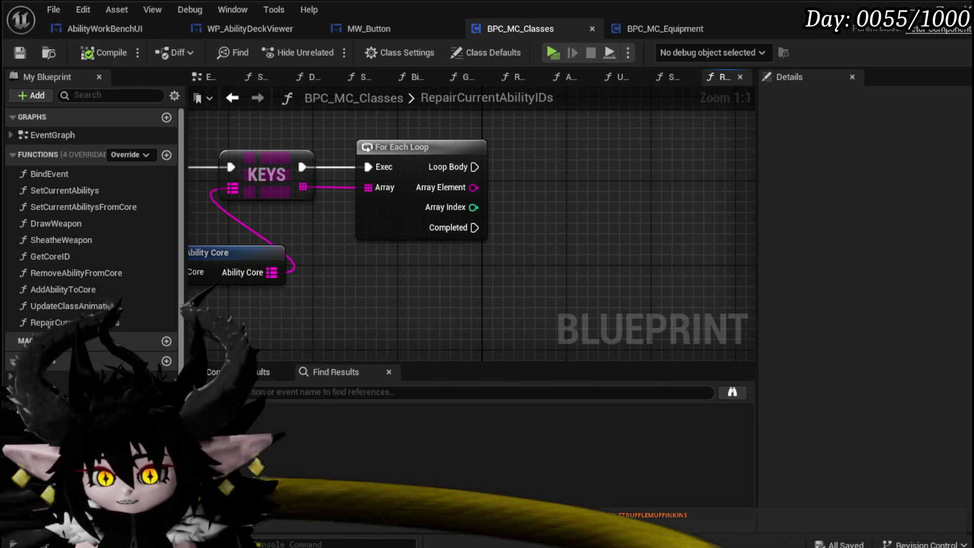
scroll(591, 208, "down", 1)
scroll(398, 235, "up", 1)
left_click_drag(410, 203, 515, 205)
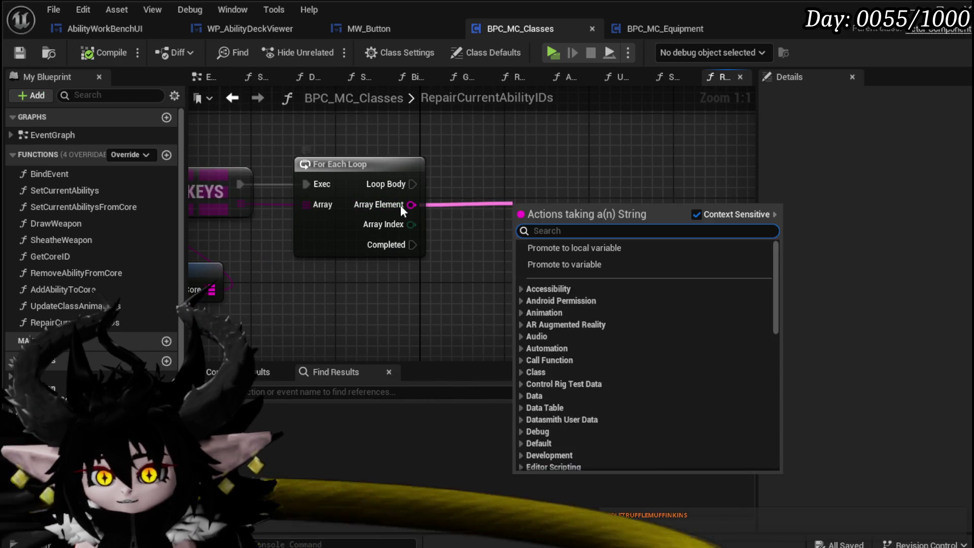
key("Escape")
left_click_drag(310, 269, 274, 281)
left_click_drag(327, 253, 560, 203)
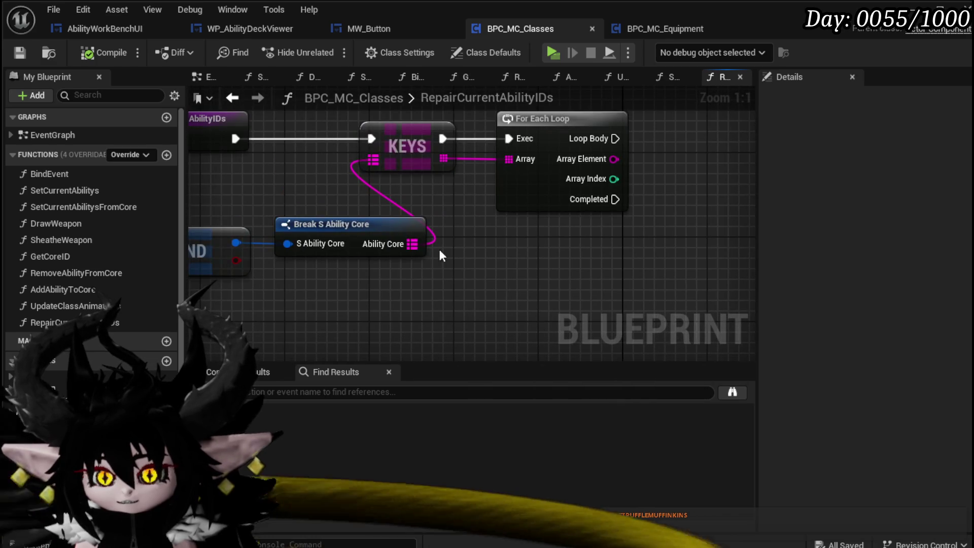
Create a local map variable TempAbilityMap and add a Map Add node on its getter
right_click(411, 242)
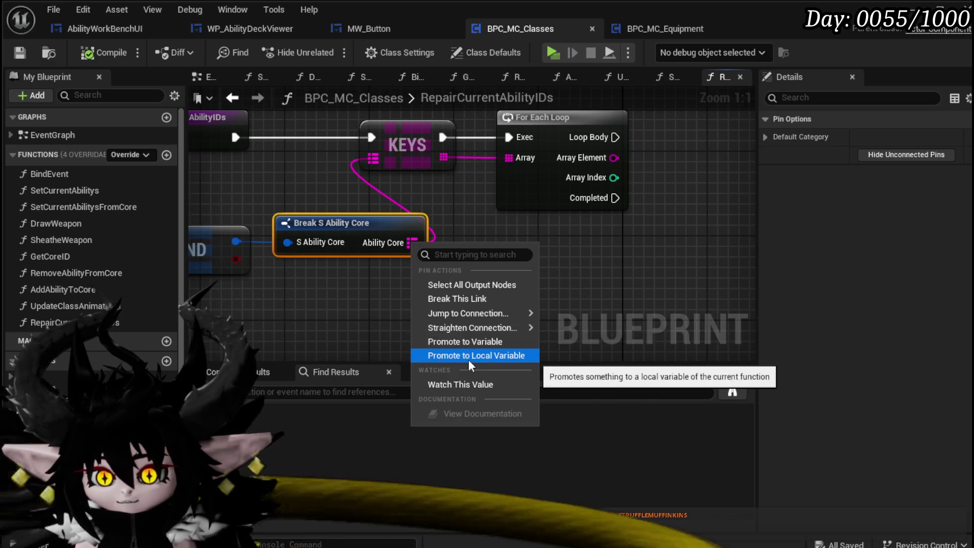
left_click(468, 354)
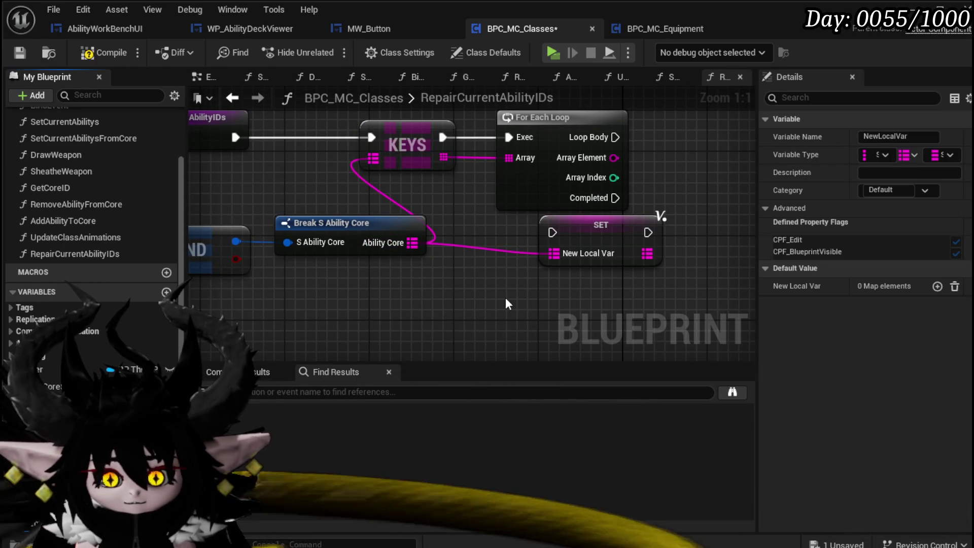
type("TempAbilityMap")
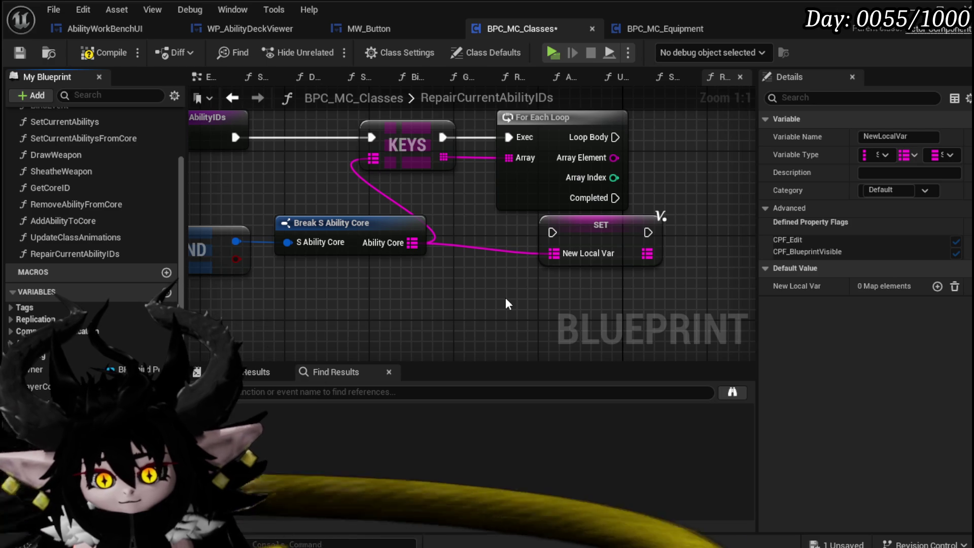
key("Return")
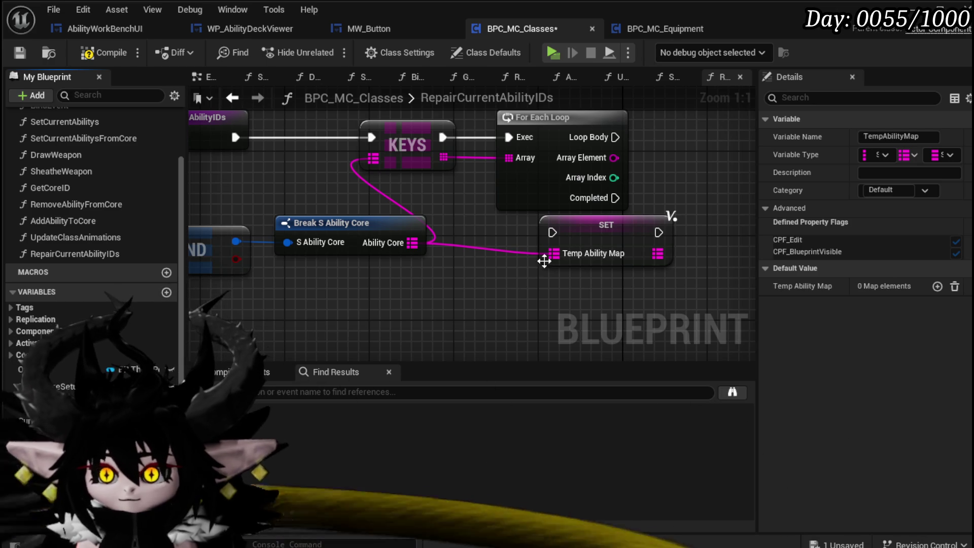
left_click_drag(374, 283, 631, 214)
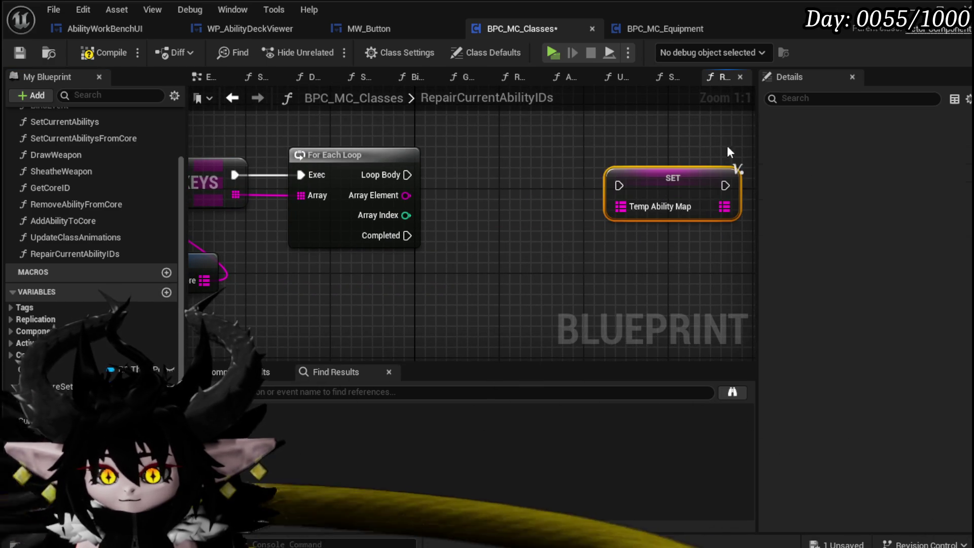
key("ctrl+z")
left_click(537, 152)
mouse_move(594, 128)
left_mouse_down()
mouse_move(603, 154)
mouse_move(643, 183)
left_mouse_up()
type("add")
key("Return")
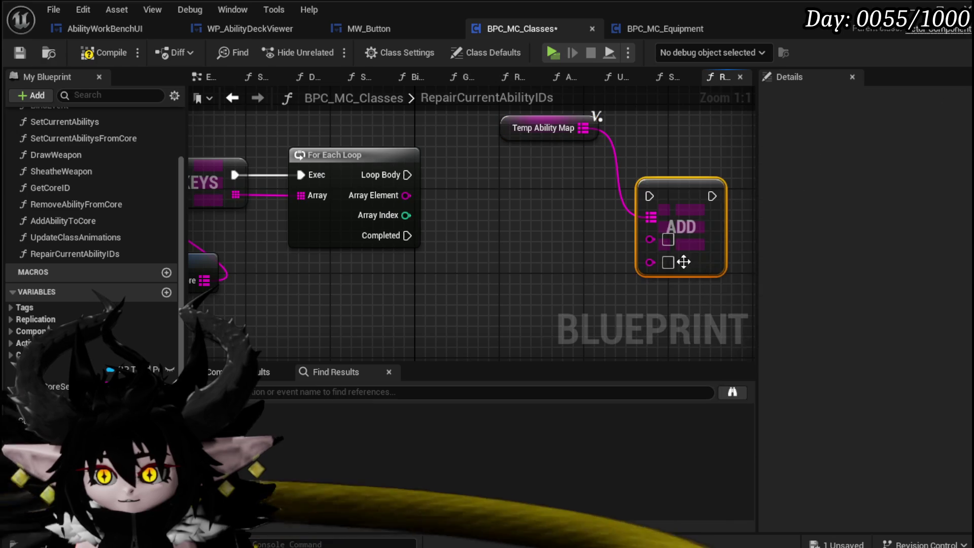
Split each loop Array Element with a Parse Into Array node using '$' as delimiter
left_click_drag(405, 196, 506, 253)
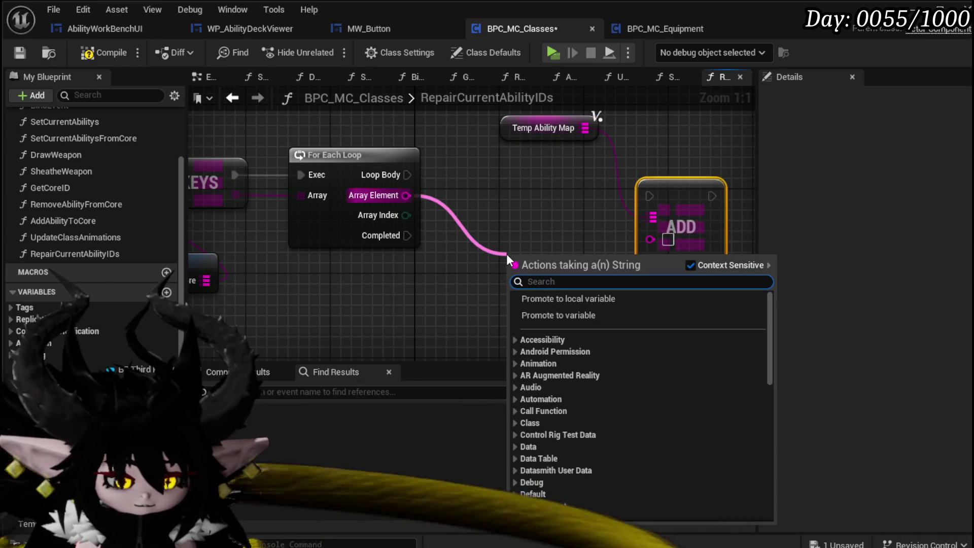
type("$")
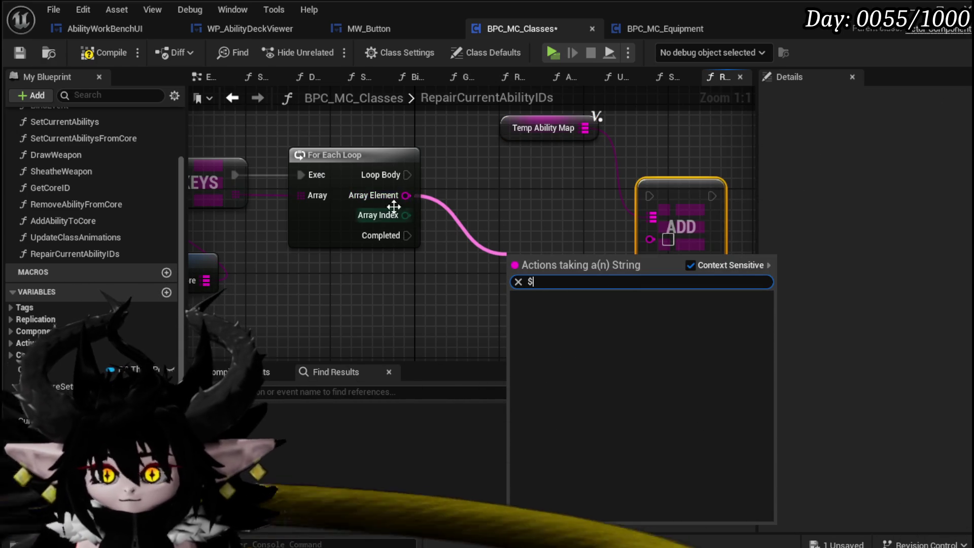
key("Escape")
mouse_move(381, 173)
left_mouse_down()
mouse_move(392, 184)
mouse_move(357, 173)
mouse_move(650, 262)
left_mouse_up()
key("Escape")
key("ctrl+z")
mouse_move(396, 195)
left_mouse_down()
mouse_move(413, 215)
mouse_move(354, 293)
left_mouse_up()
type("Parse")
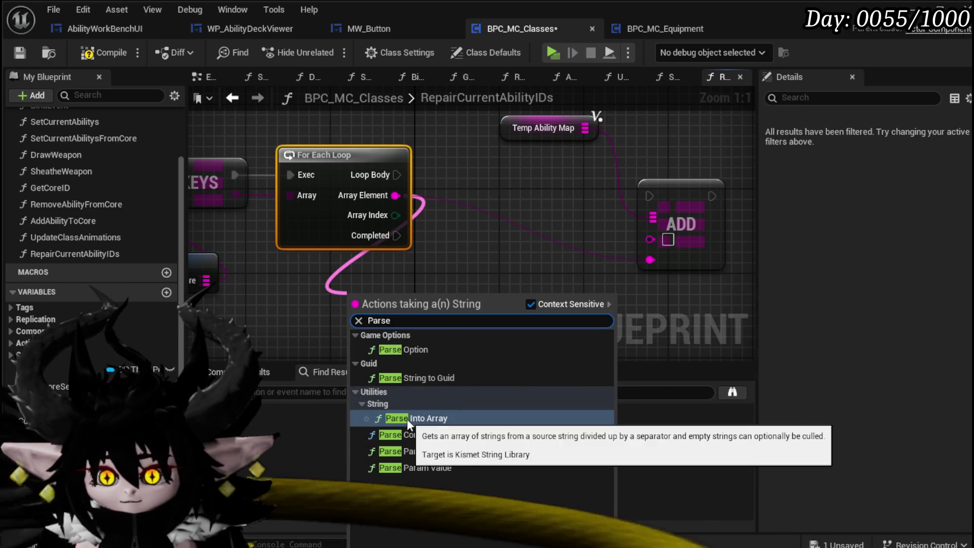
left_click(407, 419)
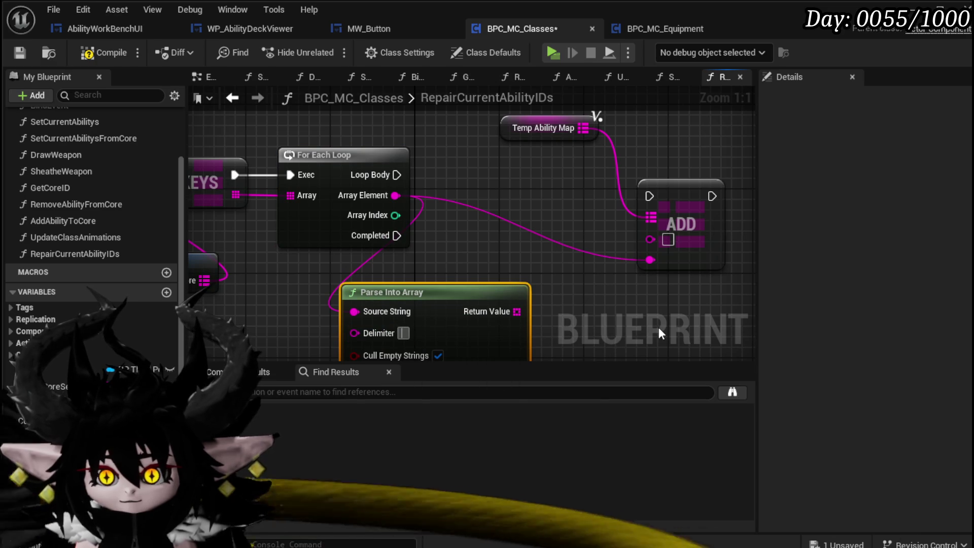
type("$")
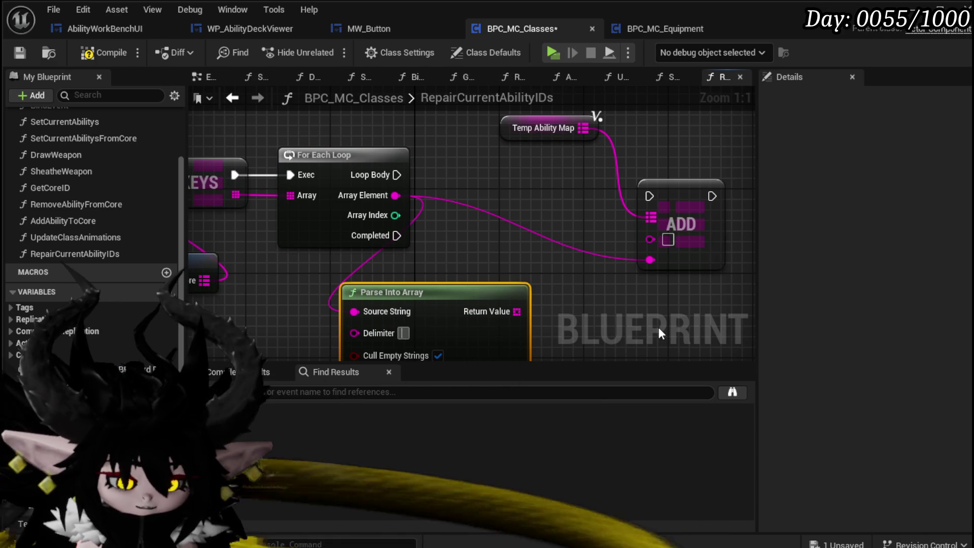
Wire the parsed array's index 1 into the Map Add and drive it from Loop Body
left_click_drag(516, 311, 467, 242)
type("get")
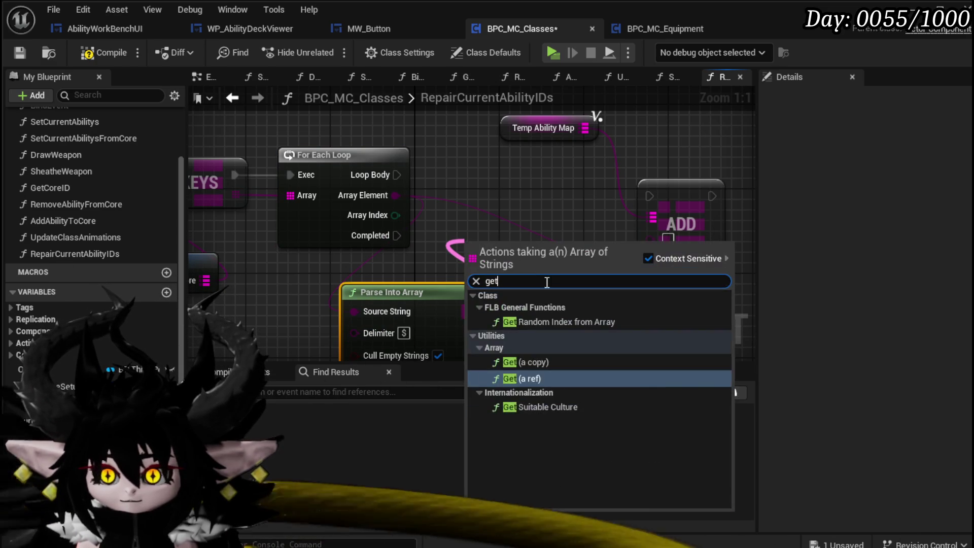
left_click(513, 375)
scroll(510, 348, "down", 4)
scroll(472, 330, "up", 4)
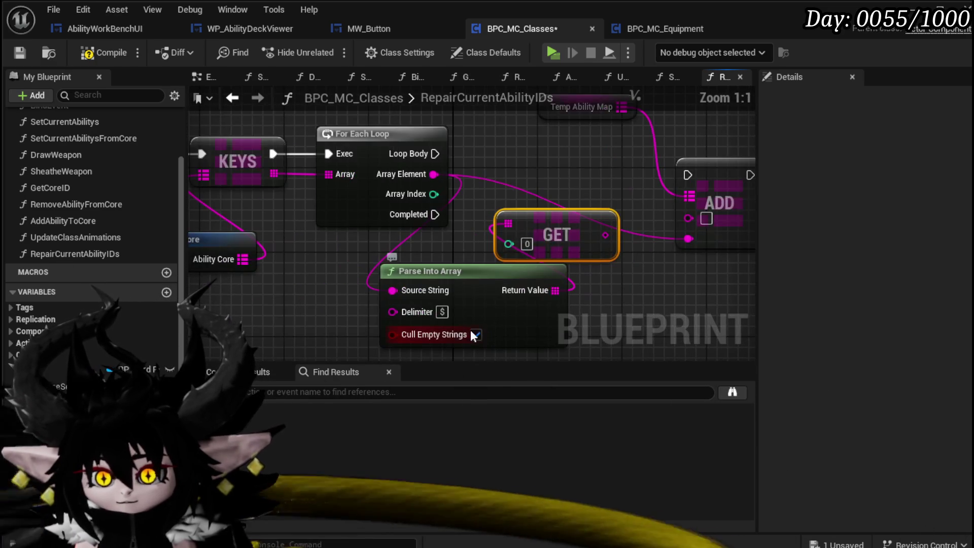
left_click(527, 244)
type("1")
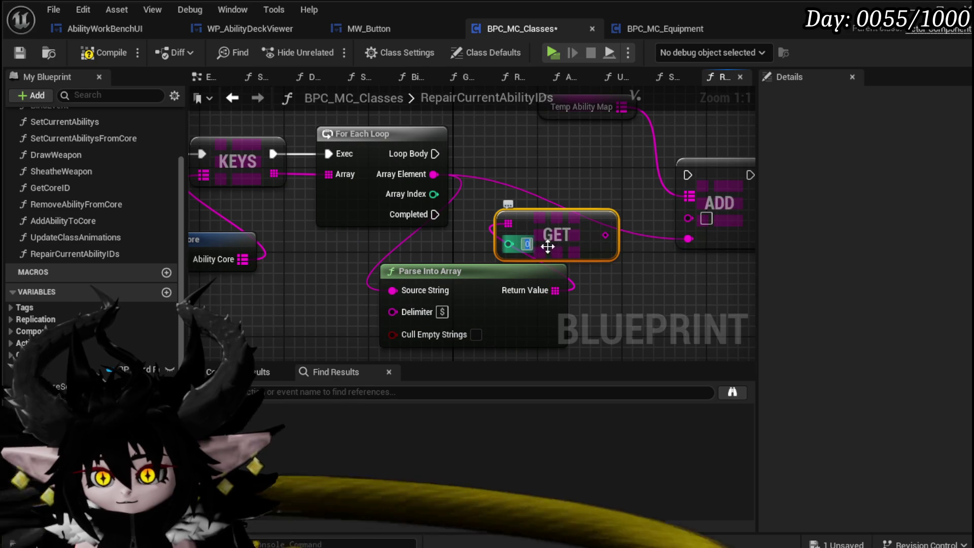
mouse_move(605, 235)
left_mouse_down()
mouse_move(692, 208)
mouse_move(688, 217)
left_mouse_up()
left_click_drag(434, 154, 687, 175)
Tidy the layout, shifting the Keys, loop, Parse and Get nodes left
scroll(528, 178, "down", 2)
mouse_move(446, 221)
left_mouse_down()
mouse_move(470, 298)
mouse_move(488, 267)
left_mouse_up()
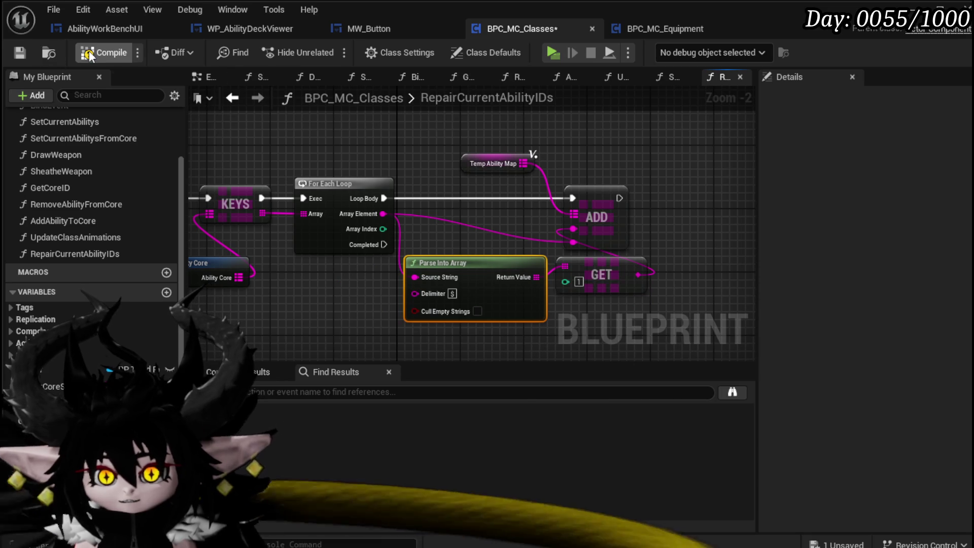
left_click_drag(313, 150, 465, 151)
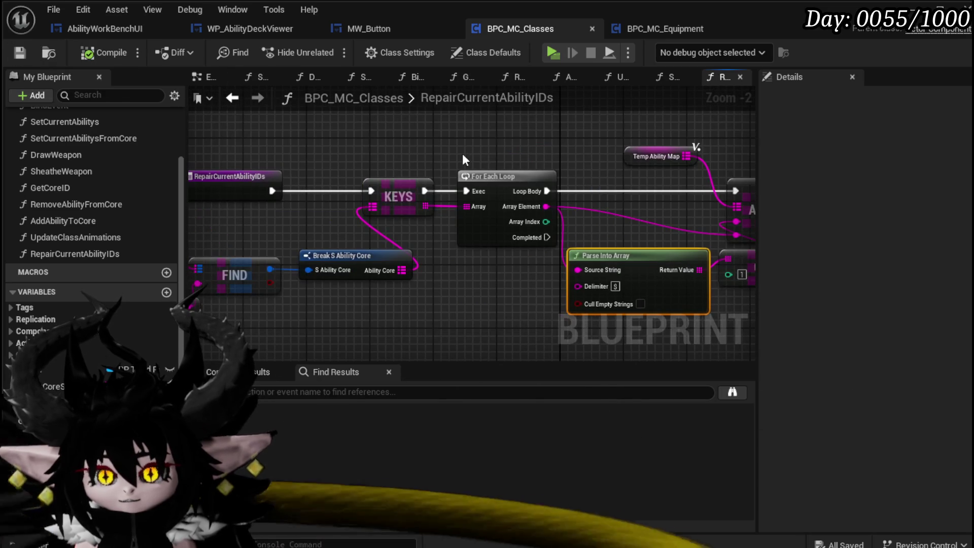
mouse_move(388, 150)
left_mouse_down()
mouse_move(509, 175)
mouse_move(452, 175)
left_mouse_up()
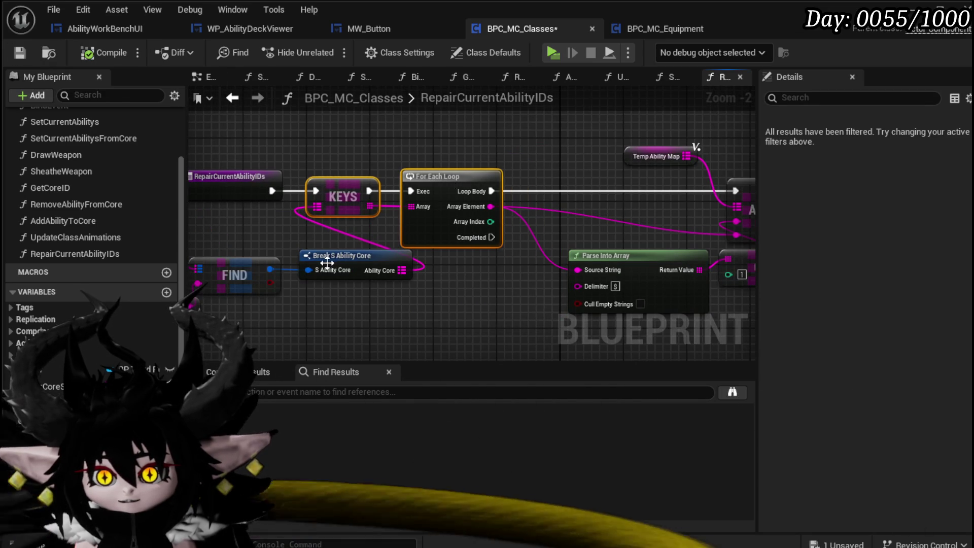
Add a Map Add node on the Player Core Setup map
left_click_drag(330, 262, 293, 269)
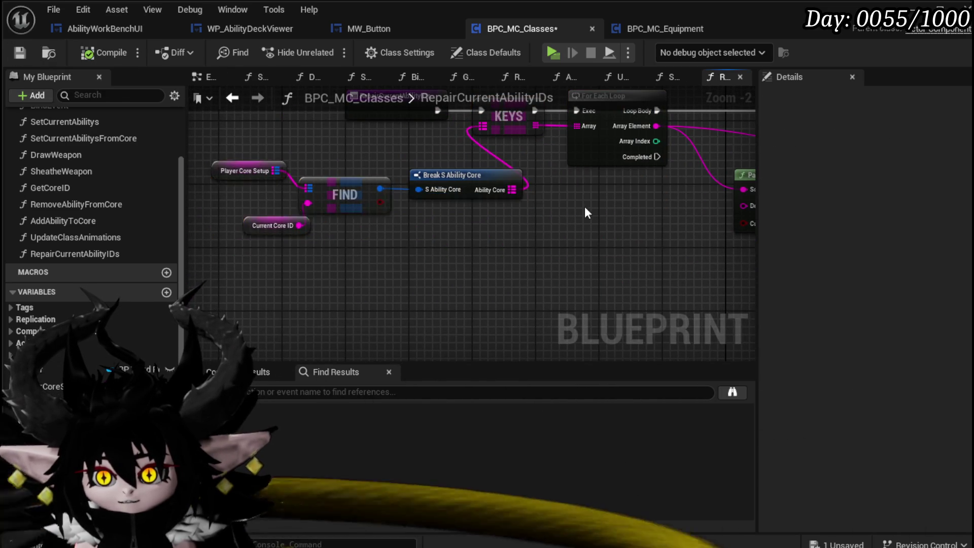
left_click_drag(584, 206, 410, 224)
mouse_move(447, 290)
left_mouse_down()
mouse_move(529, 247)
mouse_move(279, 263)
mouse_move(306, 271)
mouse_move(380, 235)
left_mouse_up()
left_click_drag(327, 184, 352, 195)
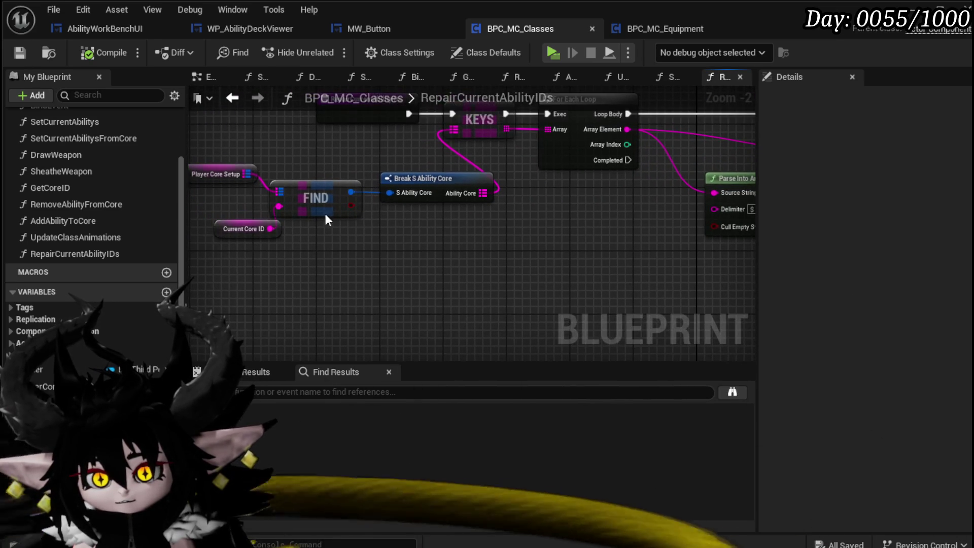
mouse_move(247, 174)
left_mouse_down()
mouse_move(581, 234)
mouse_move(442, 238)
left_mouse_up()
type("add")
left_click(639, 312)
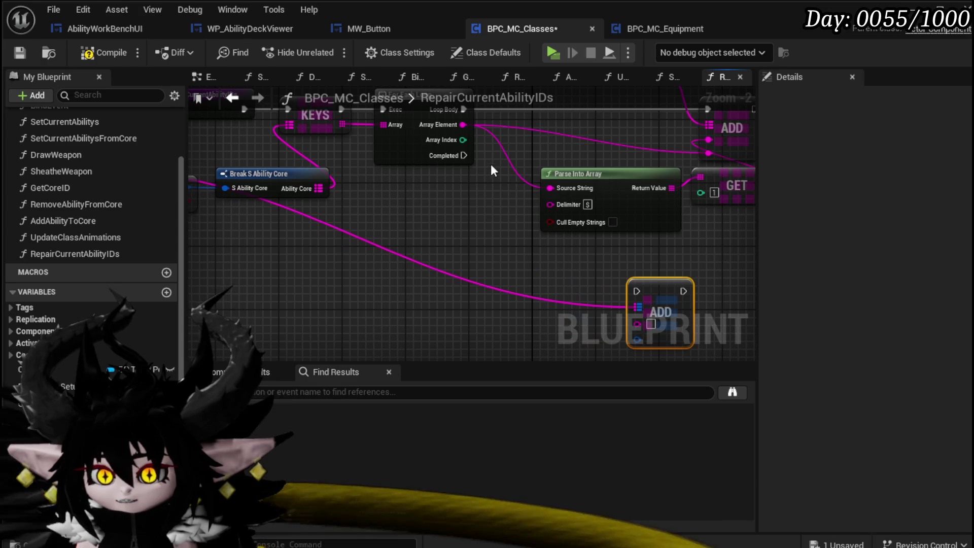
Paste a copy of the Current Core ID getter as the Map Add key
left_click_drag(284, 260, 424, 245)
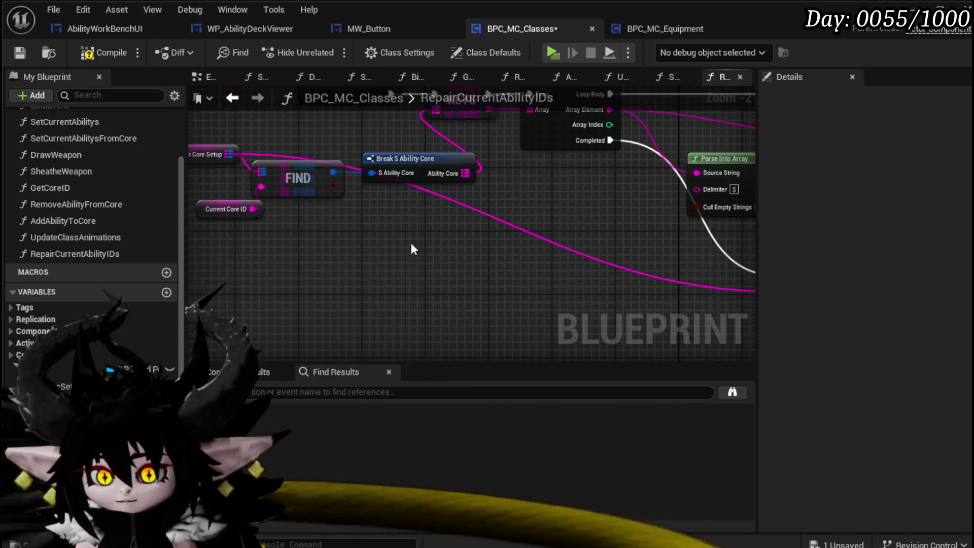
left_click(224, 213)
left_click_drag(606, 279, 466, 261)
key("ctrl+v")
mouse_move(531, 270)
left_mouse_down()
mouse_move(535, 284)
mouse_move(634, 299)
left_mouse_up()
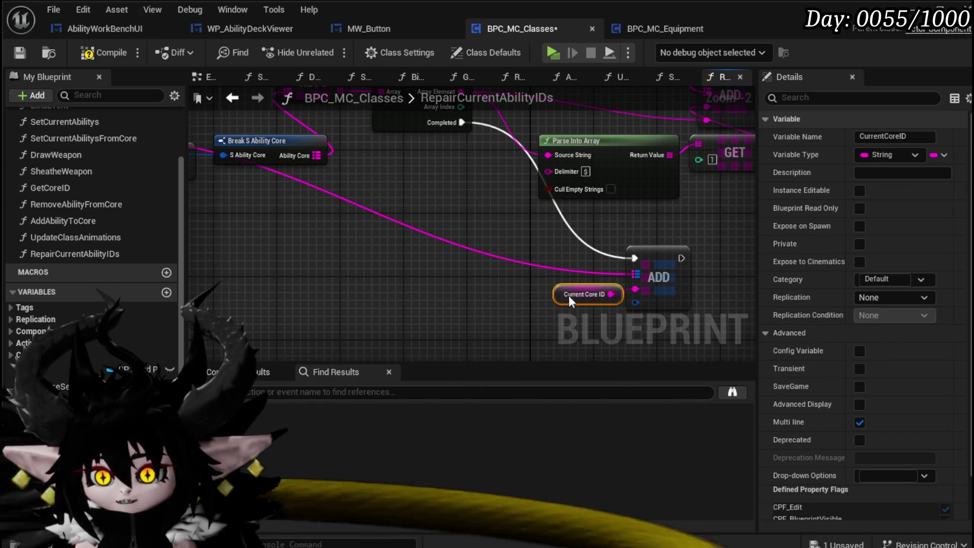
Feed a Make S Ability Core built from TempAbilityMap into the value, then compile and save
mouse_move(634, 303)
left_mouse_down()
mouse_move(602, 352)
mouse_move(585, 311)
left_mouse_up()
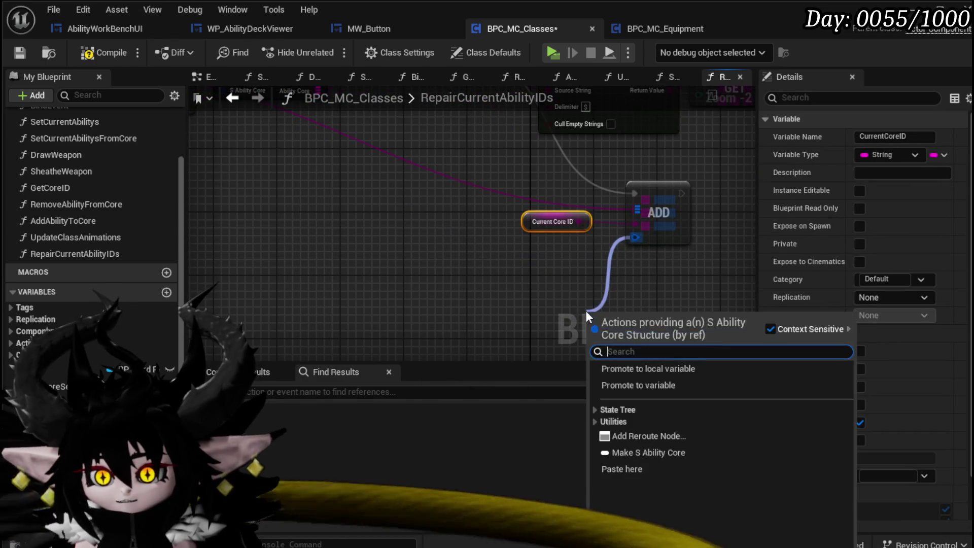
type("make")
key("Return")
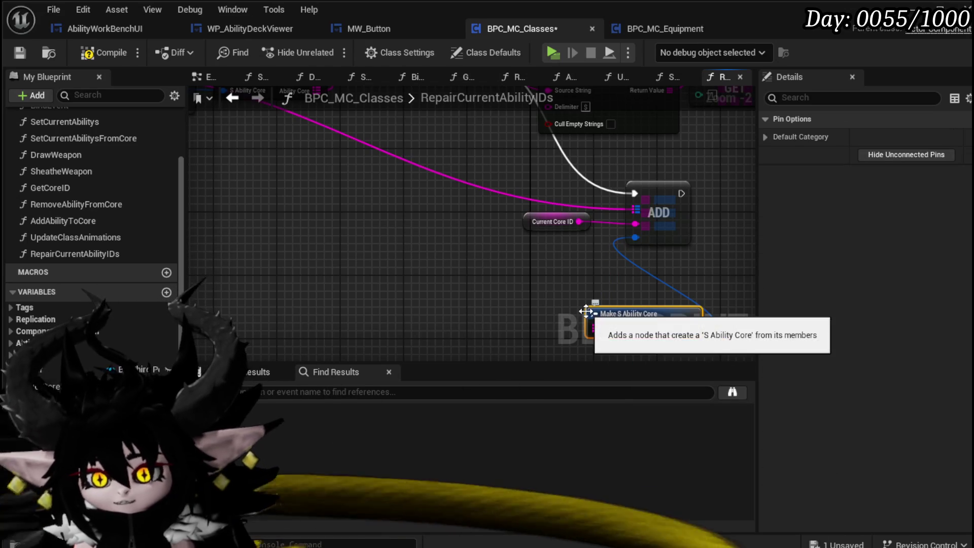
left_click_drag(617, 314, 540, 274)
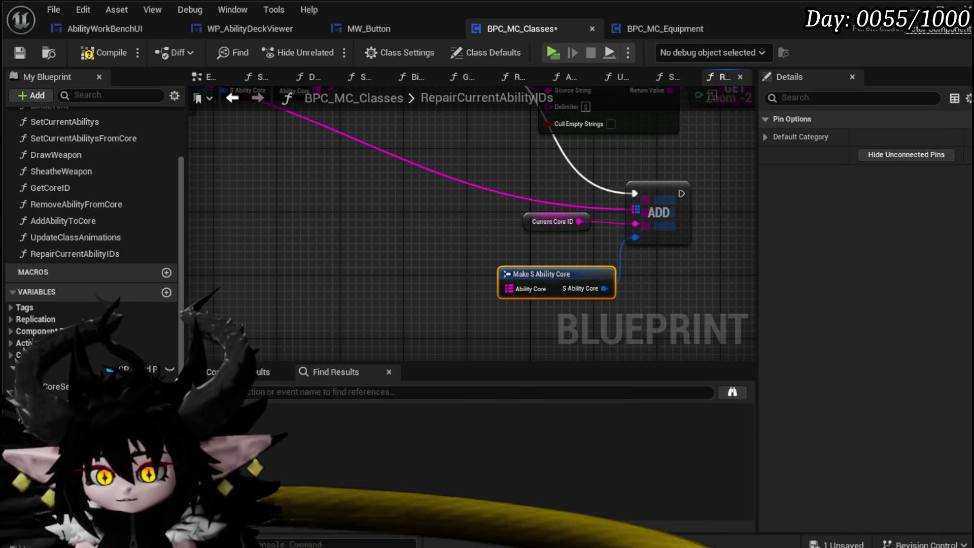
left_click_drag(30, 523, 504, 287)
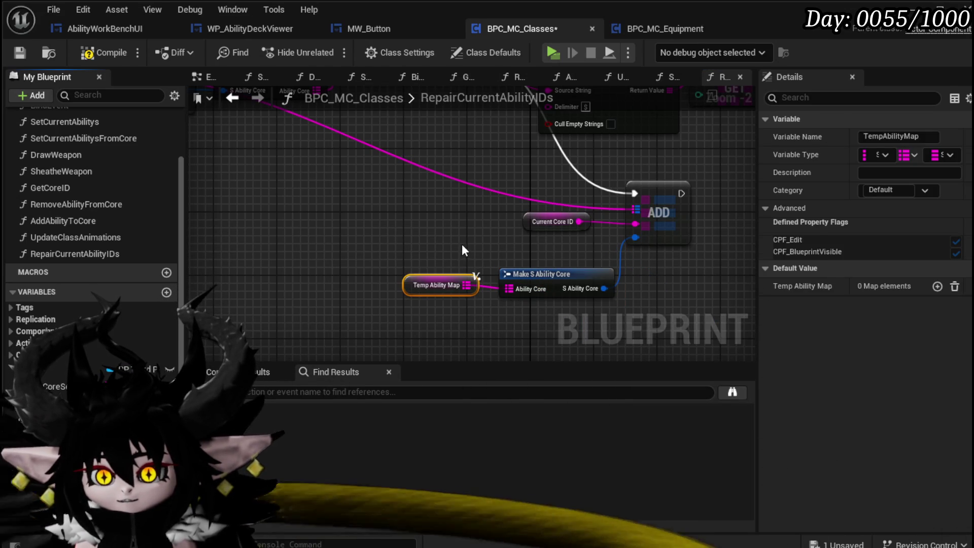
scroll(461, 248, "down", 3)
left_click(415, 328)
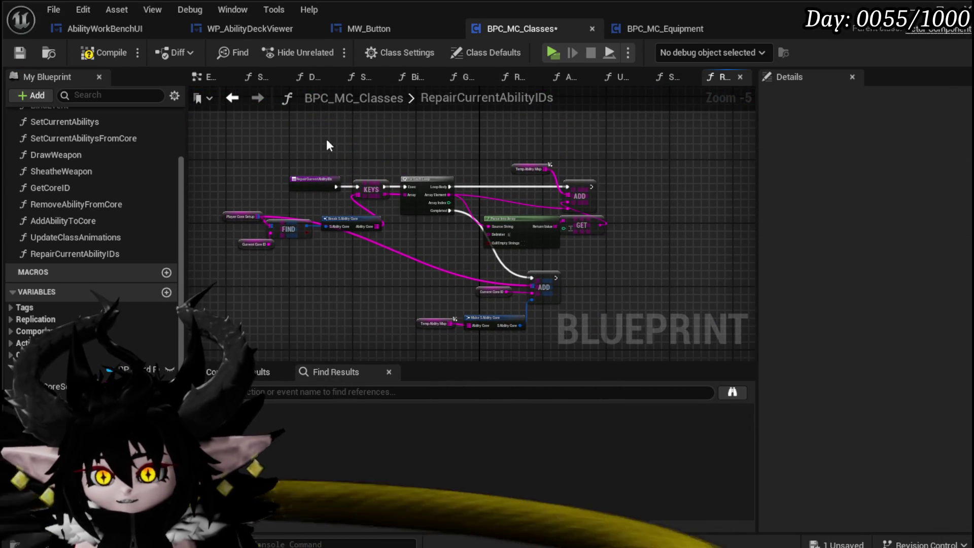
left_click(20, 56)
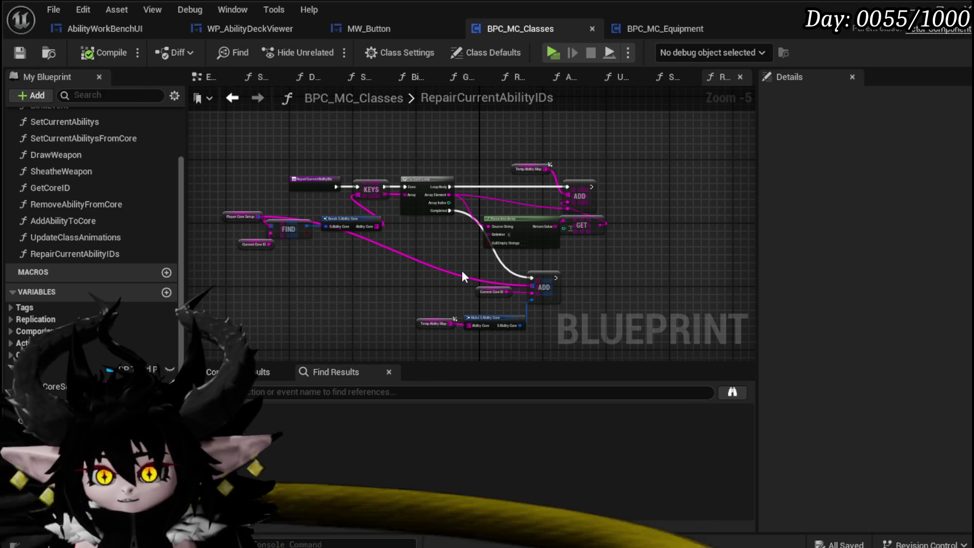
left_click_drag(454, 250, 485, 209)
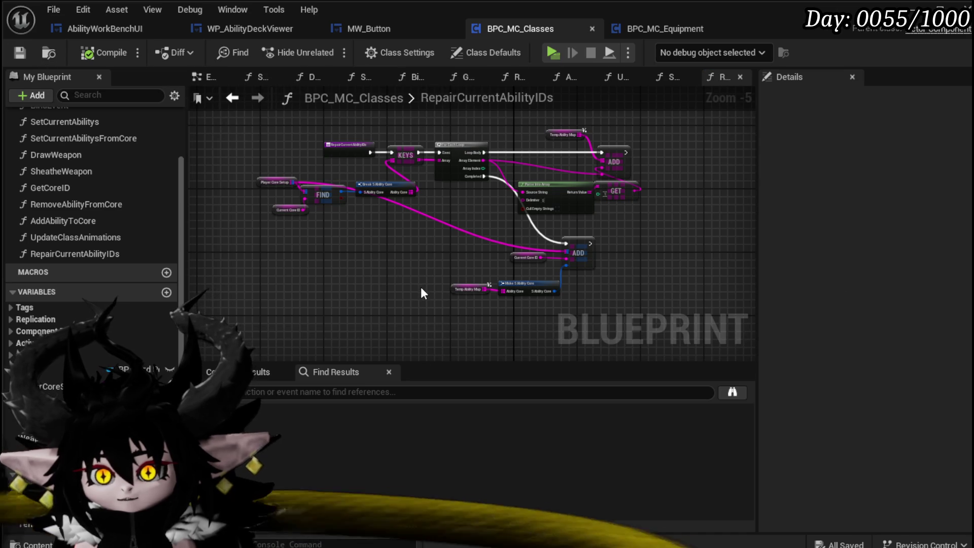
Have Debug Key 9 print 'AbilitysRepaired' after the Repair Current Ability IDs call
left_click(194, 76)
mouse_move(330, 149)
left_mouse_down()
mouse_move(330, 243)
mouse_move(414, 277)
mouse_move(424, 237)
left_mouse_up()
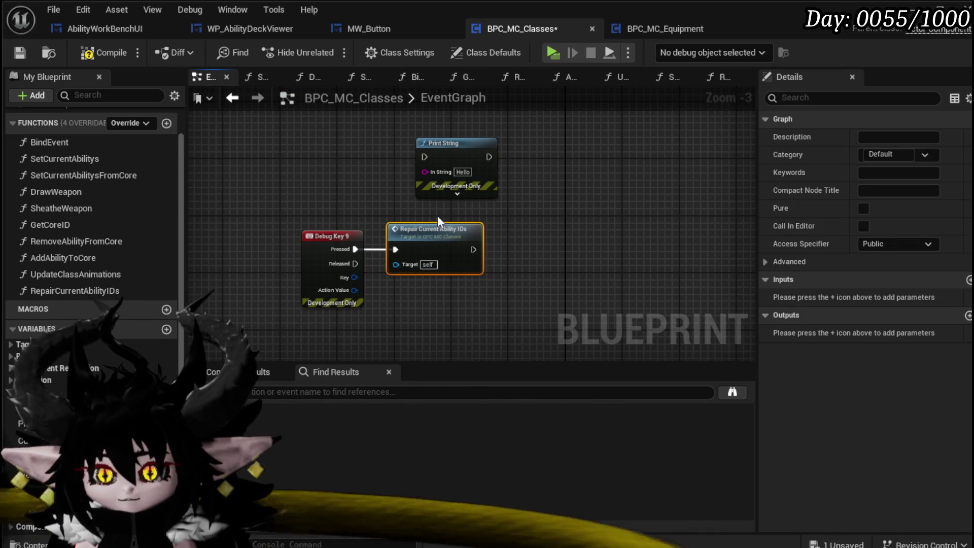
type("Abi")
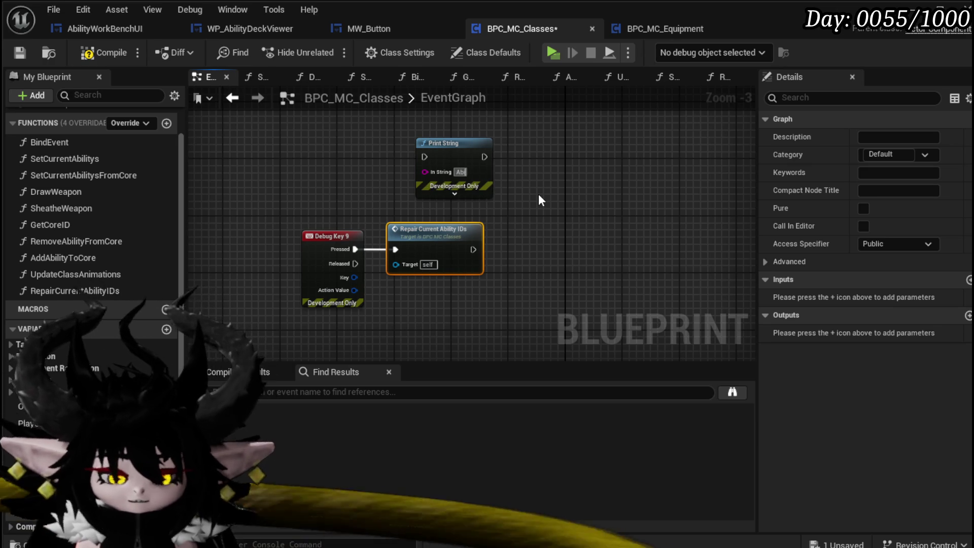
type("litysRe")
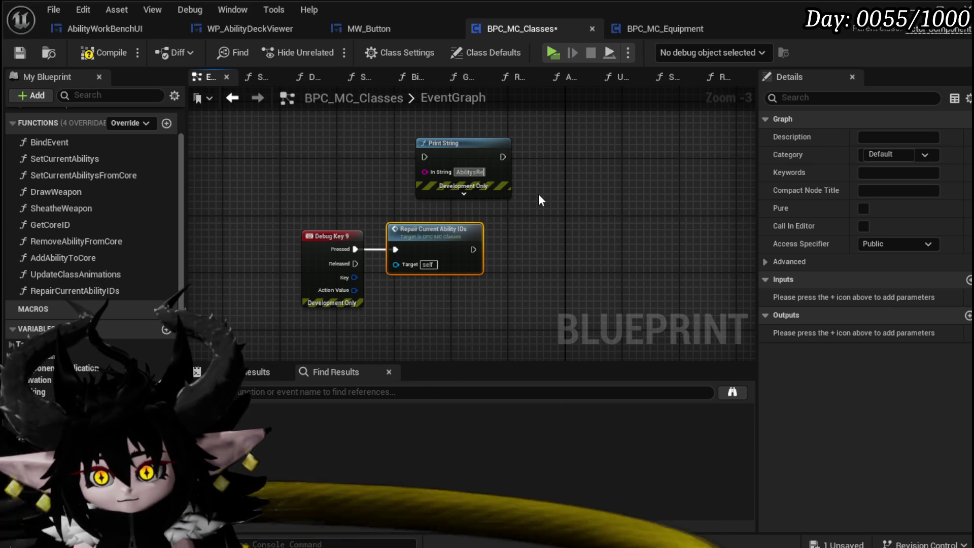
type("paired")
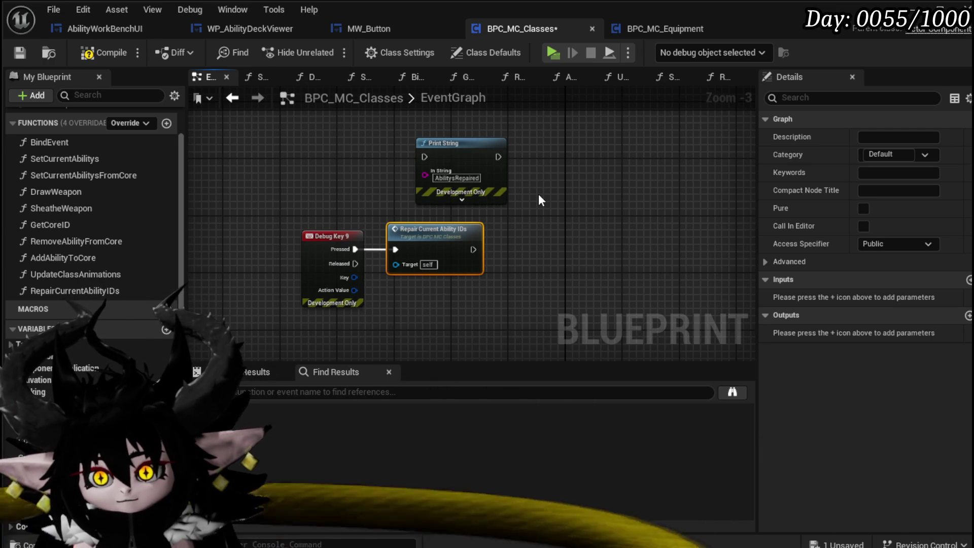
mouse_move(464, 142)
left_mouse_down()
mouse_move(536, 179)
mouse_move(534, 235)
left_mouse_up()
left_click_drag(477, 246, 495, 247)
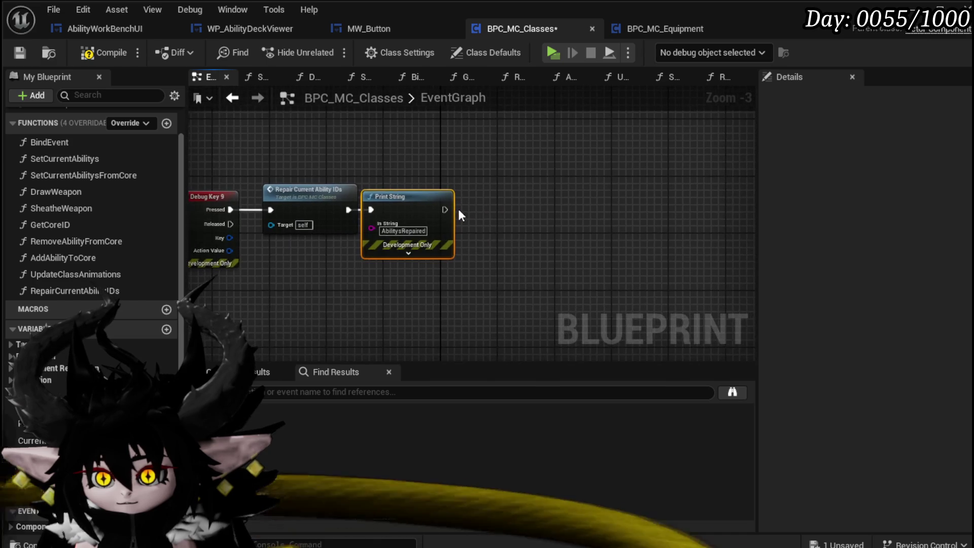
Drop the CurrentAbilitieIDs variable into the graph and open the RepairCurrentAbilityIDs function graph
left_click_drag(31, 459, 408, 146)
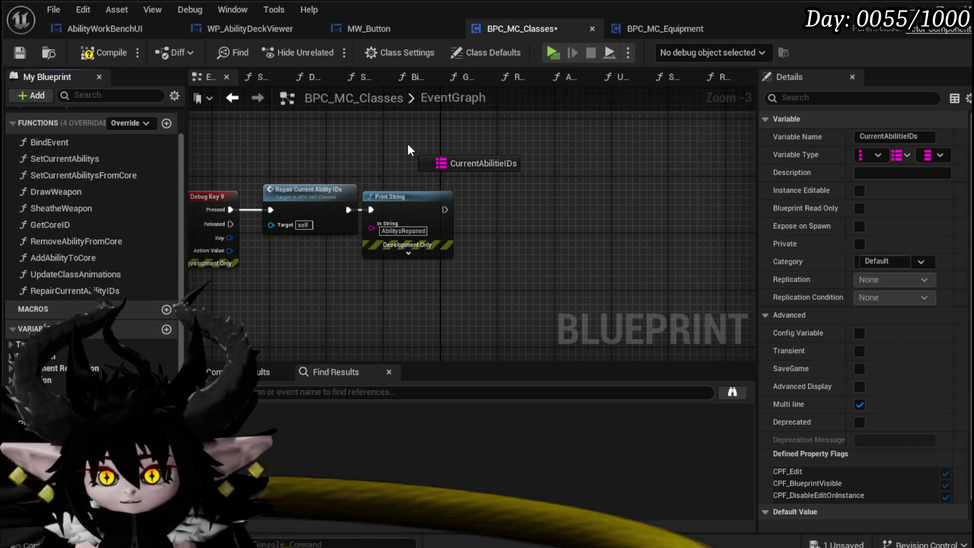
mouse_move(406, 144)
left_mouse_down()
mouse_move(385, 165)
mouse_move(454, 232)
mouse_move(438, 167)
left_mouse_up()
left_click(369, 211)
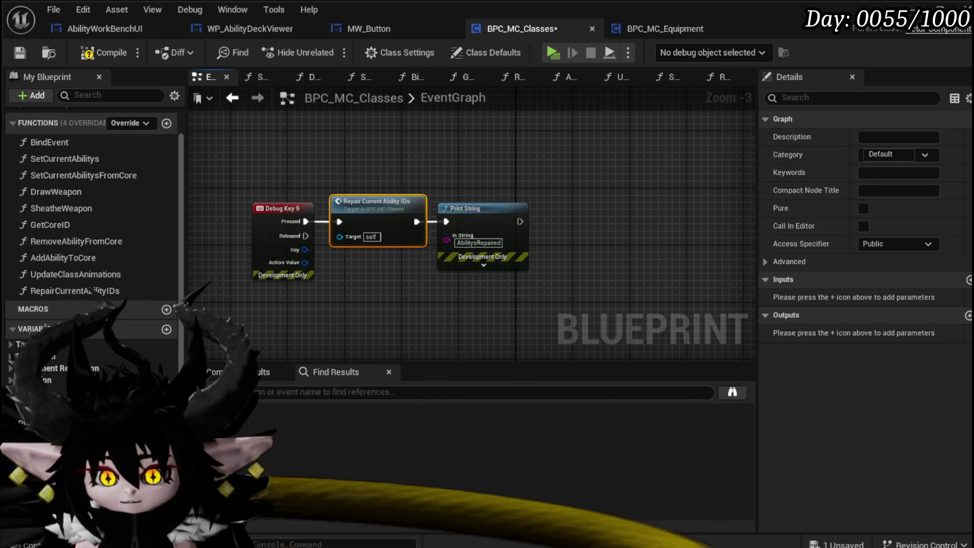
double_click(363, 221)
scroll(449, 278, "up", 2)
left_click_drag(337, 225, 260, 245)
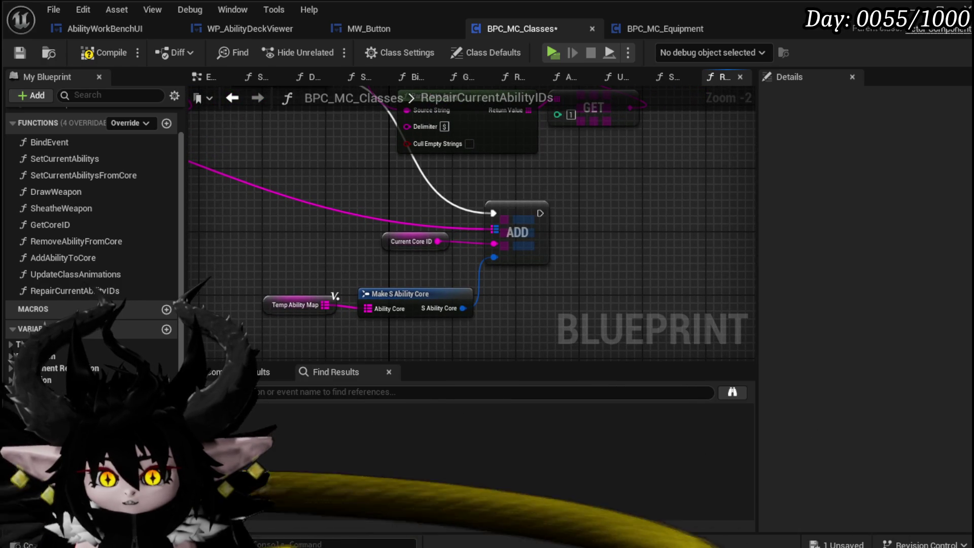
Add a SET CurrentAbilitieIDs node wired after the ADD and save the blueprint
mouse_move(31, 440)
left_mouse_down()
mouse_move(690, 223)
mouse_move(634, 236)
left_mouse_up()
left_click(664, 252)
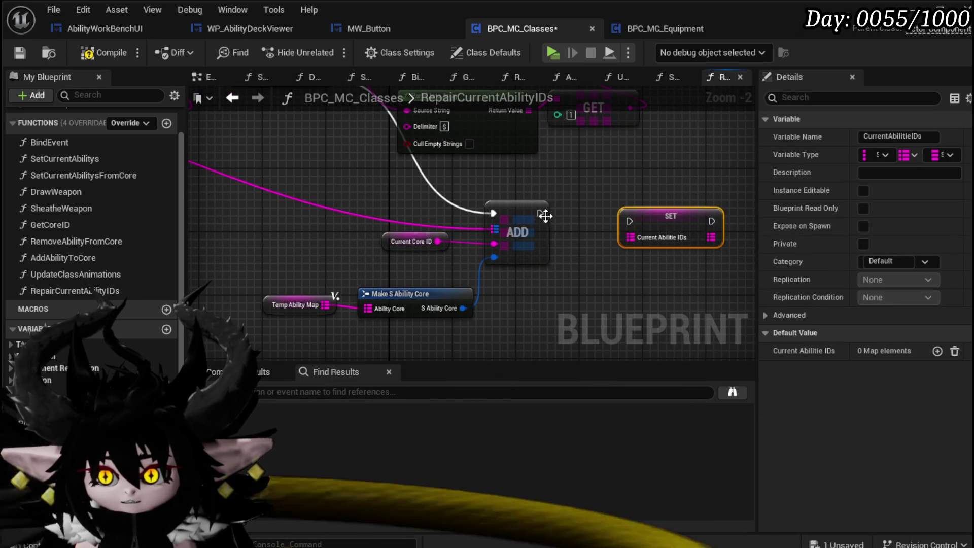
left_click_drag(541, 214, 623, 224)
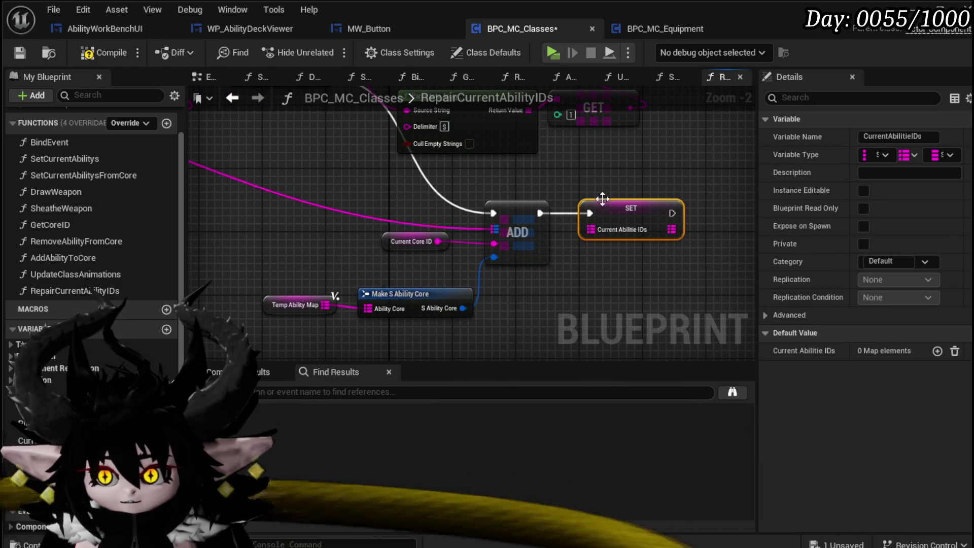
left_click(626, 262)
scroll(626, 262, "down", 1)
mouse_move(576, 289)
left_mouse_down()
mouse_move(538, 330)
mouse_move(652, 251)
left_mouse_up()
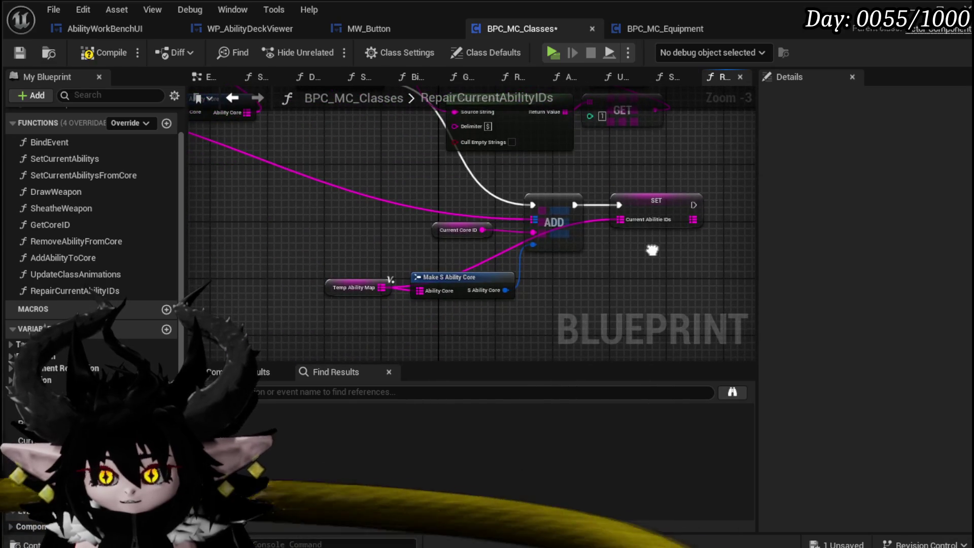
left_click(21, 55)
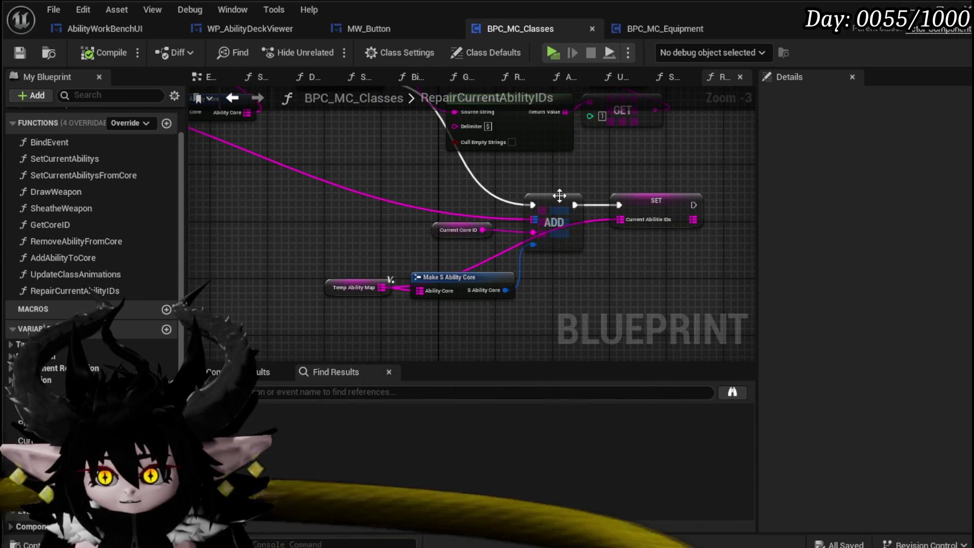
Move the SET node ahead of ADD, rewire the execution and tidy the surrounding nodes
left_click_drag(654, 205, 440, 189)
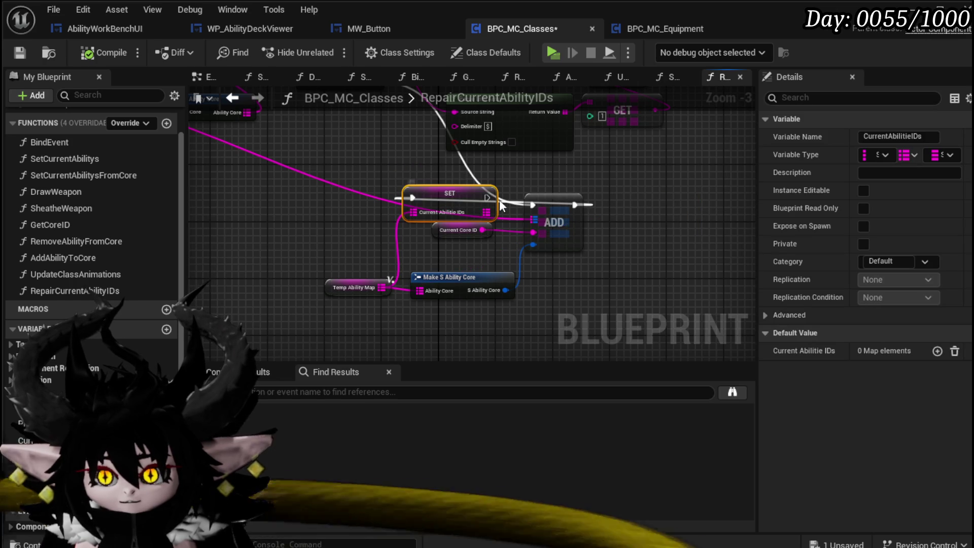
left_click_drag(439, 291, 546, 291)
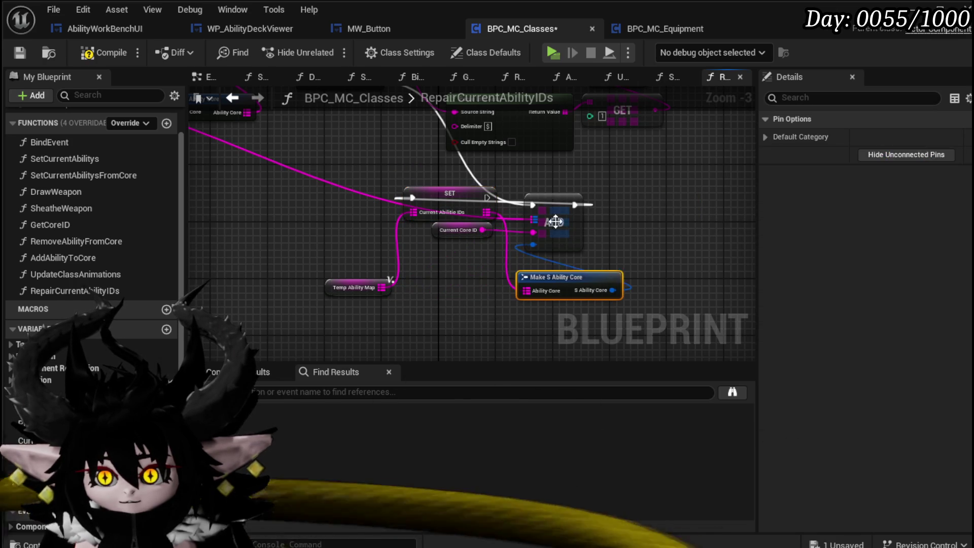
left_click_drag(554, 217, 575, 208)
left_click_drag(470, 231, 538, 246)
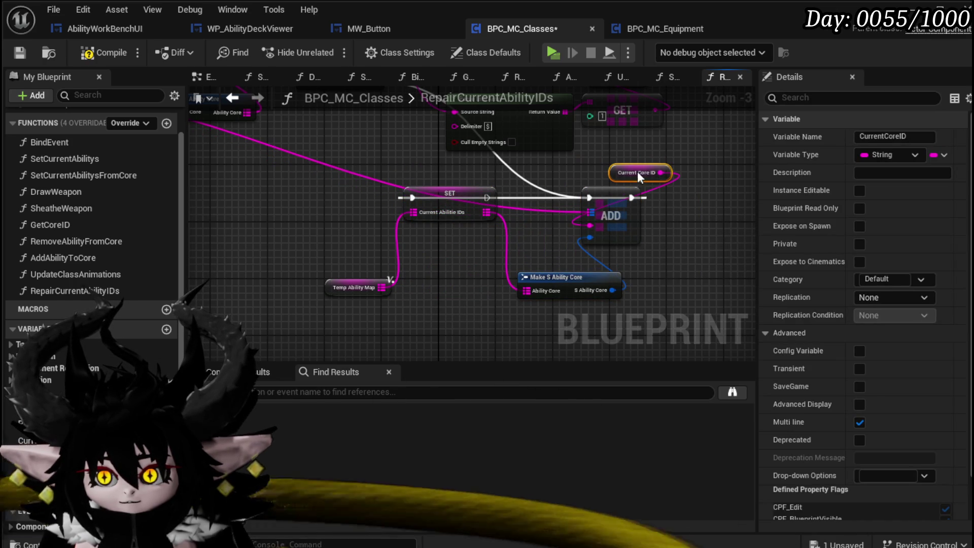
left_click_drag(595, 200, 414, 198)
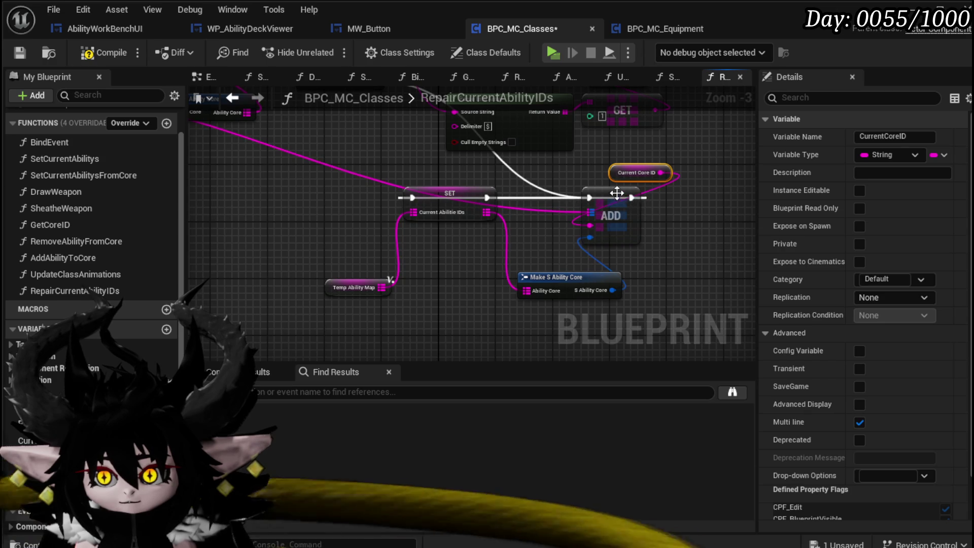
mouse_move(596, 196)
left_mouse_down()
mouse_move(379, 207)
mouse_move(487, 193)
left_mouse_up()
left_click_drag(335, 286, 396, 257)
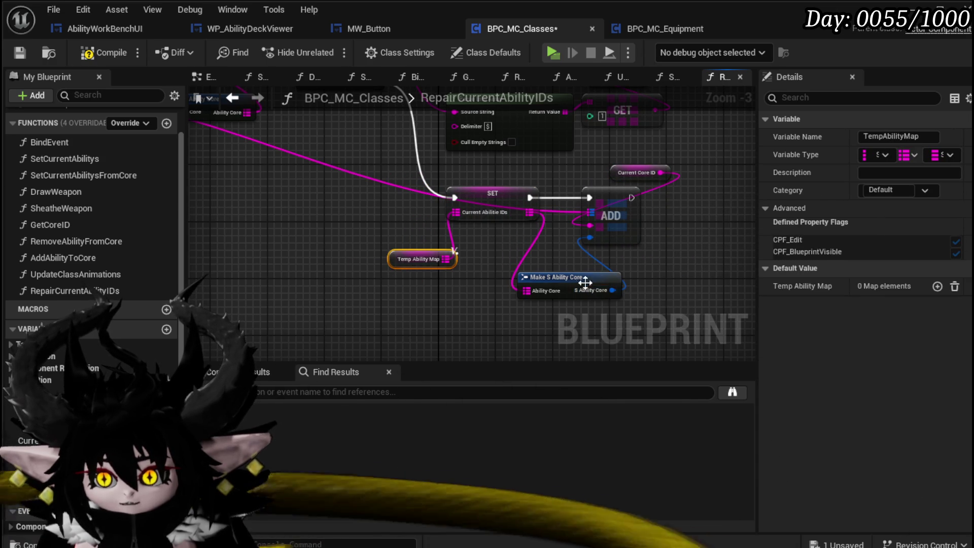
left_click_drag(583, 278, 547, 292)
left_click_drag(630, 172, 594, 172)
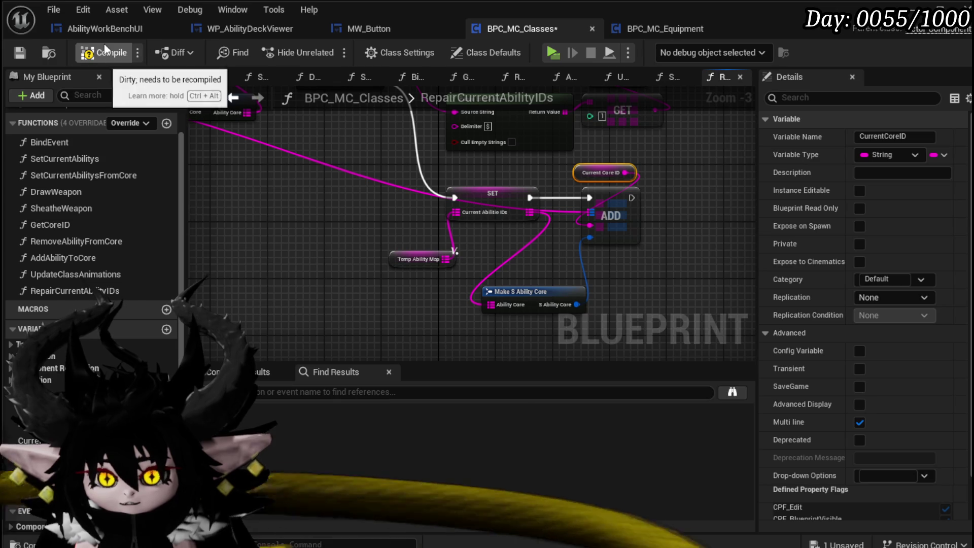
left_click(245, 101)
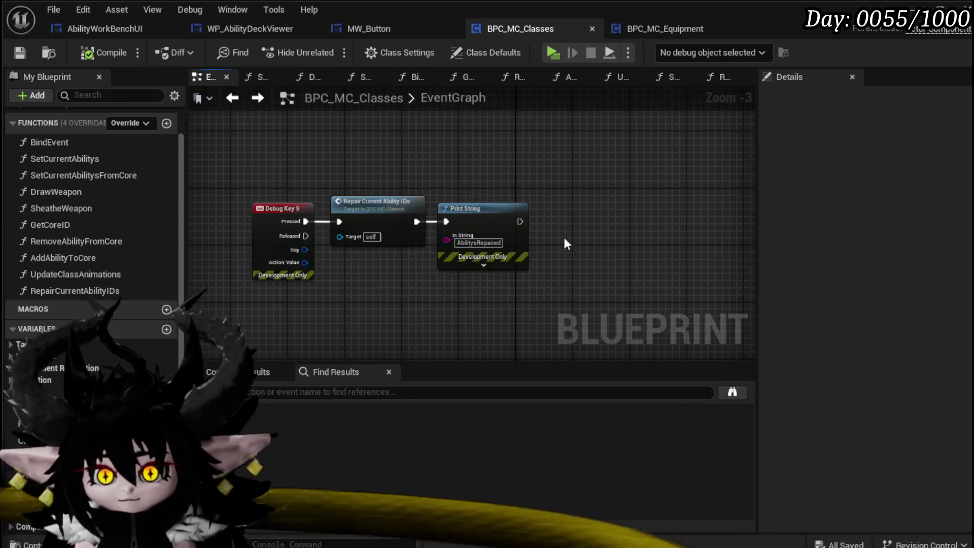
Get the CurrentAbilitieIDs keys after the print and loop over them with a For Each Loop
mouse_move(50, 355)
left_mouse_down()
mouse_move(462, 182)
mouse_move(497, 183)
left_mouse_up()
left_click(500, 183)
left_click_drag(353, 151, 399, 194)
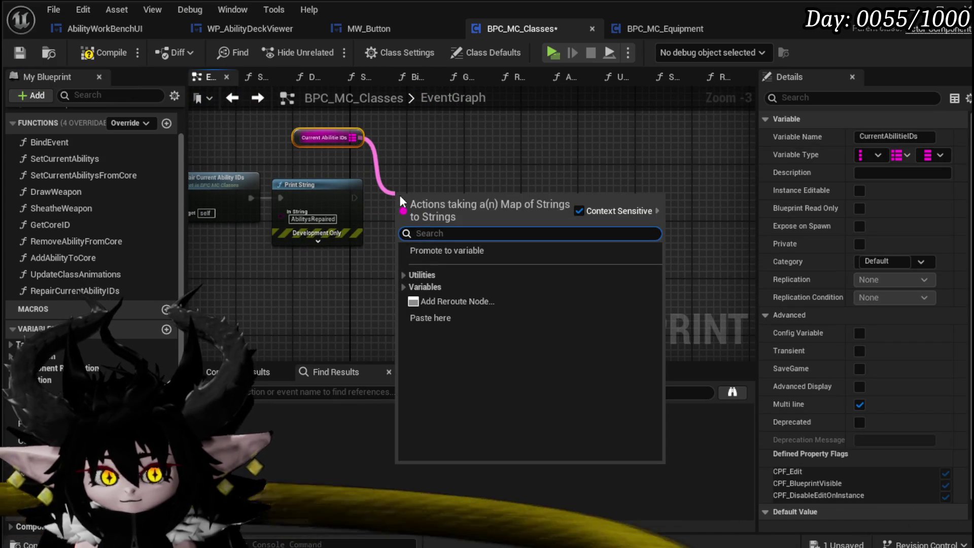
type("Loo")
key("BackSpace")
key("BackSpace")
key("BackSpace")
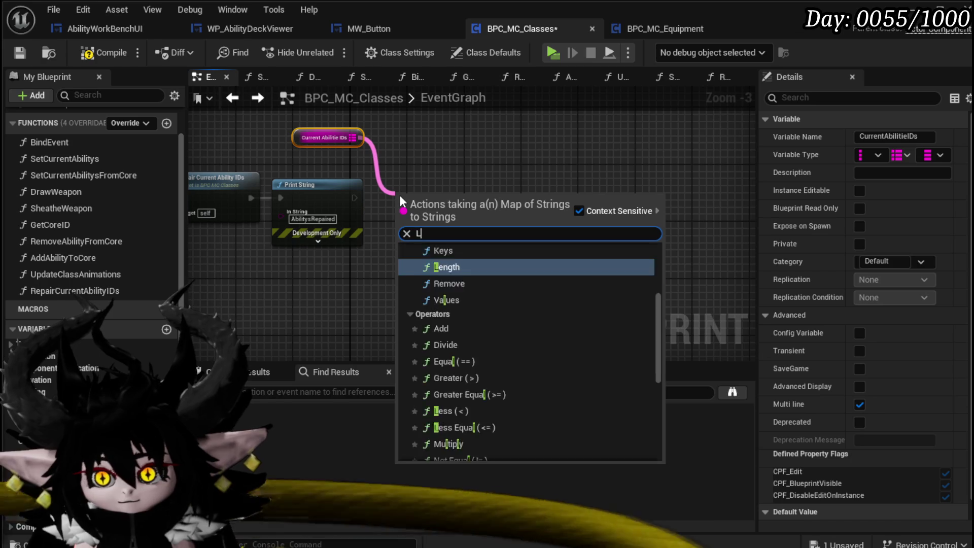
type("key")
key("Return")
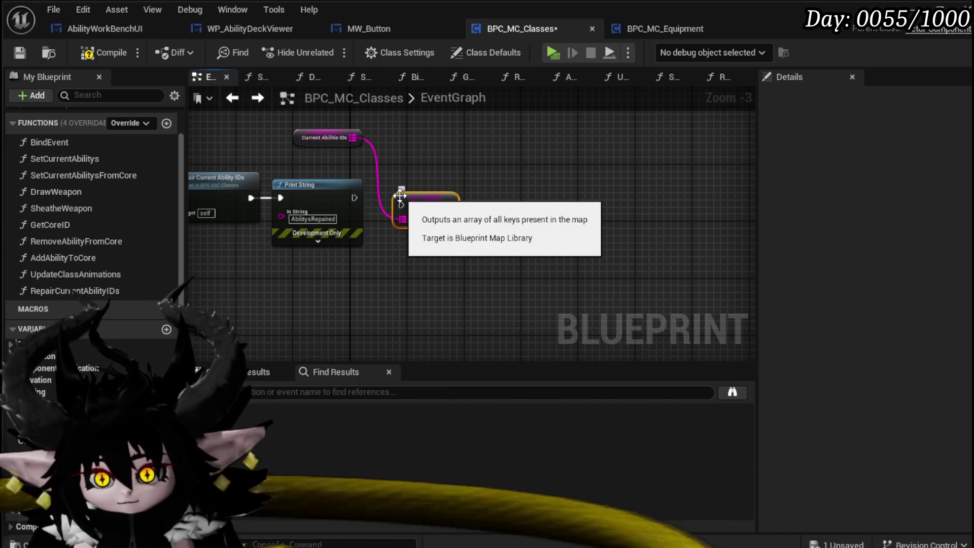
mouse_move(409, 210)
left_mouse_down()
mouse_move(413, 195)
mouse_move(448, 214)
mouse_move(436, 222)
mouse_move(503, 231)
left_mouse_up()
type("Loop")
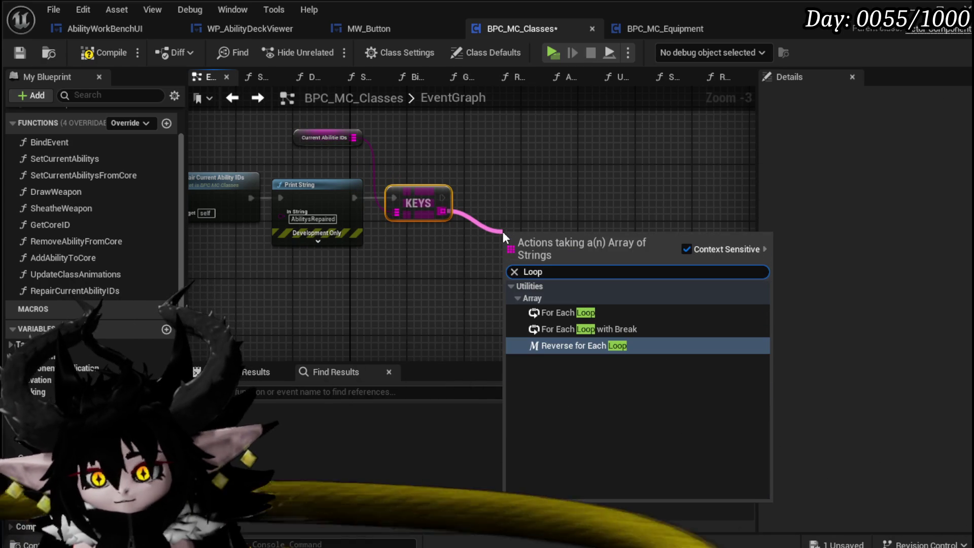
left_click(573, 306)
left_click_drag(549, 238, 513, 187)
Set the first Print String's text colour to yellow
left_click(318, 242)
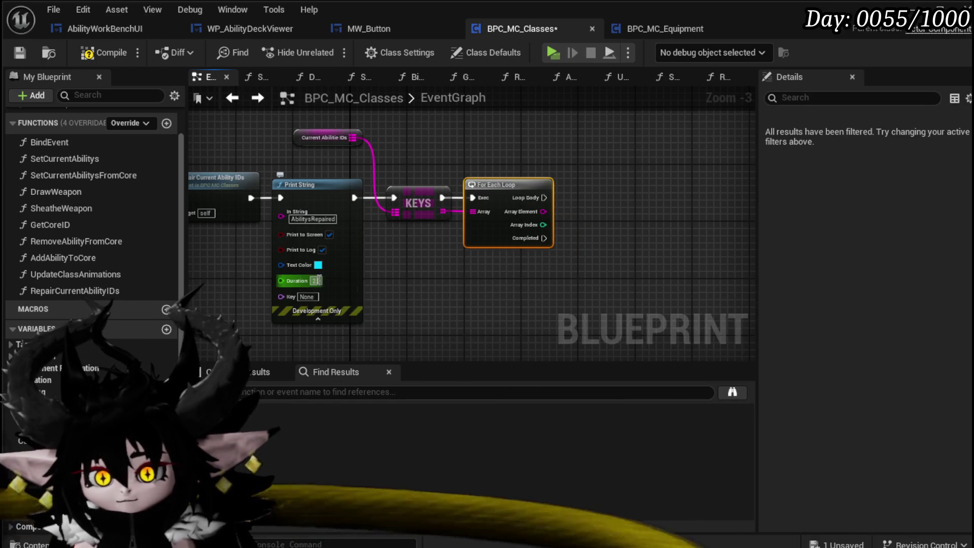
left_click(318, 265)
mouse_move(366, 430)
left_mouse_down()
mouse_move(346, 445)
mouse_move(314, 426)
mouse_move(376, 484)
left_mouse_up()
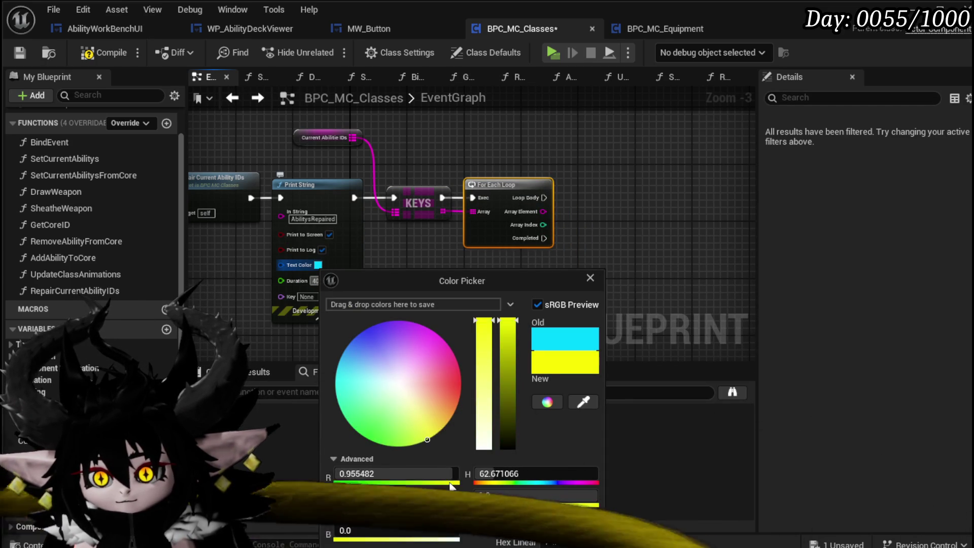
left_click(590, 277)
scroll(524, 279, "up", 3)
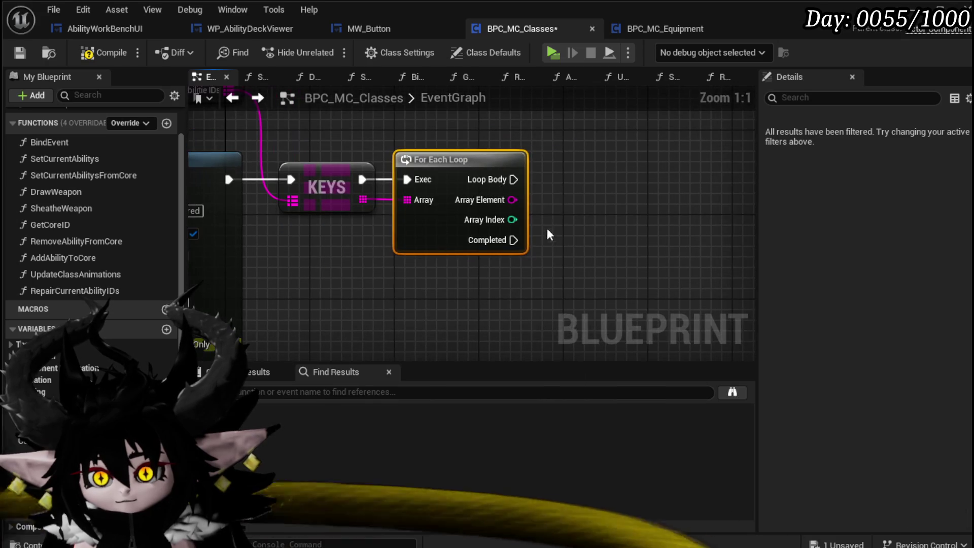
scroll(370, 264, "down", 2)
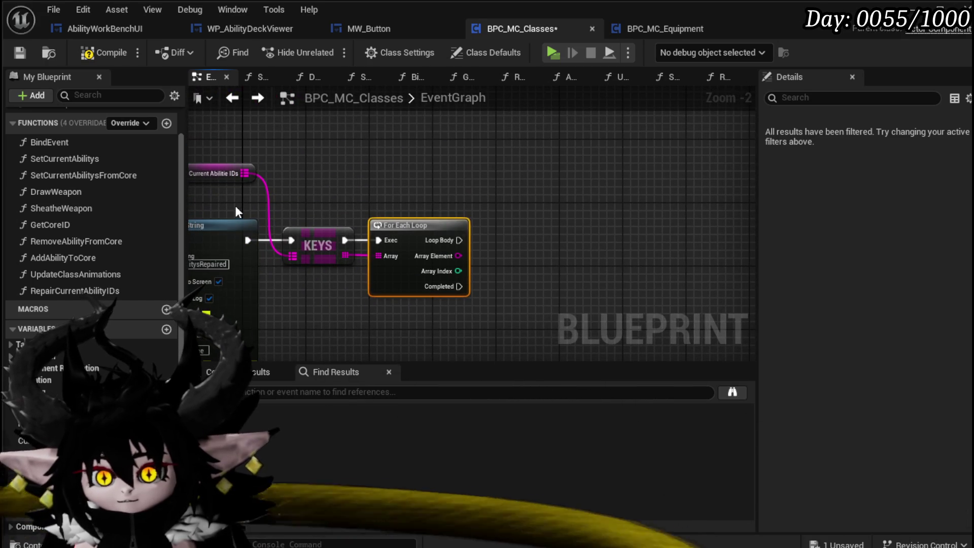
Paste a Print String into the loop body, fed by an Append that adds each key ID
key("ctrl+v")
left_click_drag(510, 244, 527, 248)
mouse_move(556, 248)
left_mouse_down()
mouse_move(678, 240)
mouse_move(639, 257)
mouse_move(507, 179)
left_mouse_up()
type("Appen")
key("Return")
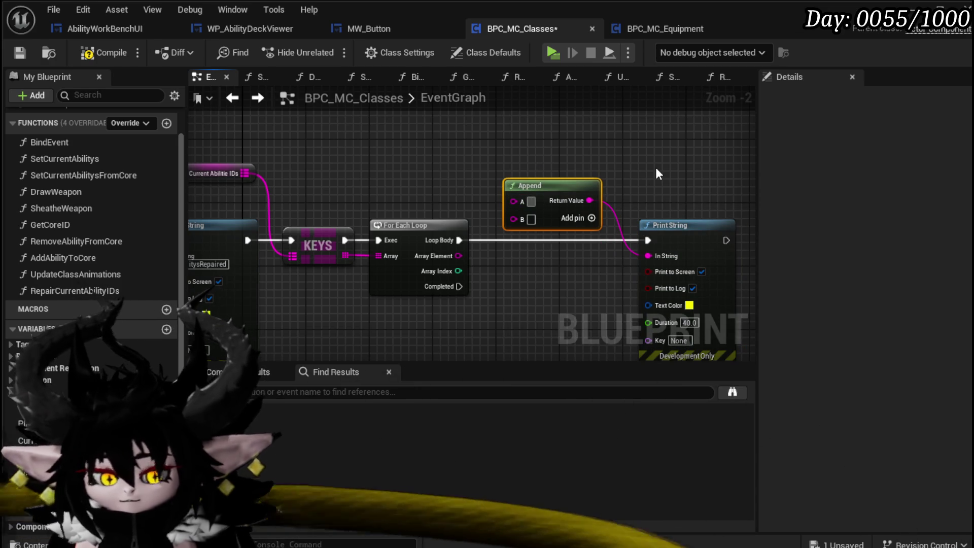
type("ID")
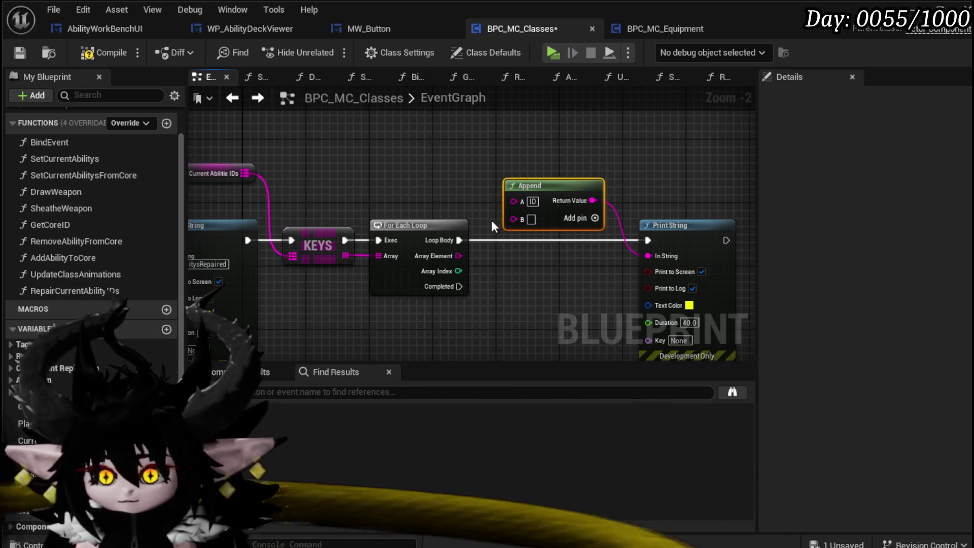
left_click_drag(447, 255, 531, 219)
Look up each key with a FIND on CurrentAbilitieIDs and append the found value
left_click_drag(273, 175, 353, 179)
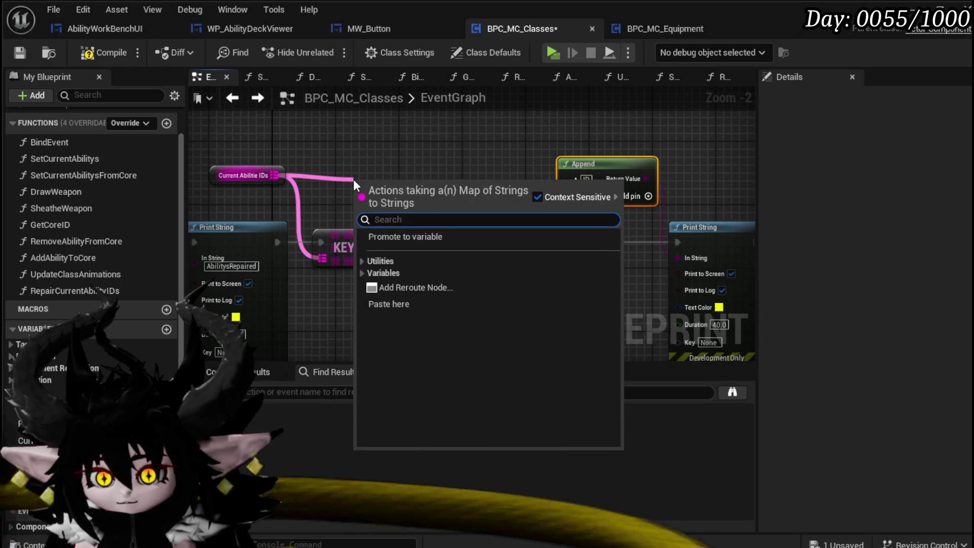
type("find")
key("Return")
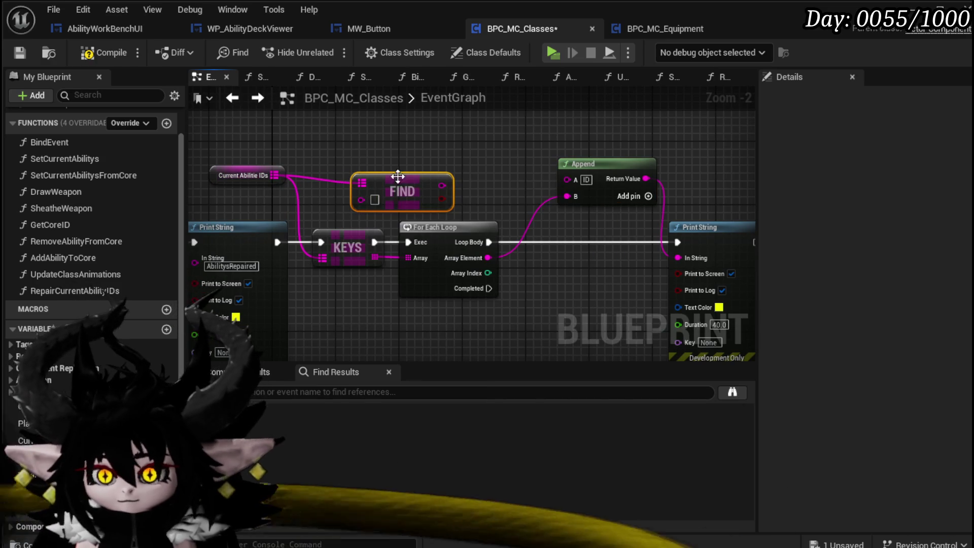
mouse_move(385, 205)
left_mouse_down()
mouse_move(375, 200)
mouse_move(448, 177)
left_mouse_up()
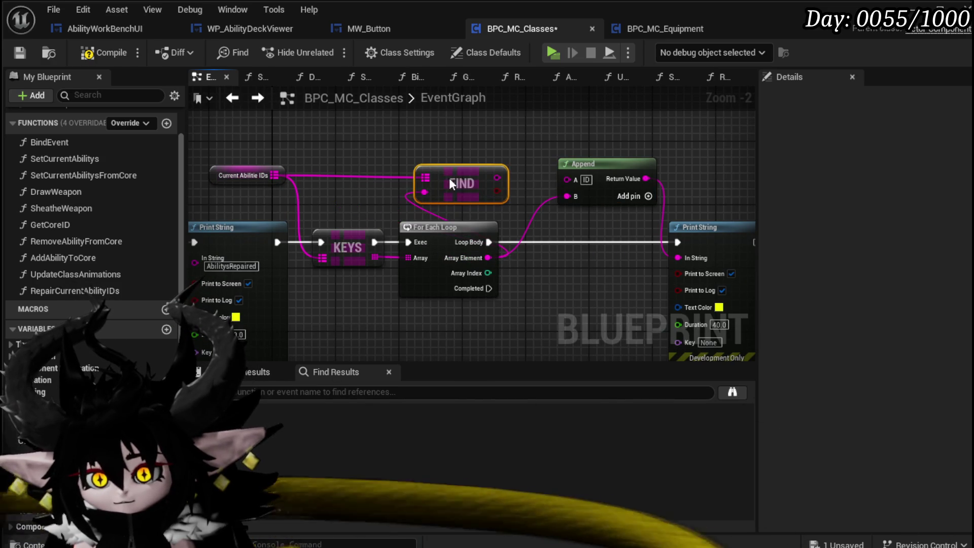
type("Data")
left_click(541, 252)
left_click(656, 196)
left_click_drag(497, 178, 577, 232)
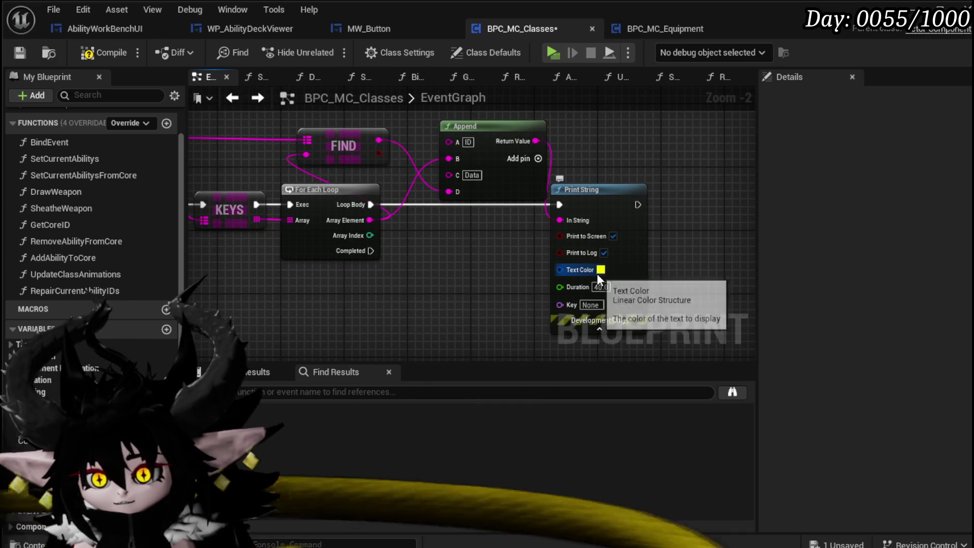
Make the copied print's text green and save BPC_MC_Classes
left_click(599, 270)
mouse_move(647, 440)
left_mouse_down()
mouse_move(650, 453)
mouse_move(635, 454)
left_mouse_up()
left_click(510, 376)
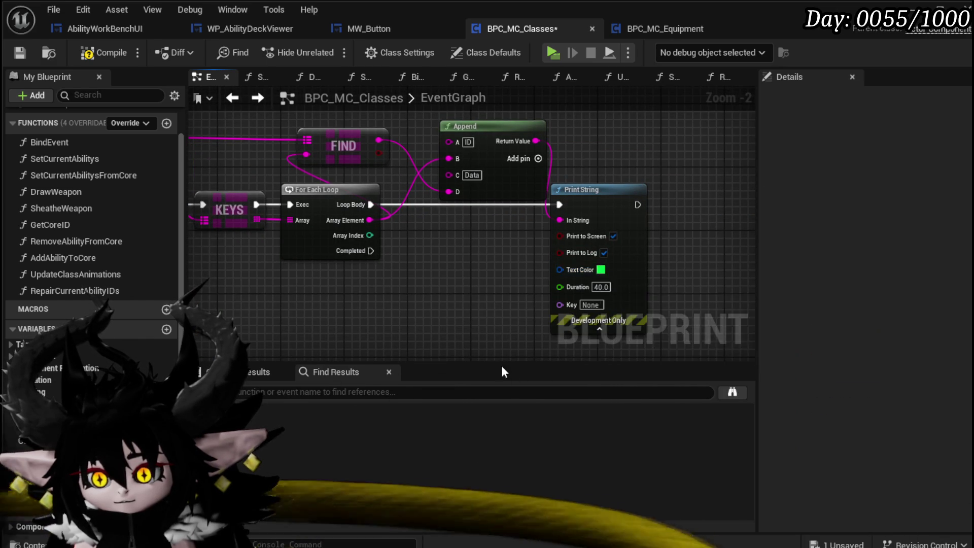
scroll(606, 320, "down", 3)
scroll(586, 309, "up", 2)
mouse_move(587, 309)
left_mouse_down()
mouse_move(495, 290)
mouse_move(619, 301)
left_mouse_up()
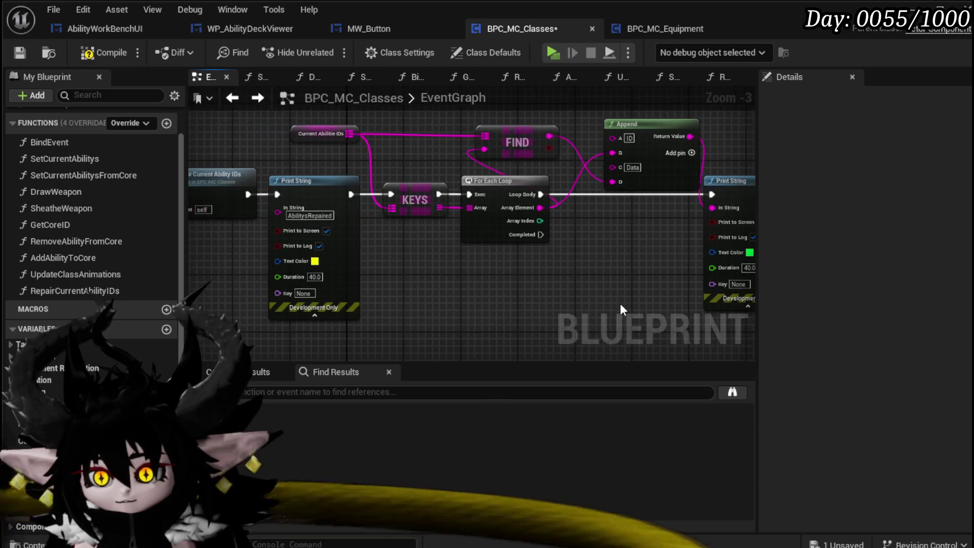
left_click(24, 49)
scroll(447, 246, "down", 1)
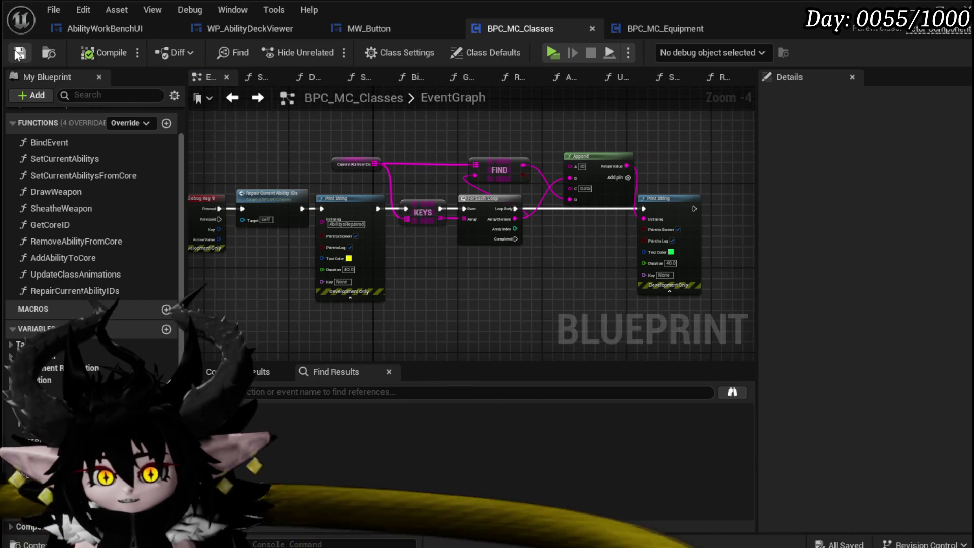
key("alt+Tab")
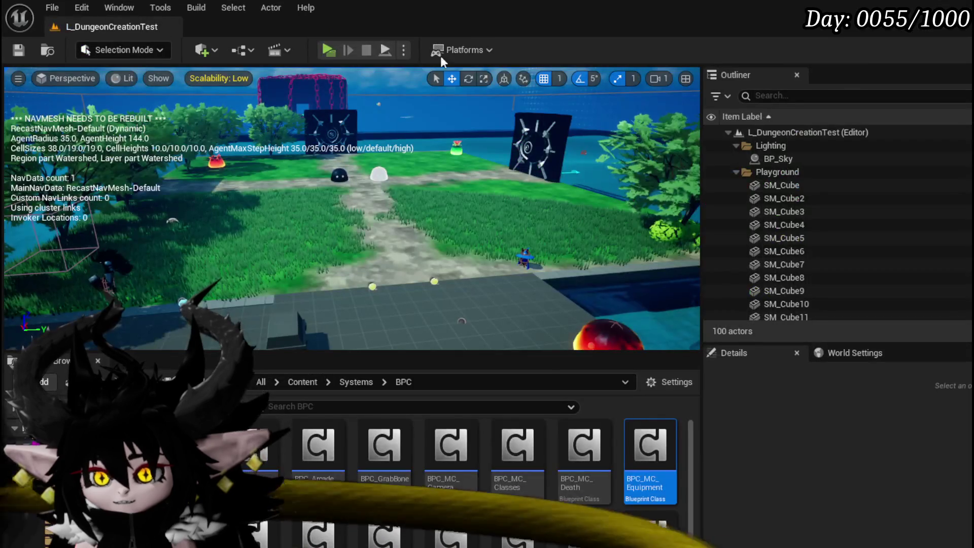
key("alt+p")
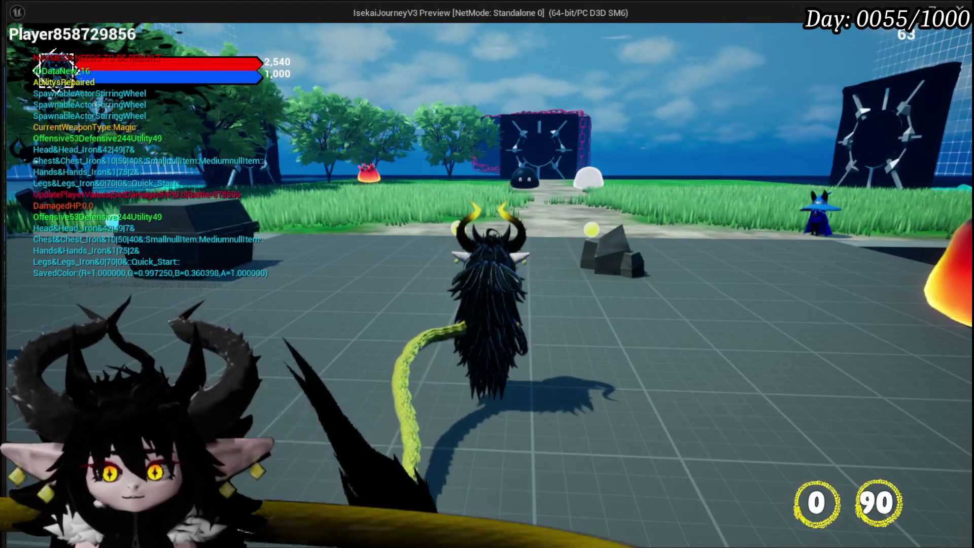
mouse_move(487, 274)
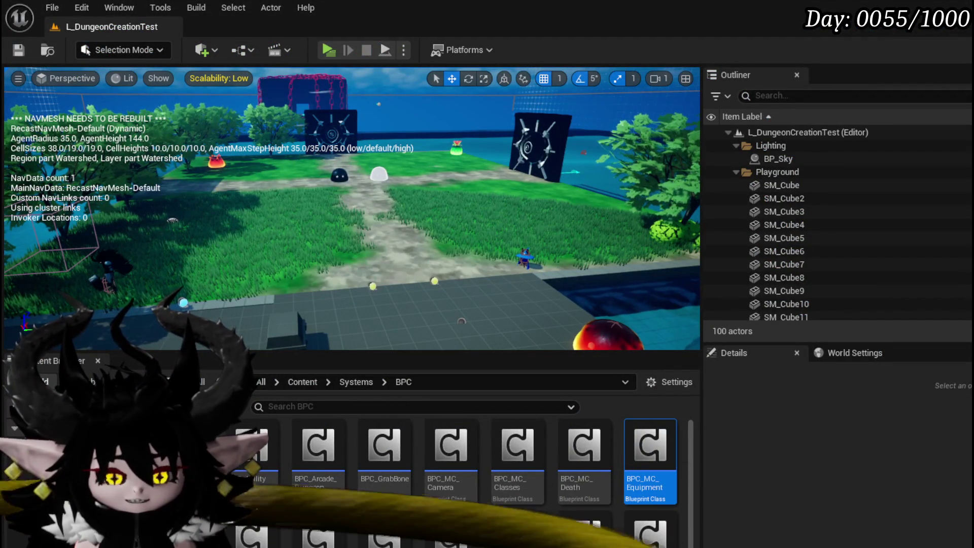
key("alt+Tab")
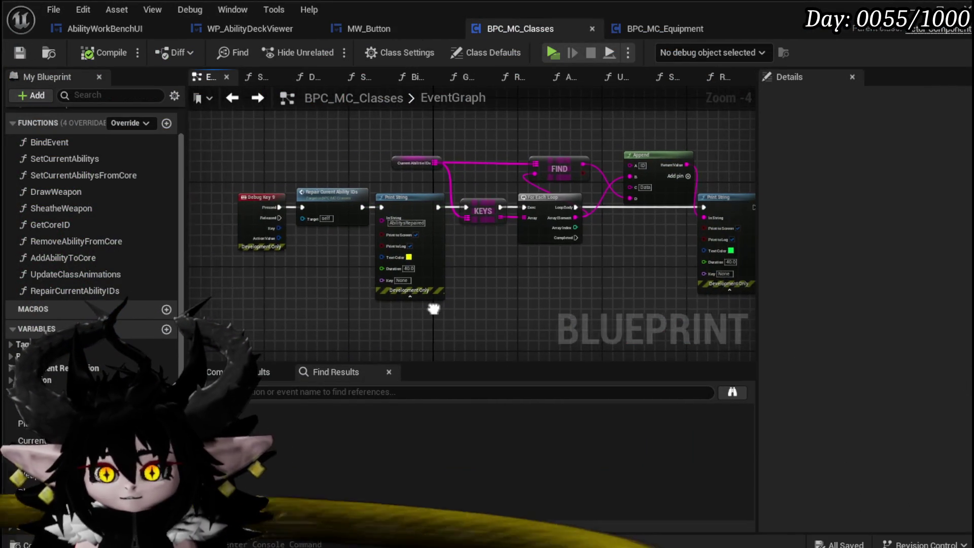
Open the Repair Current Ability IDs function and rearrange its nodes around the map ADD
scroll(441, 306, "up", 4)
scroll(500, 331, "down", 2)
double_click(311, 189)
left_click_drag(373, 356, 459, 350)
mouse_move(477, 303)
left_mouse_down()
mouse_move(348, 333)
mouse_move(276, 299)
mouse_move(213, 297)
left_mouse_up()
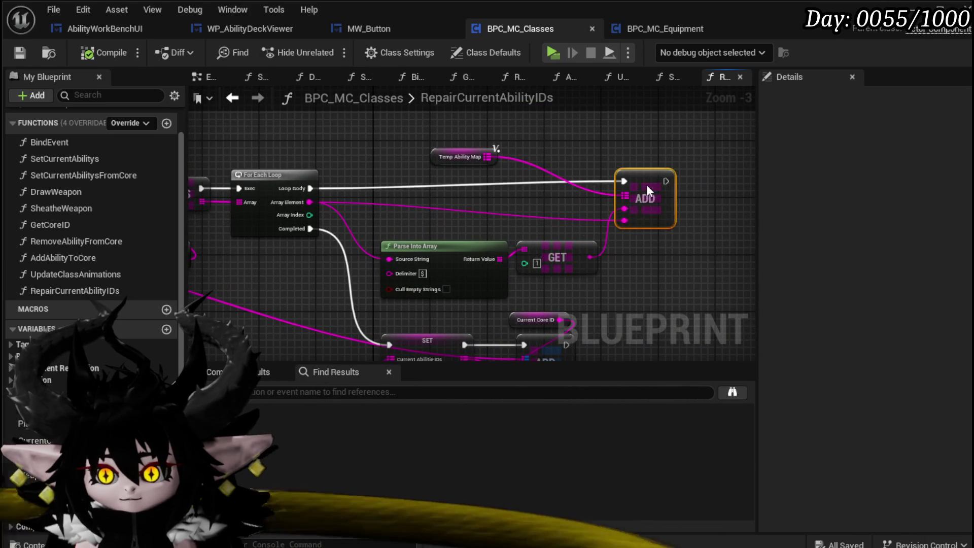
left_click_drag(671, 192, 681, 196)
left_click_drag(602, 236, 629, 129)
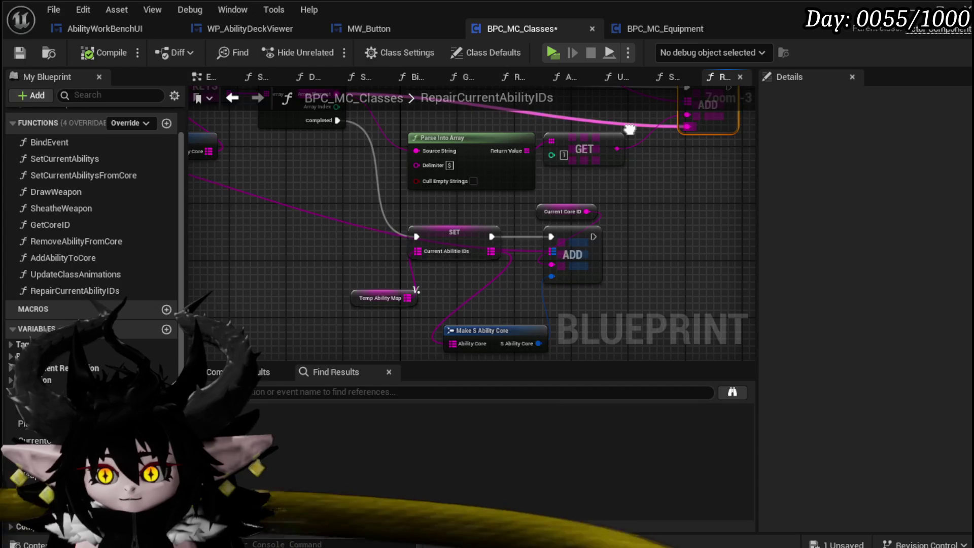
left_click_drag(548, 210, 459, 209)
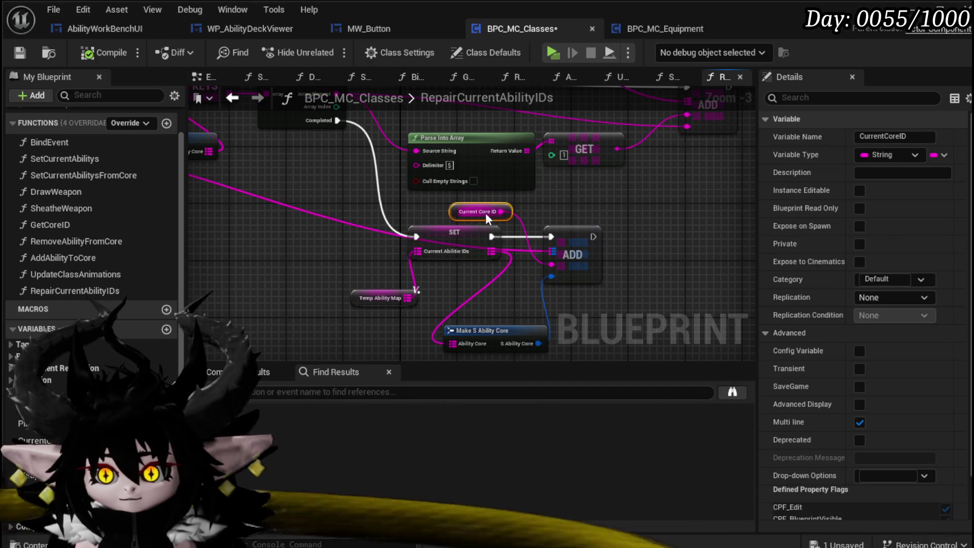
left_click_drag(554, 205, 558, 192)
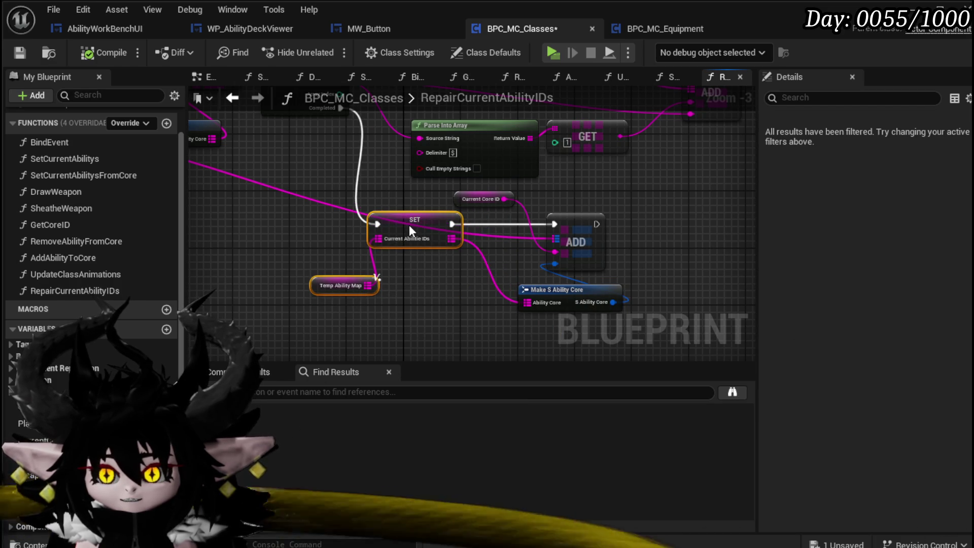
left_click(455, 275)
left_click_drag(324, 262, 310, 326)
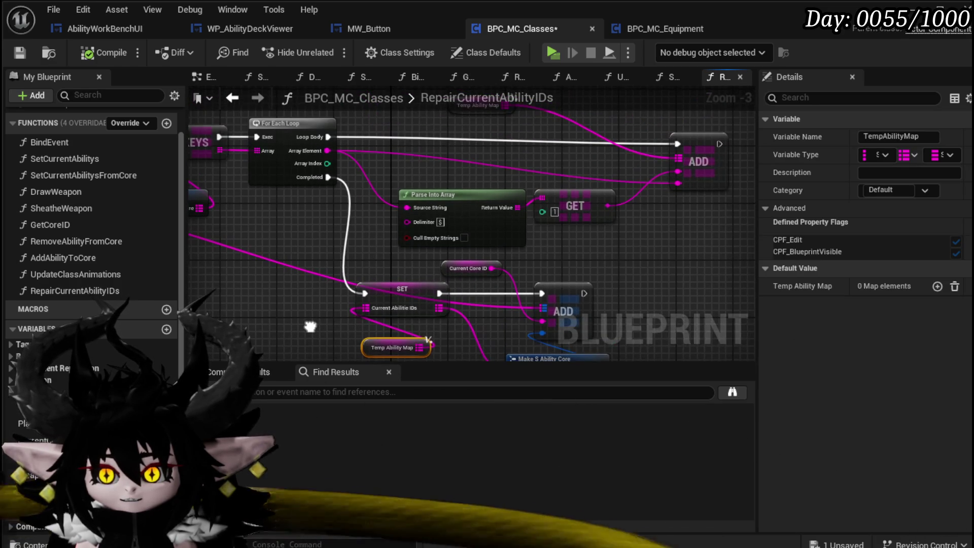
mouse_move(375, 264)
left_mouse_down()
mouse_move(386, 309)
mouse_move(564, 285)
mouse_move(237, 296)
left_mouse_up()
Add a Print String after the map ADD with an Append node feeding its In String
left_click_drag(580, 174, 657, 175)
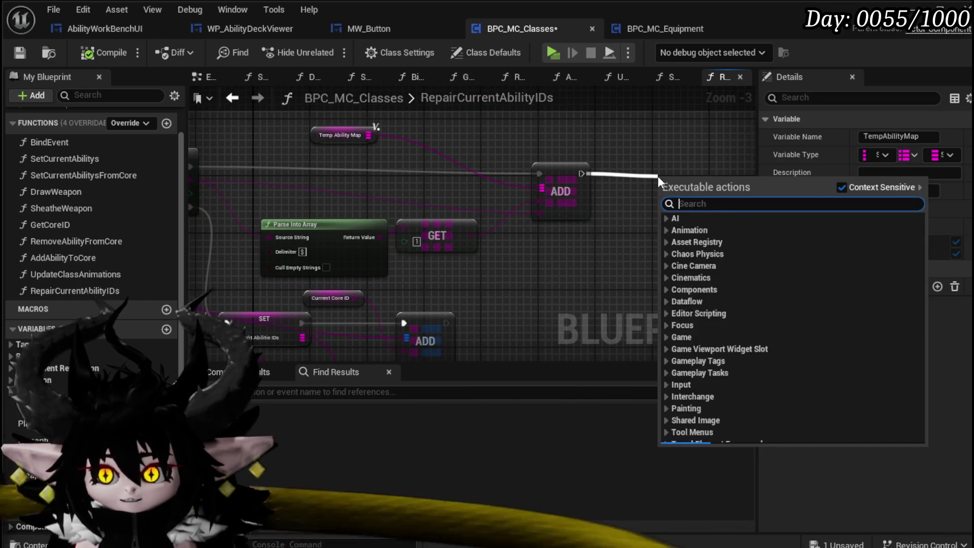
type("print string")
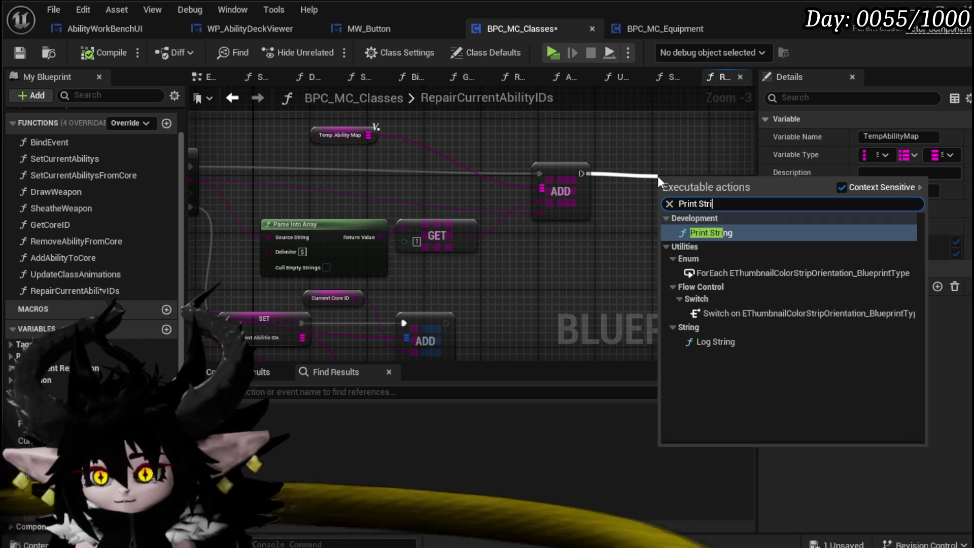
key("Return")
left_click_drag(644, 147, 501, 162)
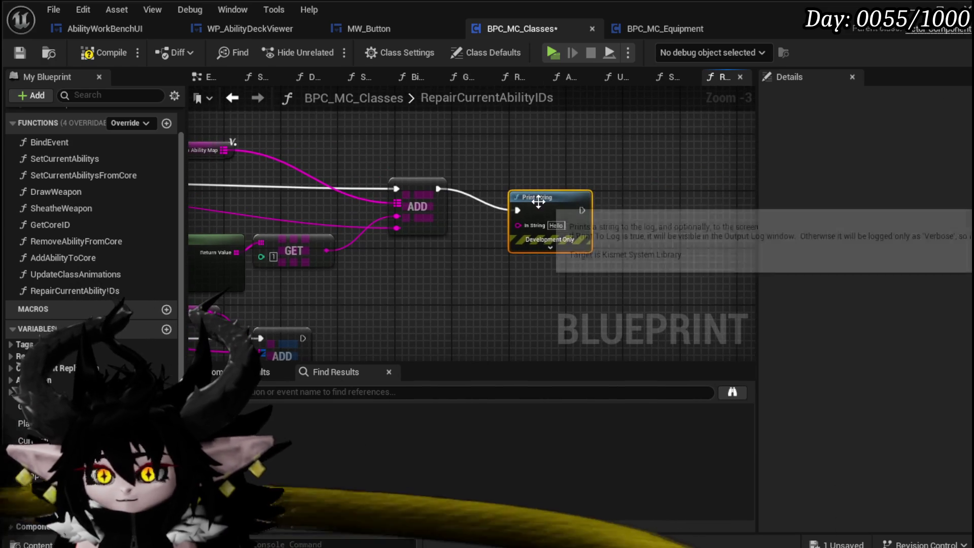
left_click_drag(655, 202, 517, 231)
type("append")
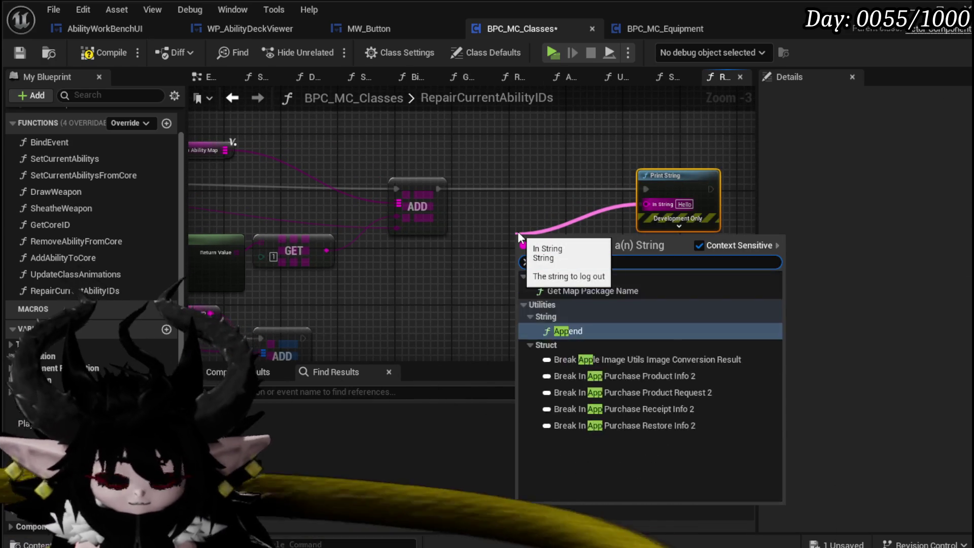
key("Return")
left_click_drag(552, 212, 701, 197)
mouse_move(289, 191)
left_mouse_down()
mouse_move(430, 199)
mouse_move(622, 187)
mouse_move(244, 179)
mouse_move(409, 191)
mouse_move(249, 153)
mouse_move(184, 153)
mouse_move(417, 197)
left_mouse_up()
left_click_drag(324, 181, 274, 178)
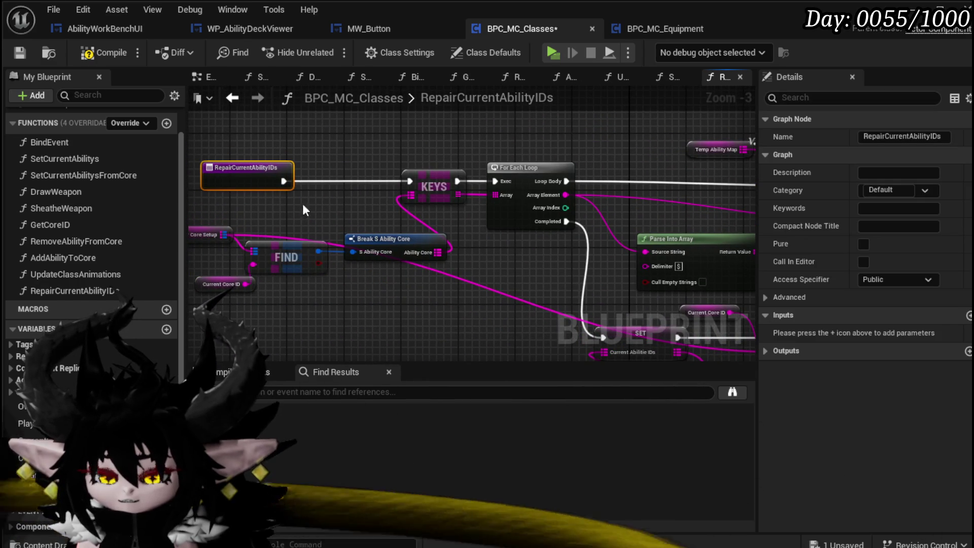
Create a VALUES node from Ability Core and feed it into the For Each Loop instead of KEYS
left_click_drag(437, 252, 491, 261)
type("Valu")
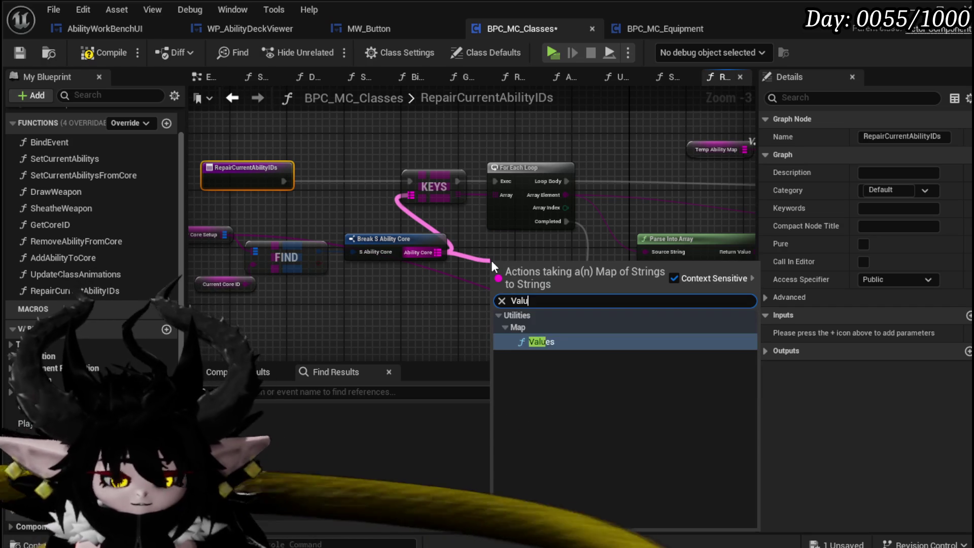
key("Return")
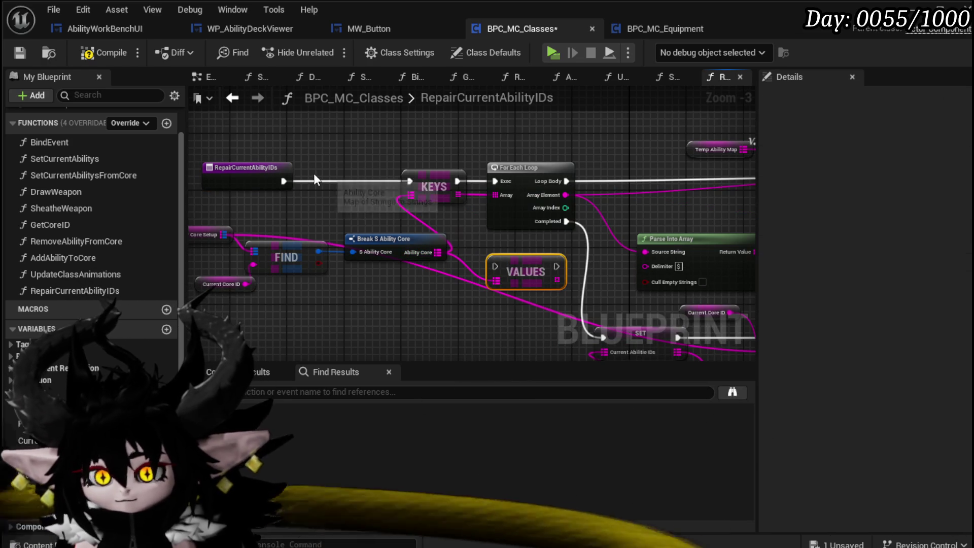
left_click_drag(479, 260, 503, 269)
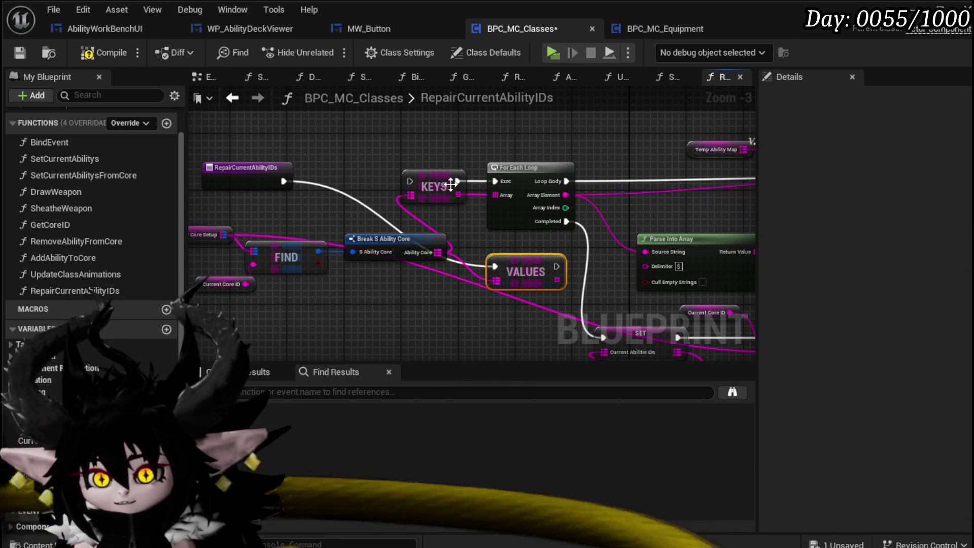
left_click_drag(426, 145, 431, 176)
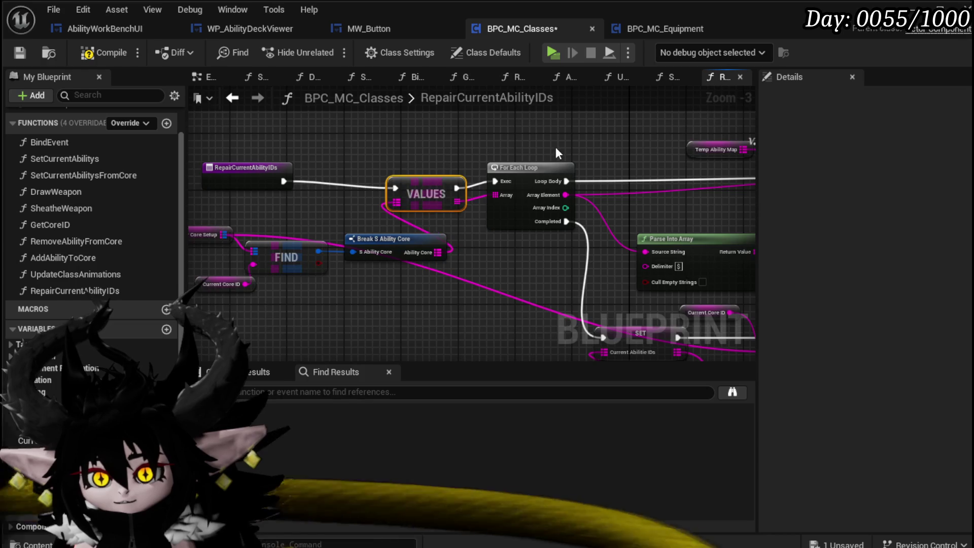
left_click_drag(557, 152, 326, 135)
left_click_drag(547, 201, 483, 147)
mouse_move(571, 258)
left_mouse_down()
mouse_move(523, 217)
mouse_move(625, 302)
mouse_move(626, 149)
left_mouse_up()
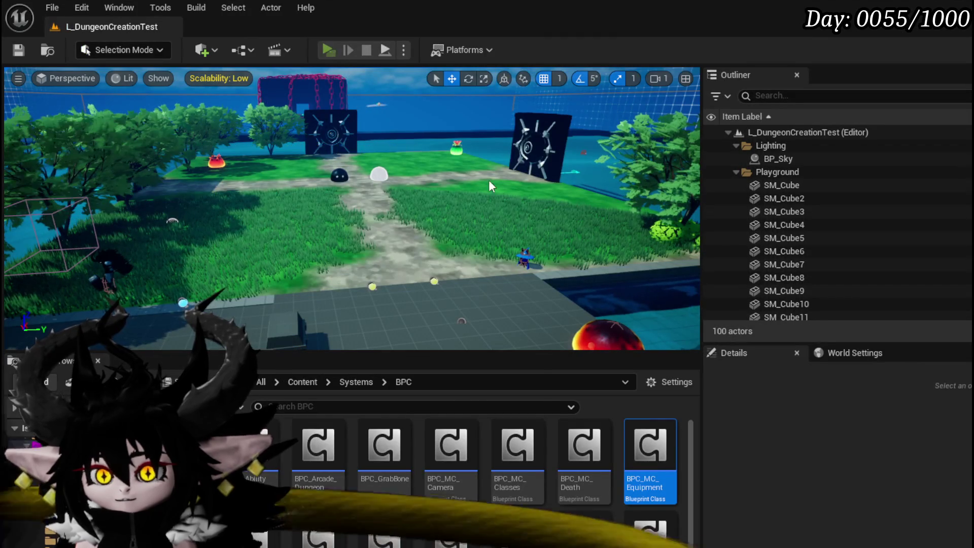
Start a play test and browse the Melee AOE, Support Summon, Adrenaline and Giga Draw cards at the workbench
key("alt+p")
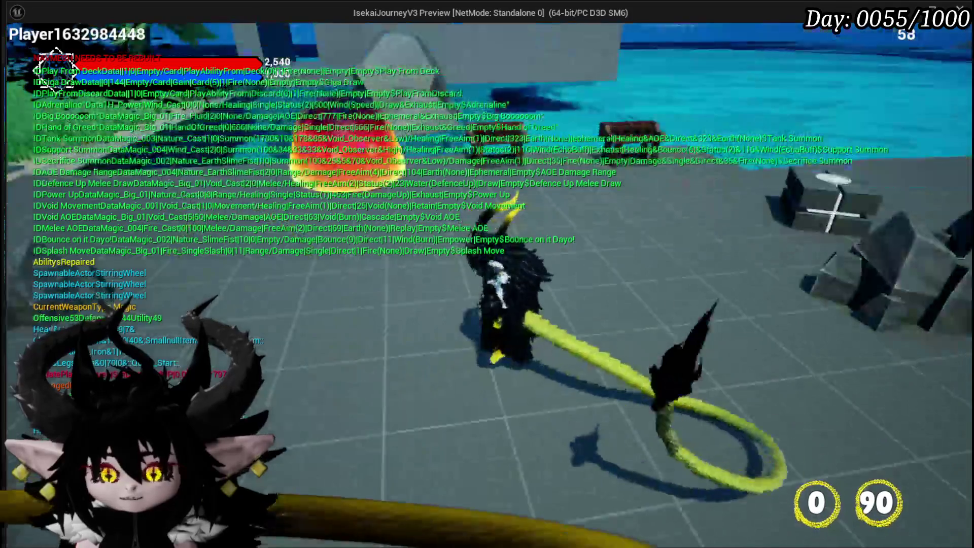
key("e")
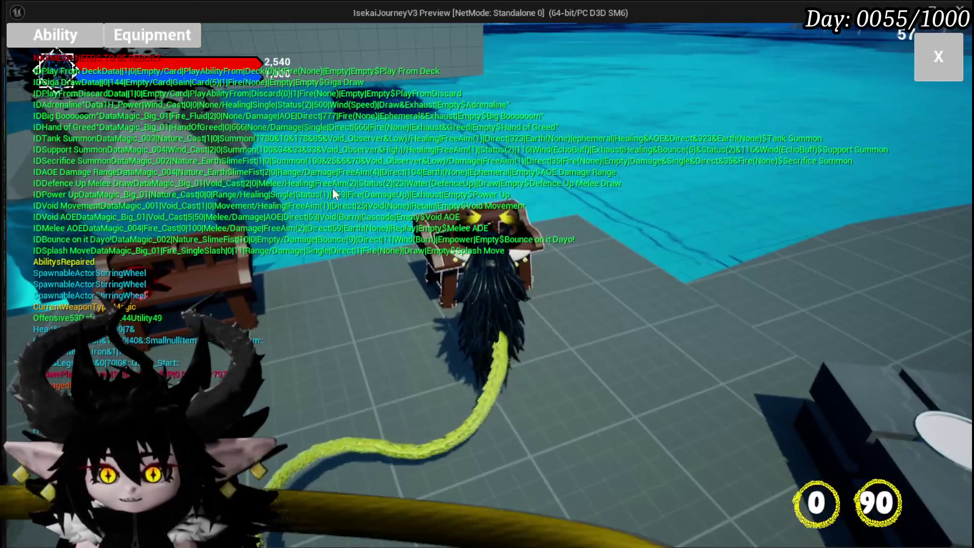
left_click(42, 38)
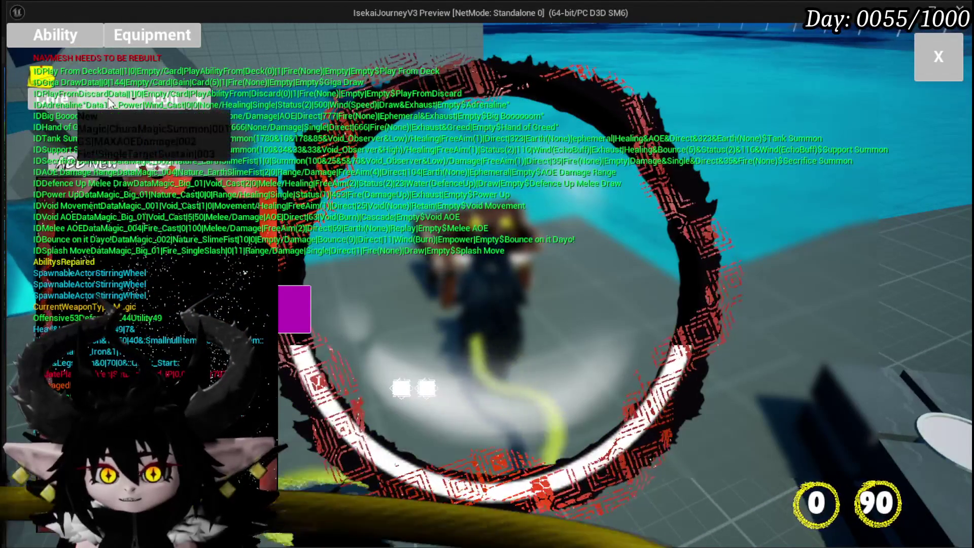
left_click(101, 123)
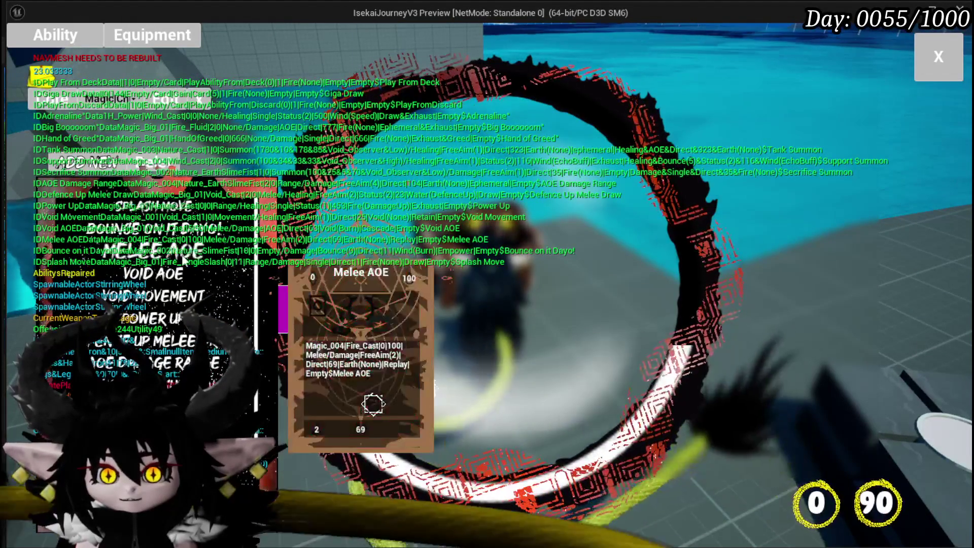
left_click(173, 255)
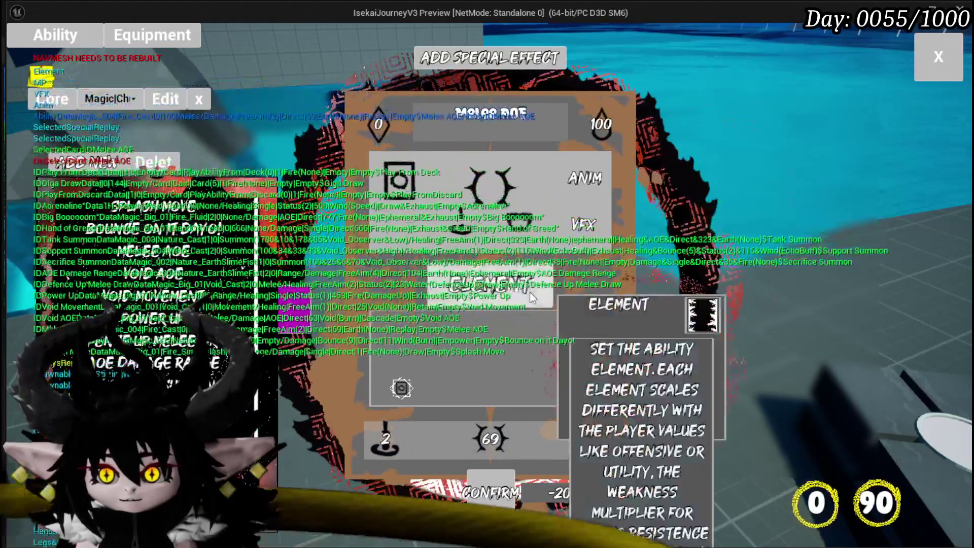
left_click(374, 402)
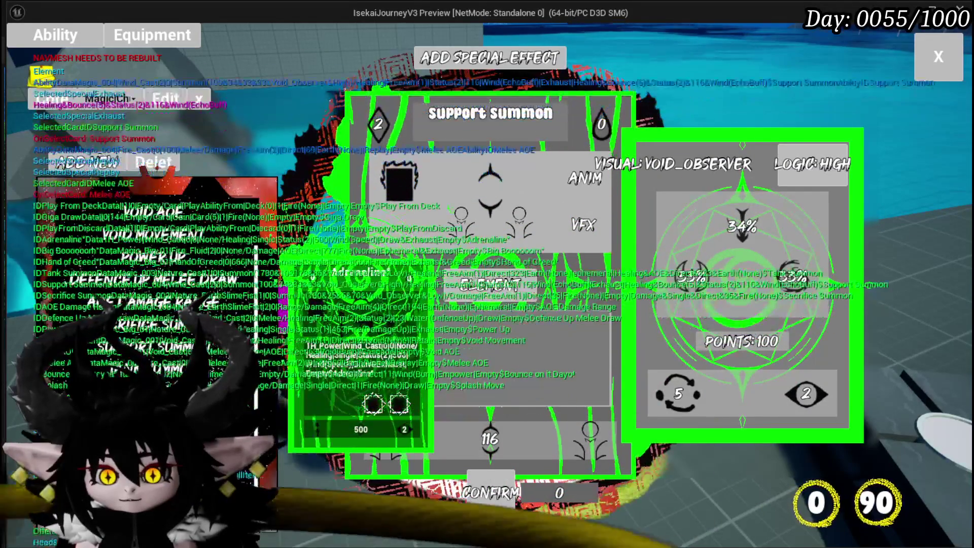
left_click(382, 405)
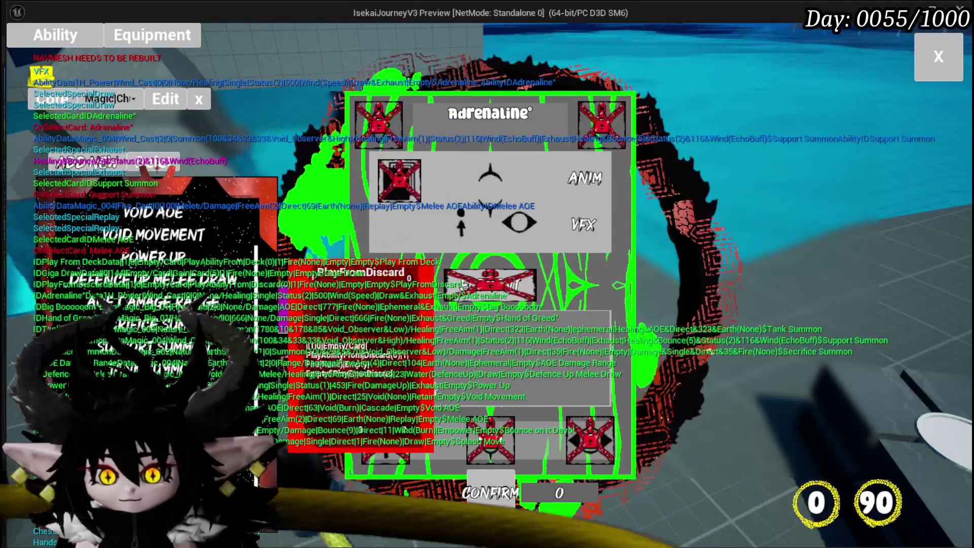
left_click(381, 403)
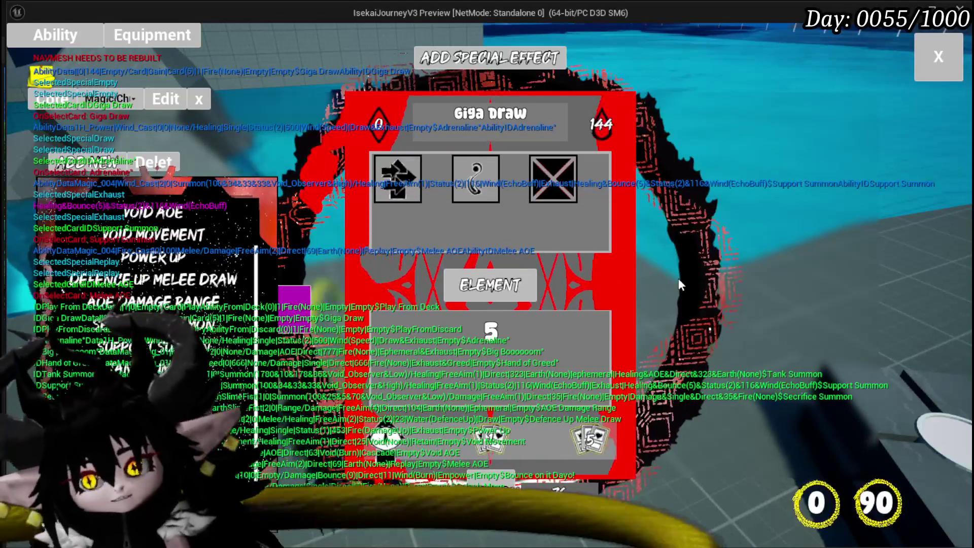
Give Bounce on it Dayo! the Tank Summon card in its empty effect slot and close the editor
scroll(225, 247, "up", 3)
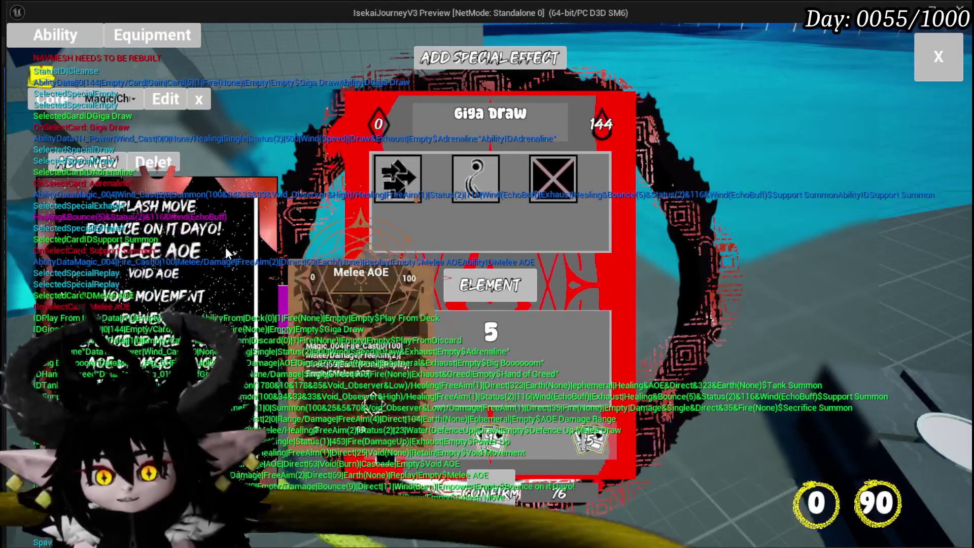
left_click(167, 205)
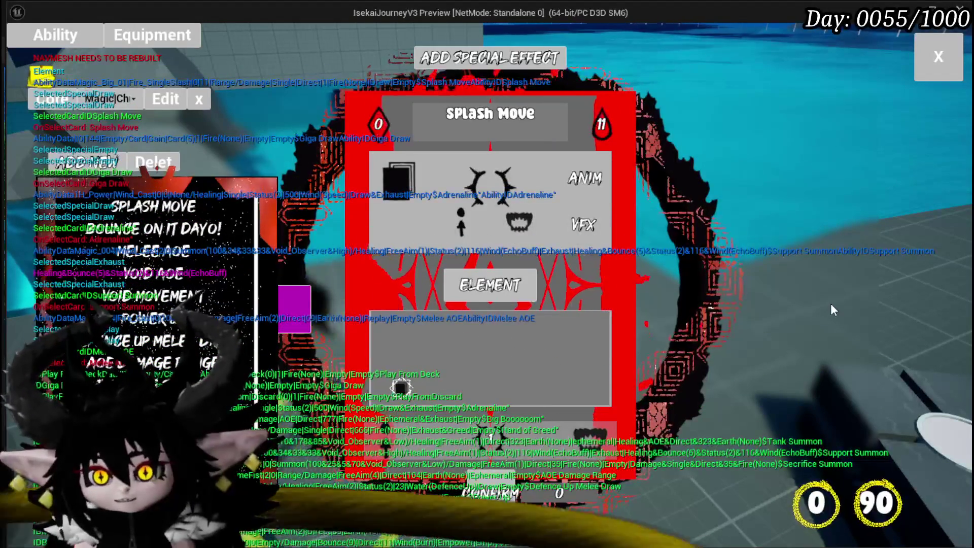
left_click(168, 229)
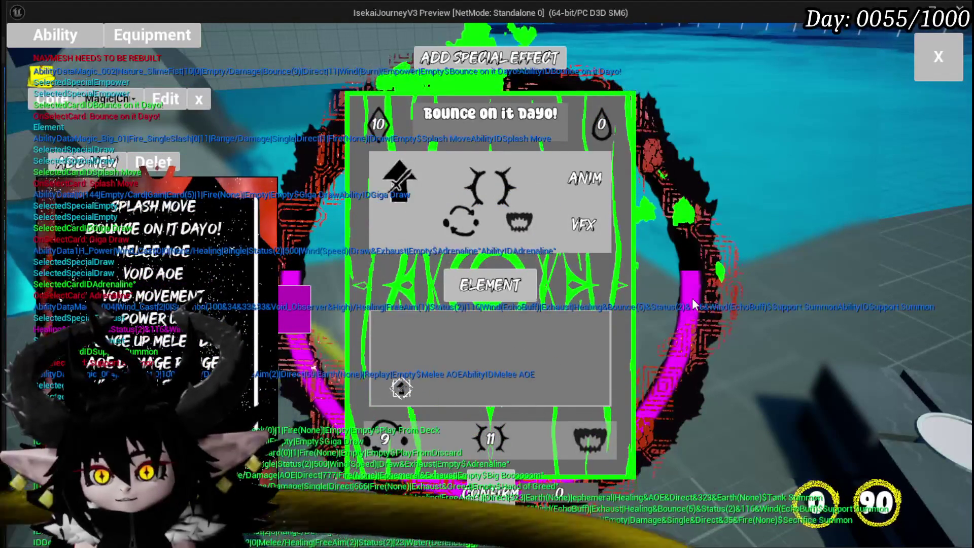
left_click(402, 389)
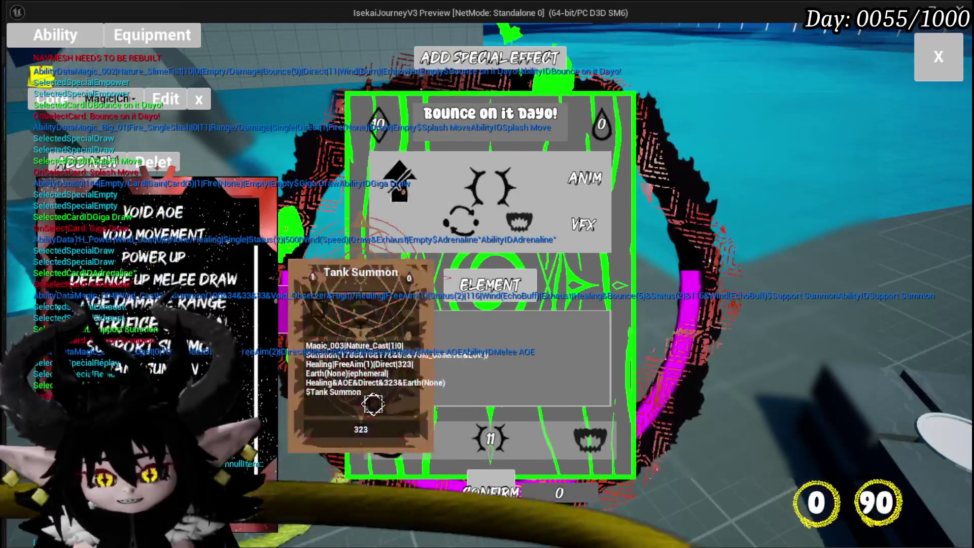
left_click_drag(373, 404, 384, 437)
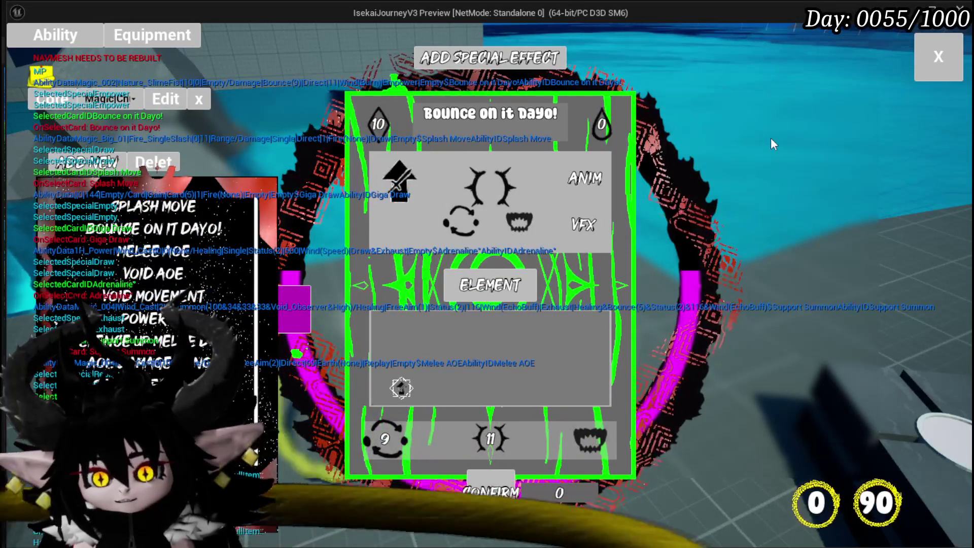
left_click(938, 57)
Run into the fire slime to start a battle and play Splash Move
key("w")
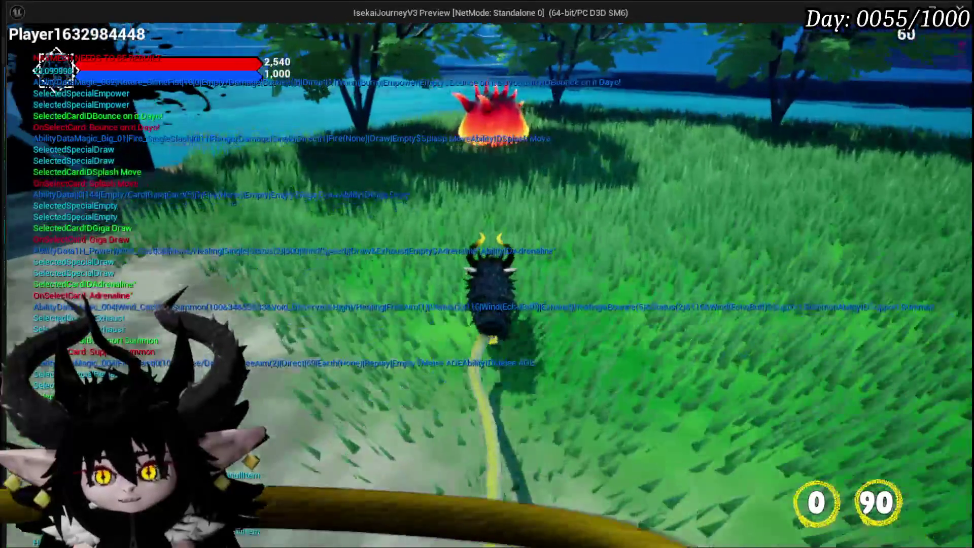
key("w")
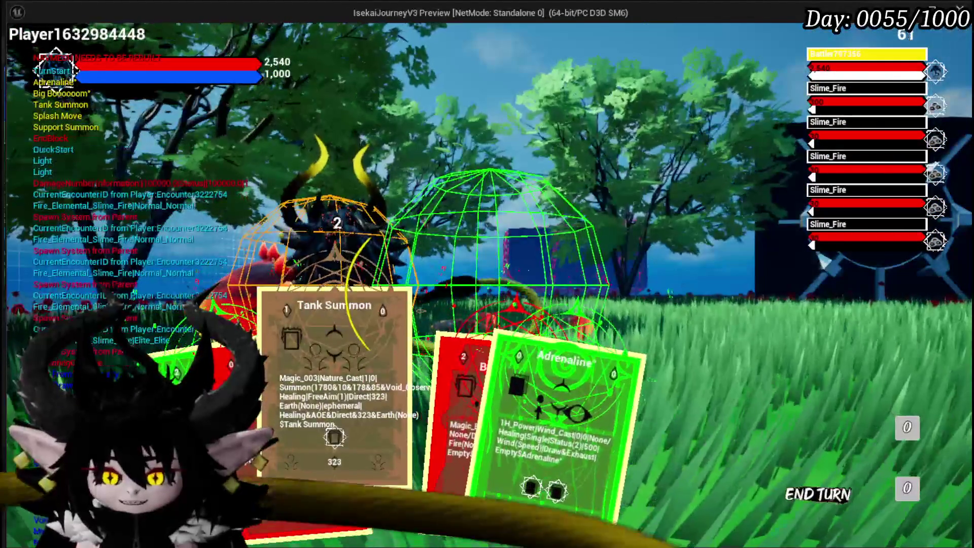
left_click(284, 386)
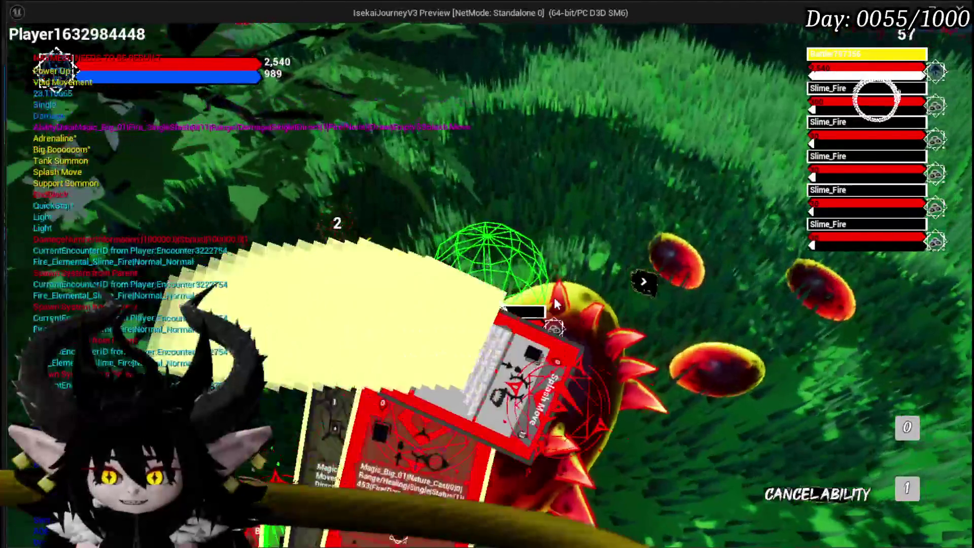
Hit the Fire Slime with Splash Move, then play Adrenaline and Defence Up Melee Draw
left_click(556, 303)
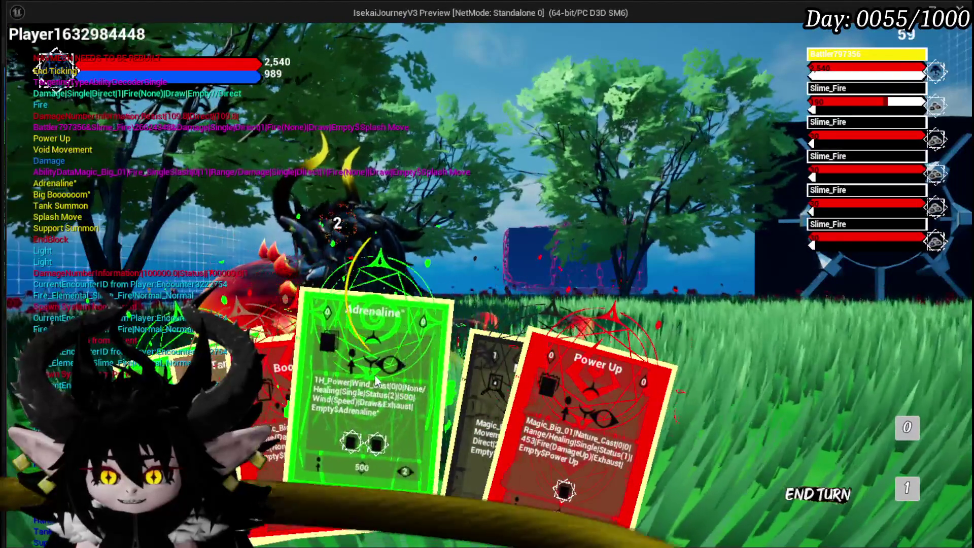
left_click(375, 374)
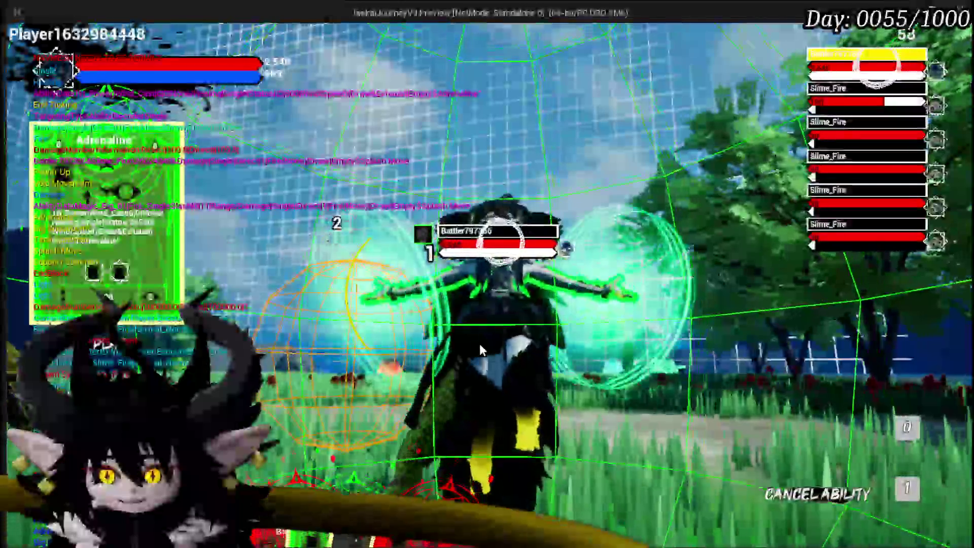
left_click(479, 343)
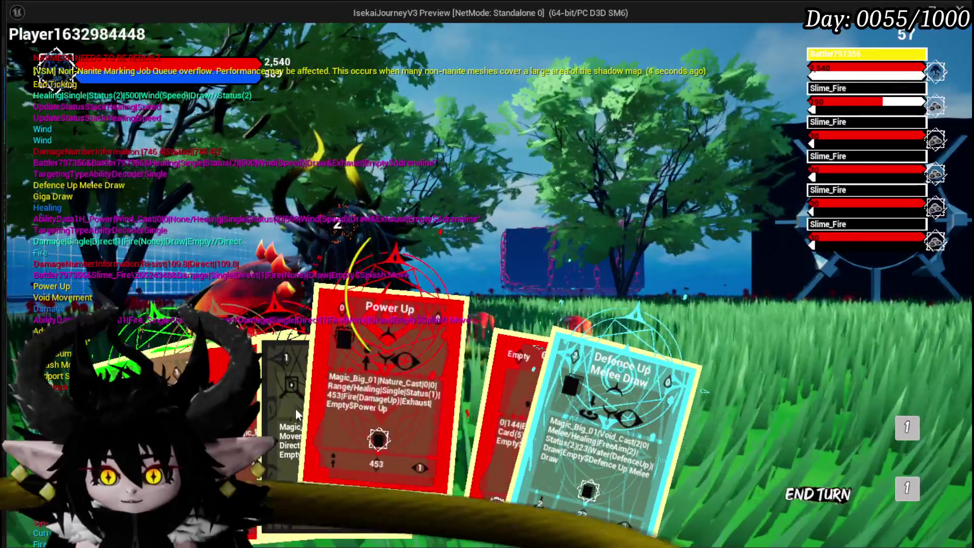
left_click(540, 397)
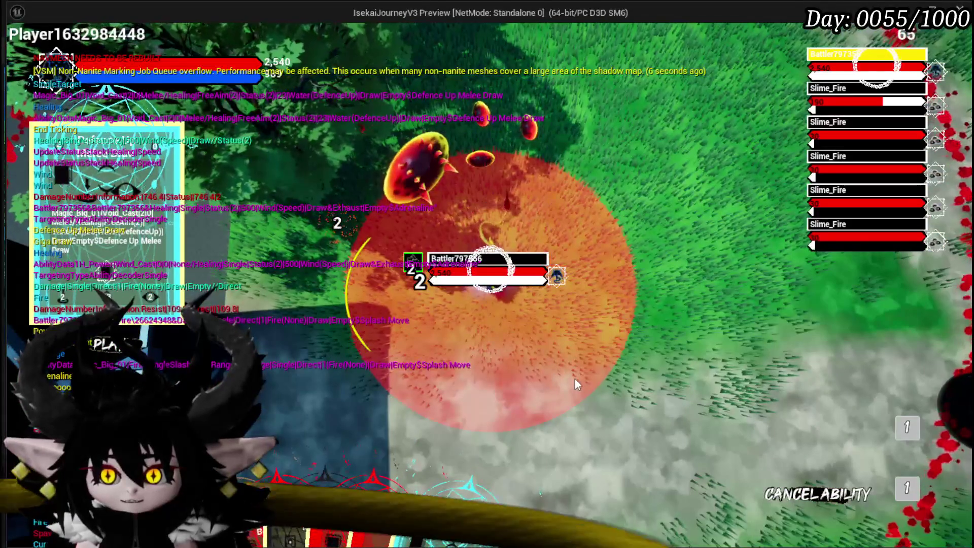
left_click(574, 379)
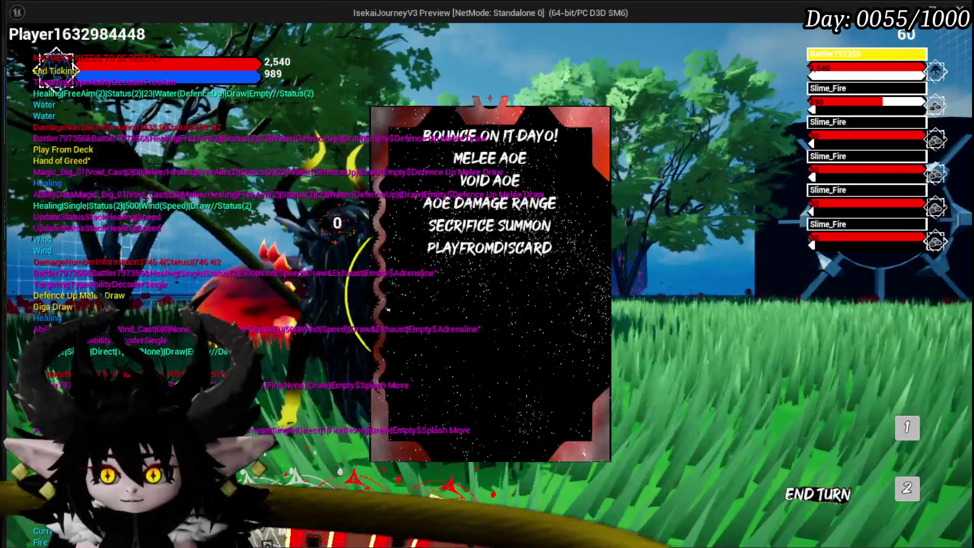
mouse_move(461, 254)
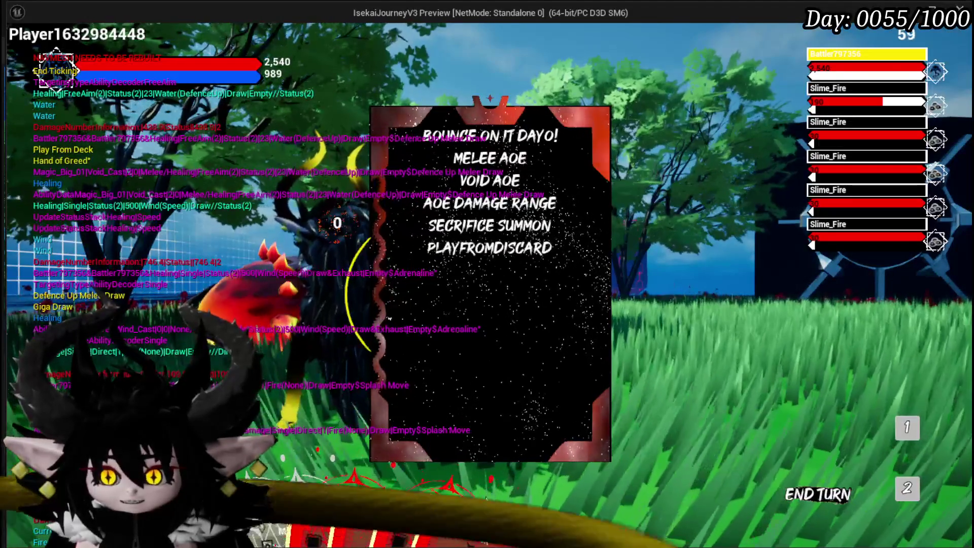
left_click(486, 492)
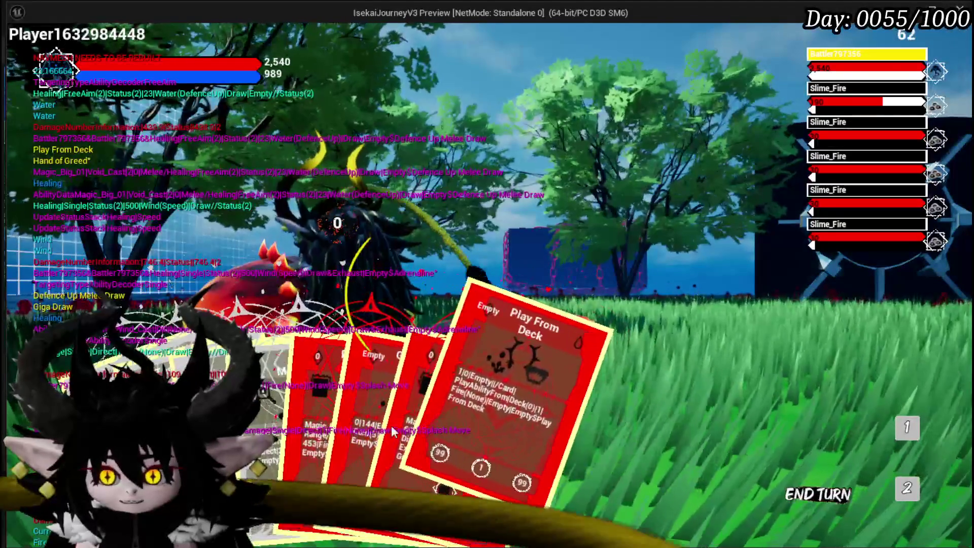
Play Play From Deck, Giga Draw and Hand of Greed to finish the battle
left_click(548, 440)
left_click(613, 363)
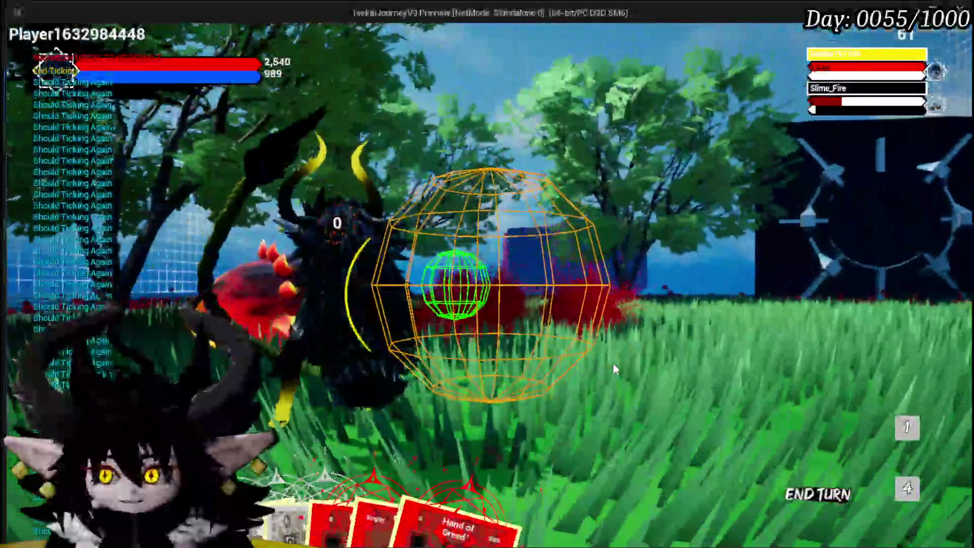
mouse_move(482, 505)
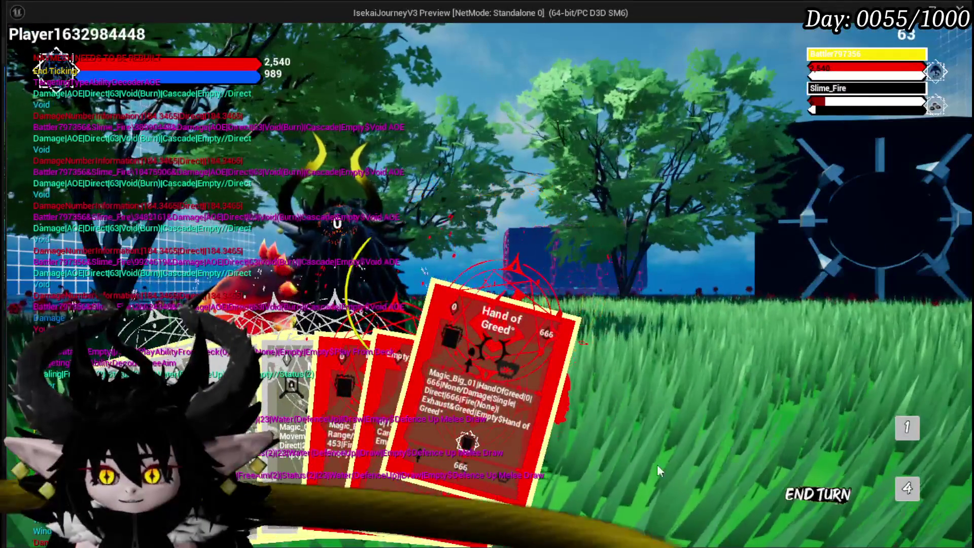
left_click(906, 482)
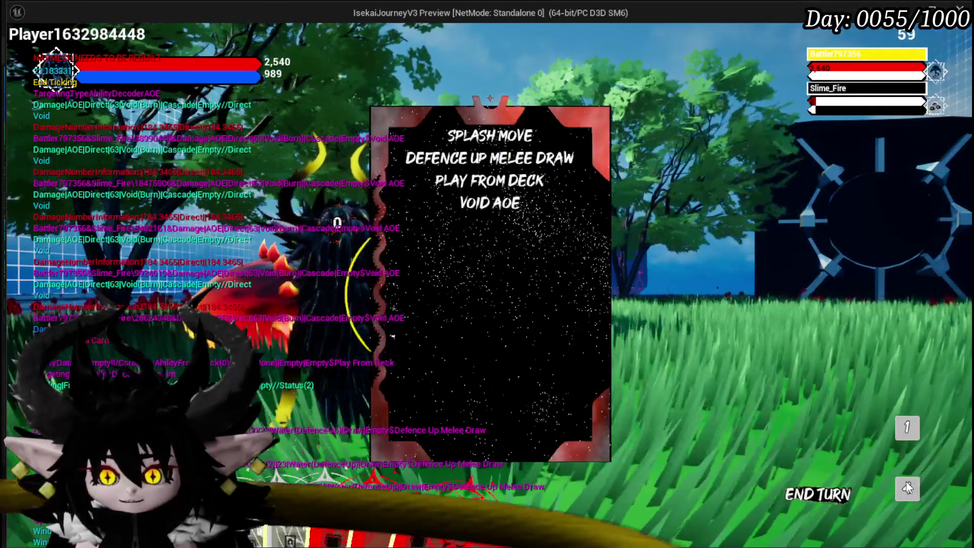
left_click(404, 451)
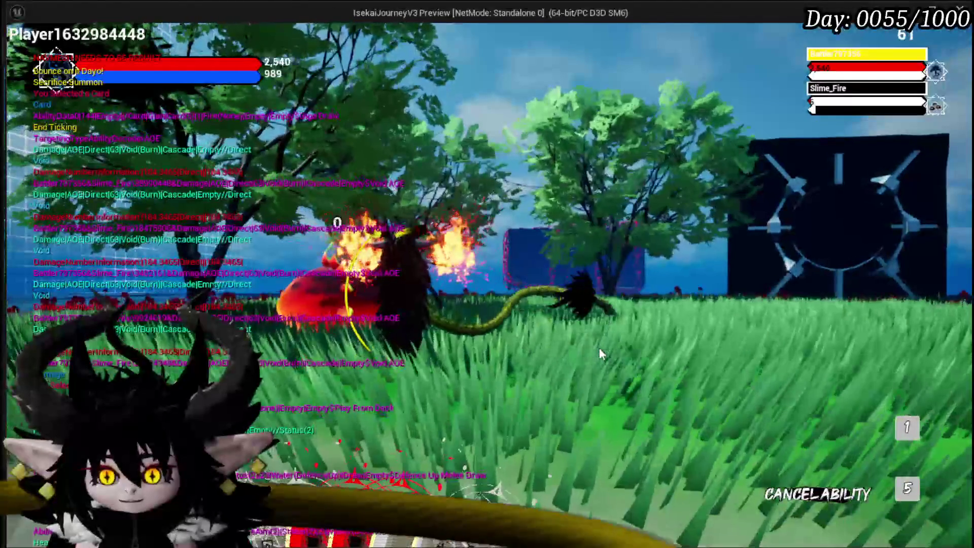
mouse_move(434, 490)
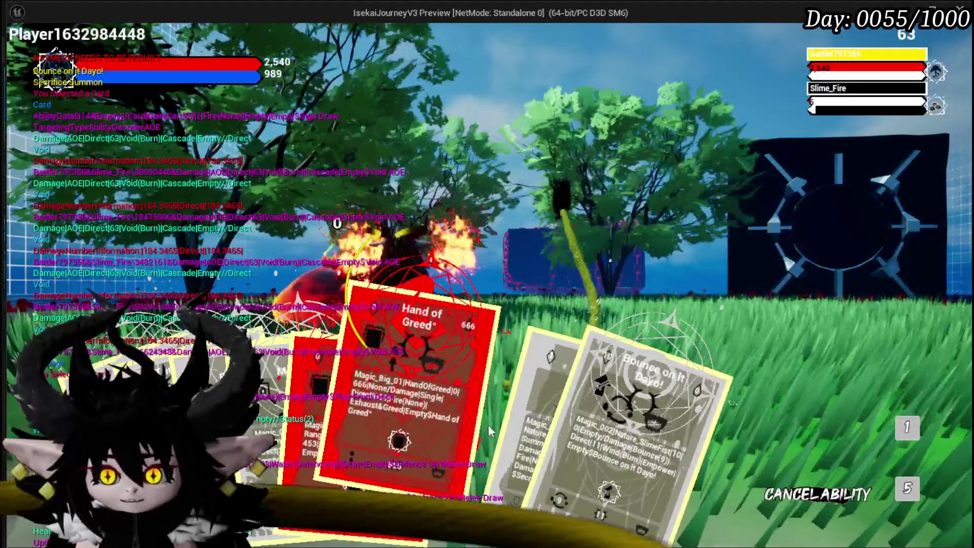
left_click(438, 418)
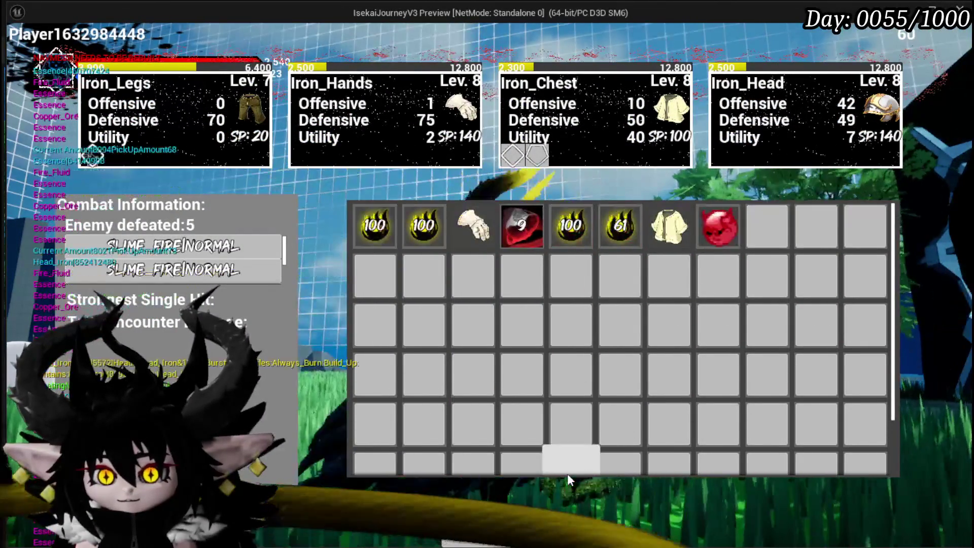
Close the loot inventory and save the game from the settings menu
key("Tab")
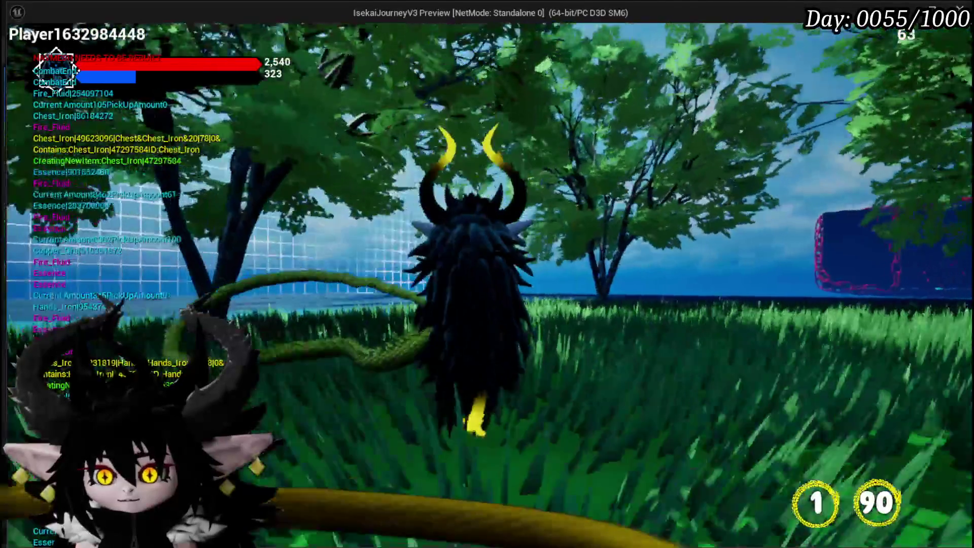
key("Escape")
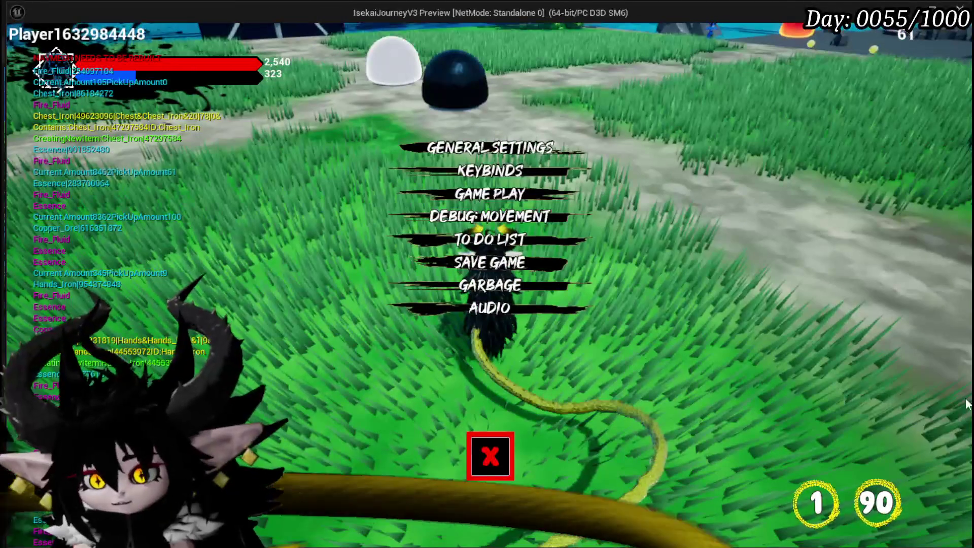
left_click(562, 264)
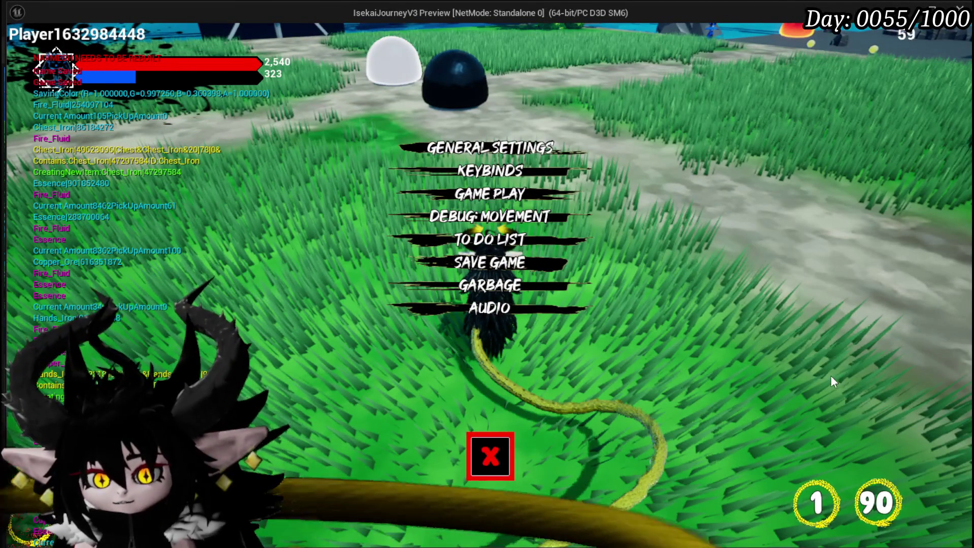
left_click(490, 456)
Run the character across the beach, then stop the play test
key("w")
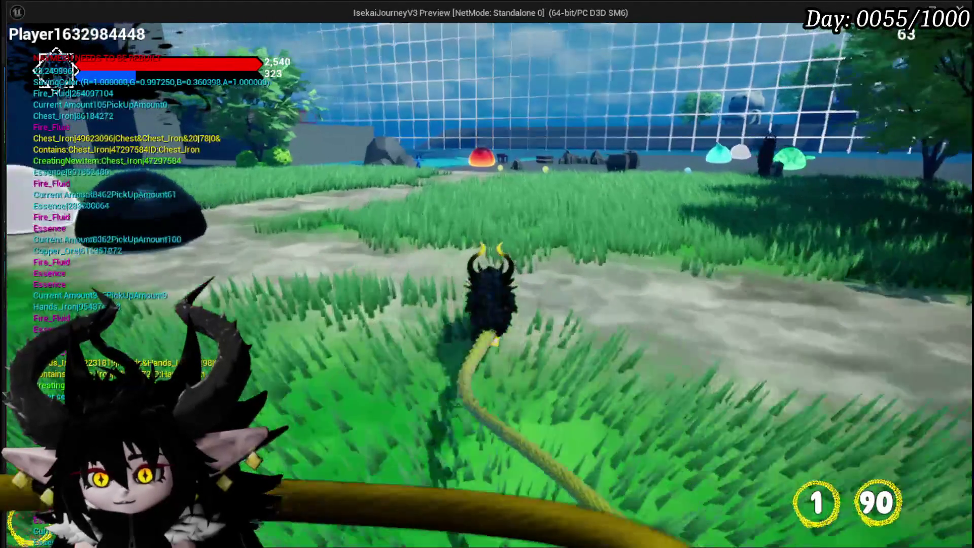
key("w")
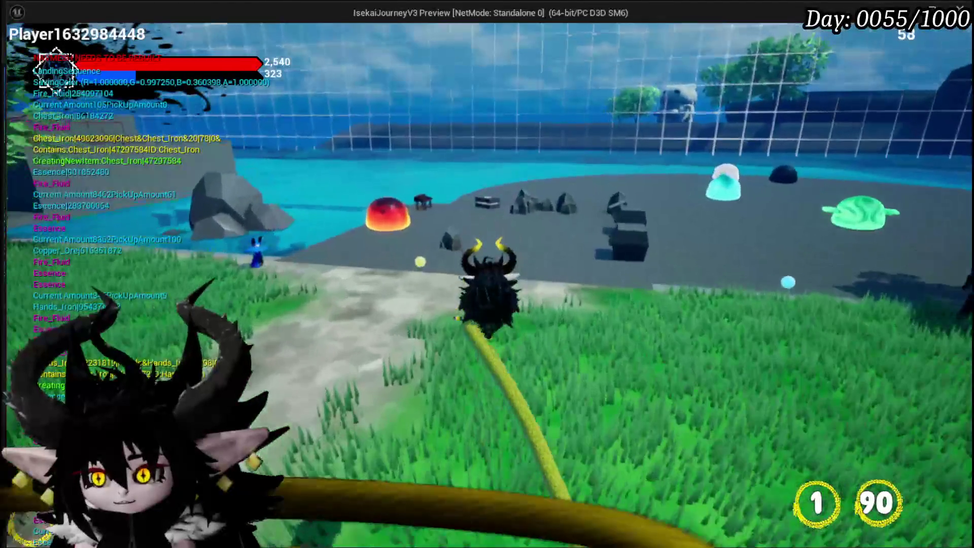
key("w")
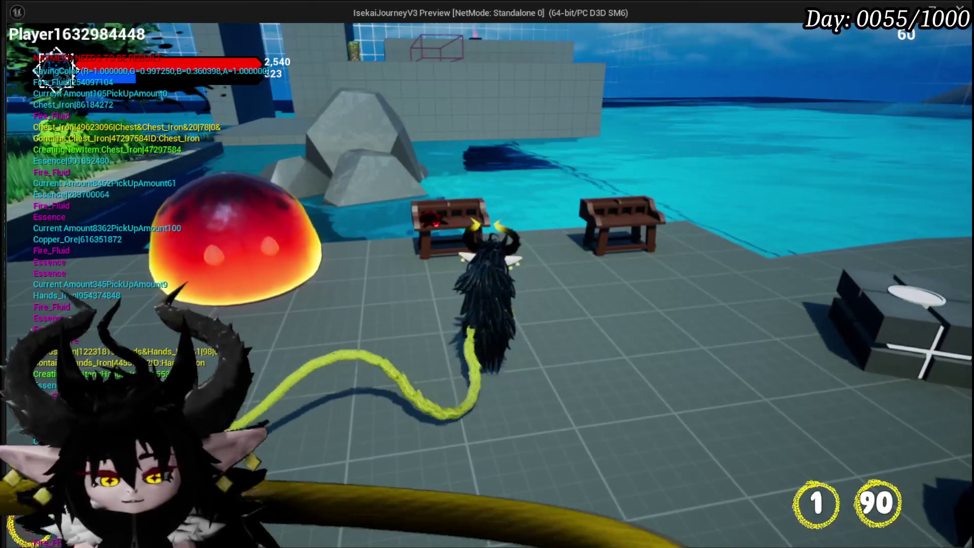
key("Escape")
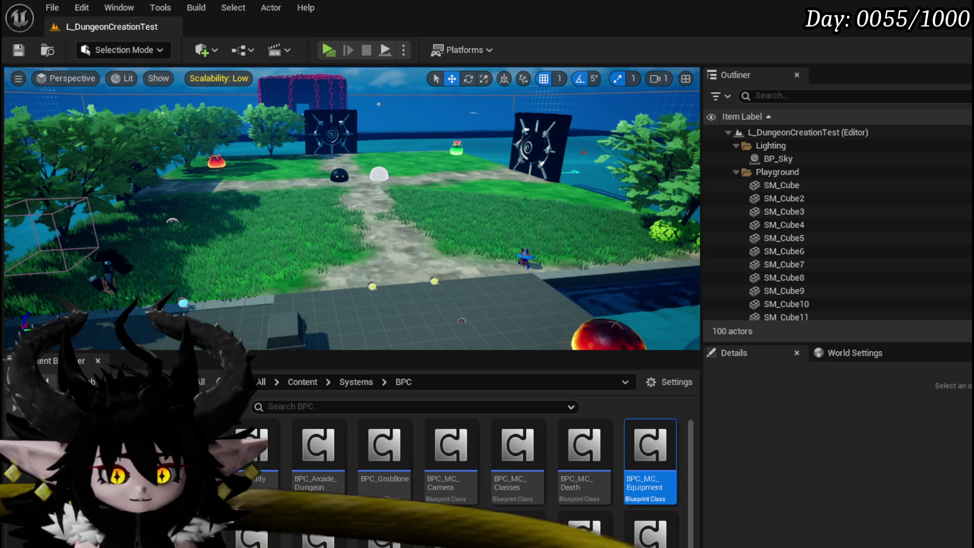
Pan WP_AbilityDeckViewer's FillDeck graph back to its entry, Clear Children and For Each Loop
key("p")
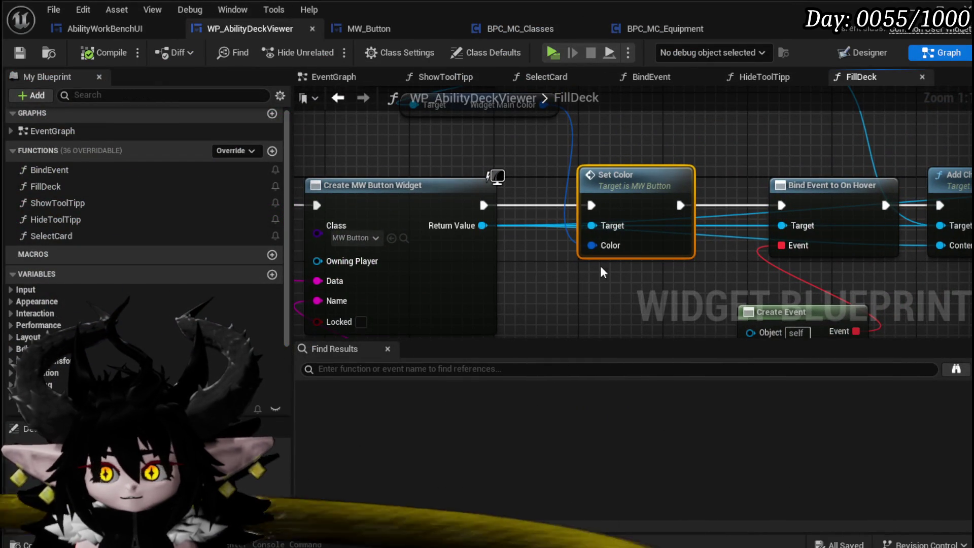
left_click_drag(460, 156, 590, 282)
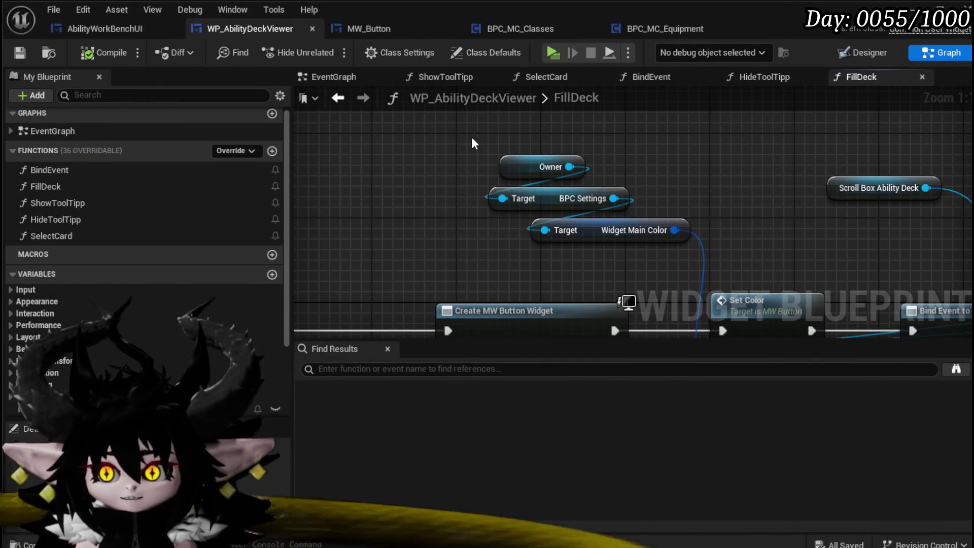
scroll(472, 152, "down", 3)
left_click_drag(451, 200, 674, 142)
left_click_drag(403, 211, 698, 194)
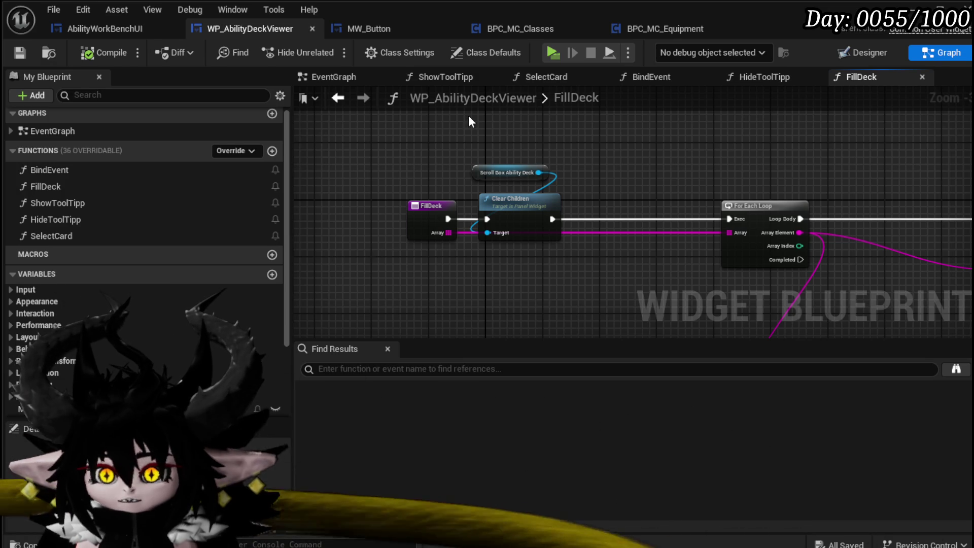
left_click(122, 35)
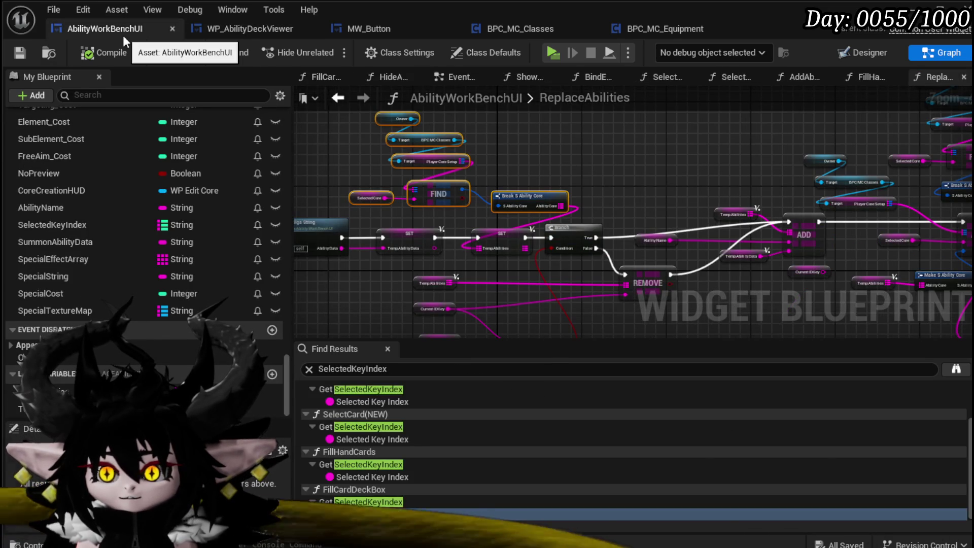
Cut the deck viewer Bind Event and Owner nodes out of the BindEvent function
scroll(138, 139, "up", 10)
scroll(139, 136, "up", 15)
scroll(140, 138, "up", 20)
scroll(139, 136, "up", 10)
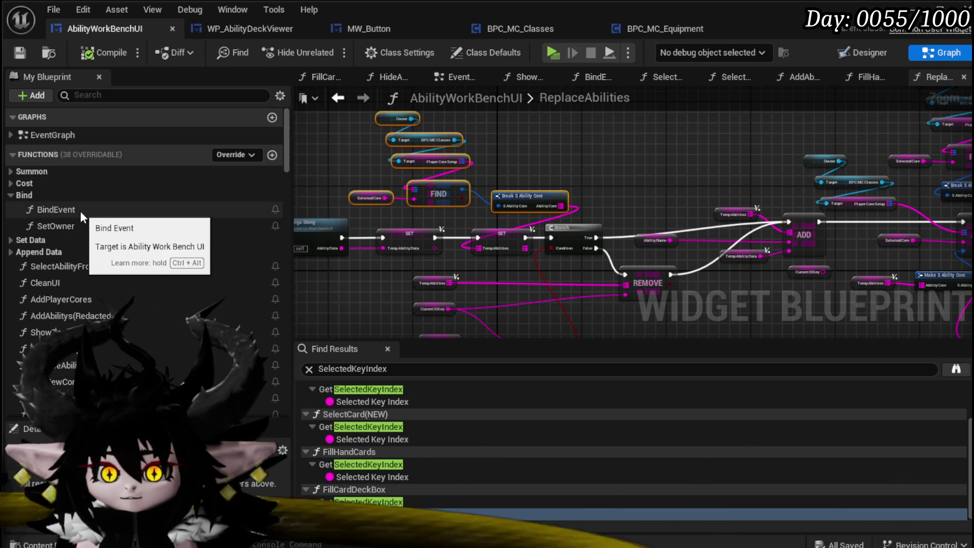
double_click(71, 213)
left_click_drag(555, 268, 598, 292)
left_click_drag(419, 203, 659, 208)
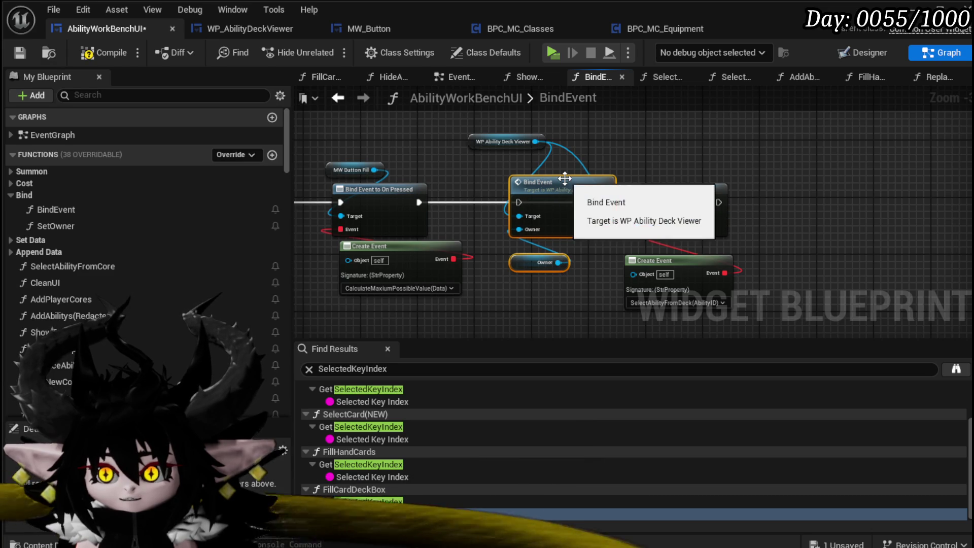
key("Delete")
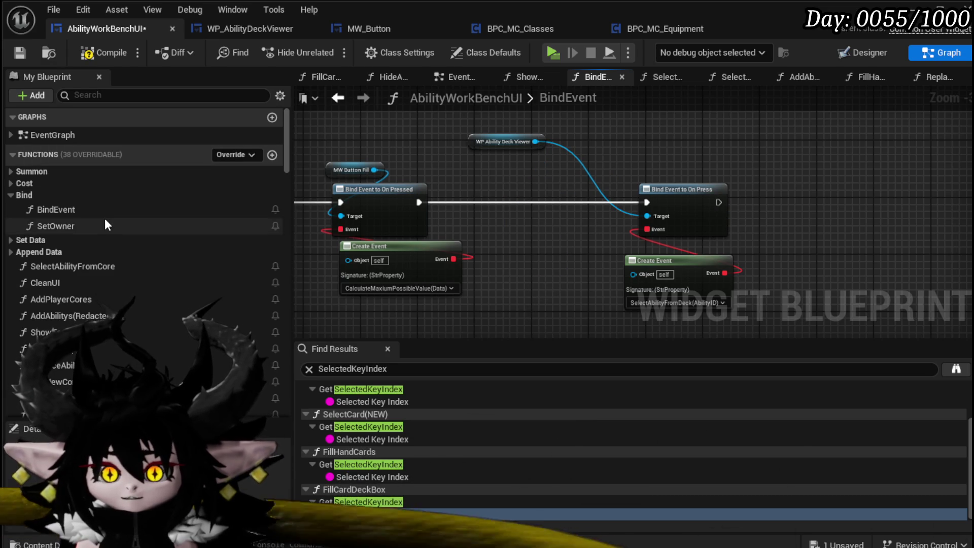
Place Bind Event in SetOwner after SET, before Add Player Cores, and wire the execution through it
double_click(105, 226)
scroll(513, 228, "up", 4)
mouse_move(530, 204)
left_mouse_down()
mouse_move(655, 205)
mouse_move(886, 240)
mouse_move(807, 249)
left_mouse_up()
scroll(886, 240, "down", 2)
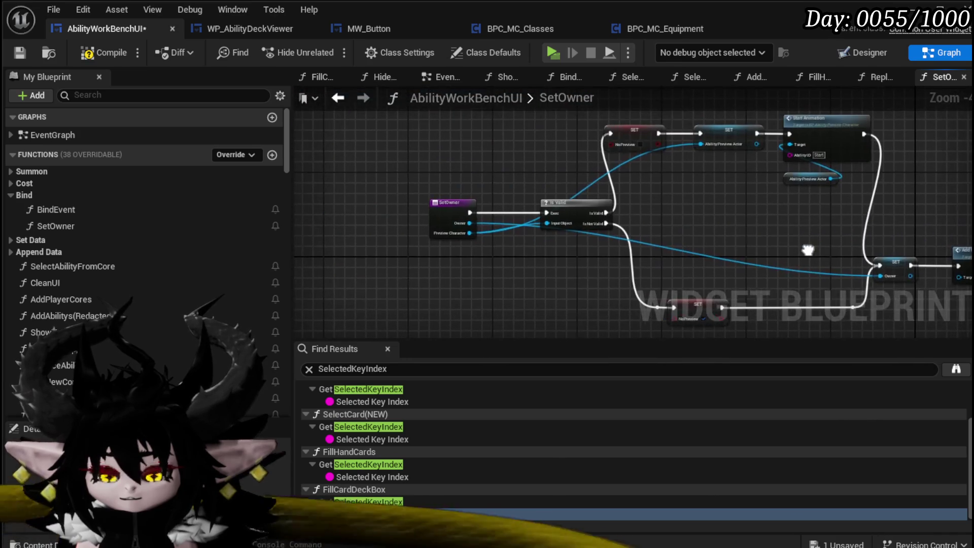
scroll(710, 254, "up", 1)
left_click_drag(710, 253, 514, 262)
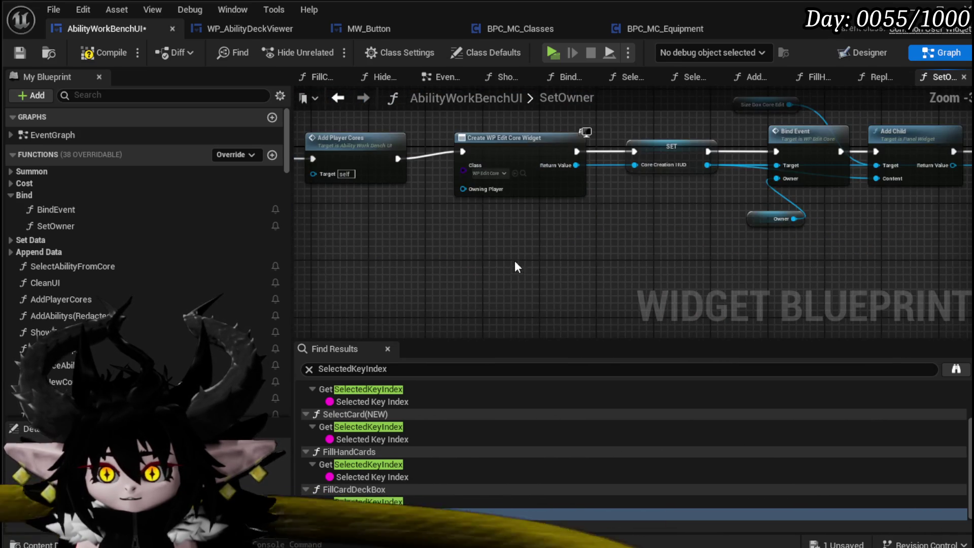
scroll(516, 257, "down", 1)
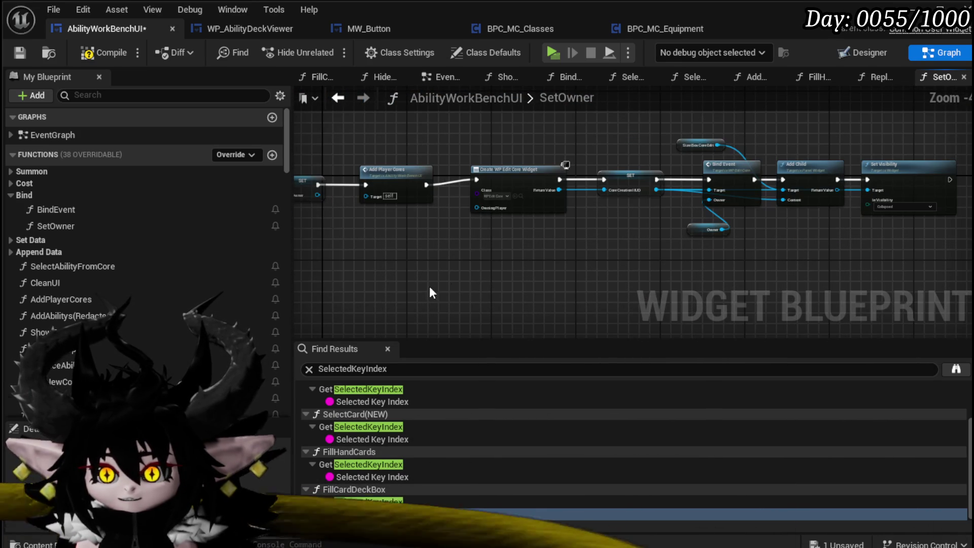
left_click_drag(399, 189, 567, 189)
left_click_drag(440, 204, 424, 205)
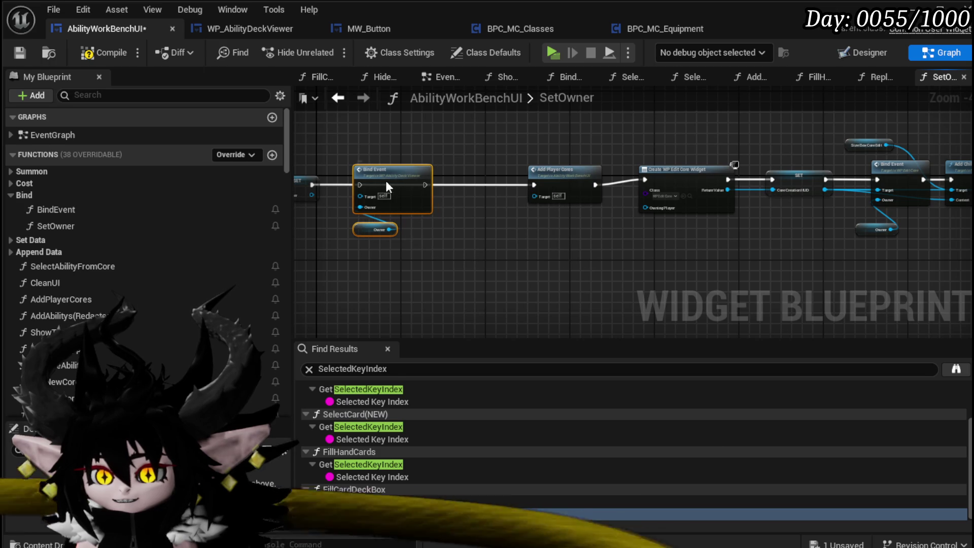
mouse_move(312, 183)
left_mouse_down()
mouse_move(427, 185)
mouse_move(516, 227)
mouse_move(505, 225)
left_mouse_up()
scroll(373, 212, "up", 4)
scroll(672, 217, "down", 2)
left_click_drag(672, 217, 491, 247)
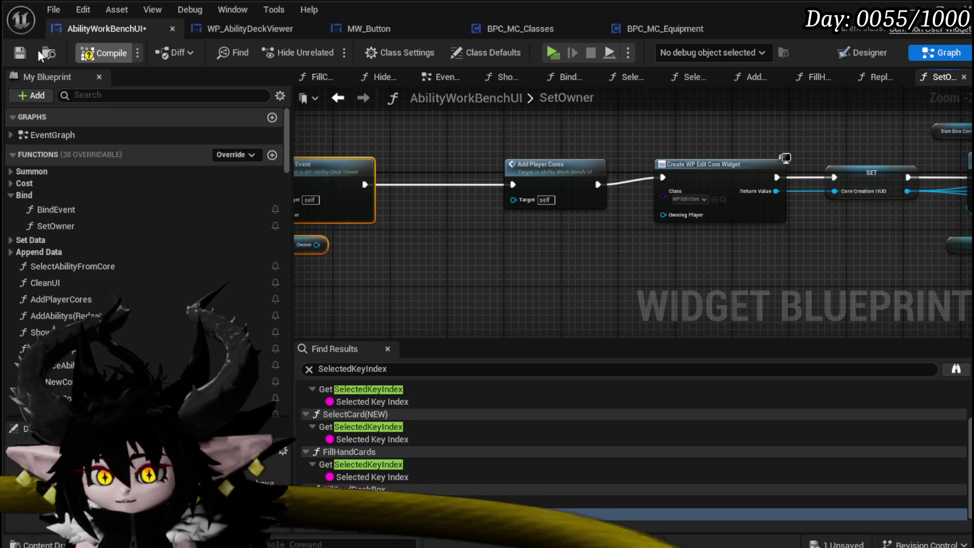
Give Bind Event a WP Ability Deck Viewer getter as Target, then recompile and save AbilityWorkBenchUI
left_click(96, 52)
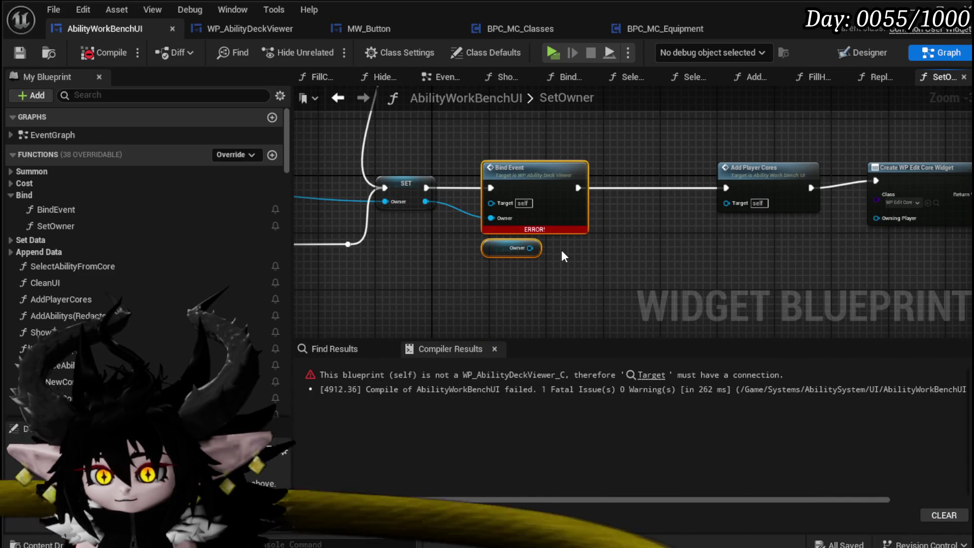
right_click(482, 133)
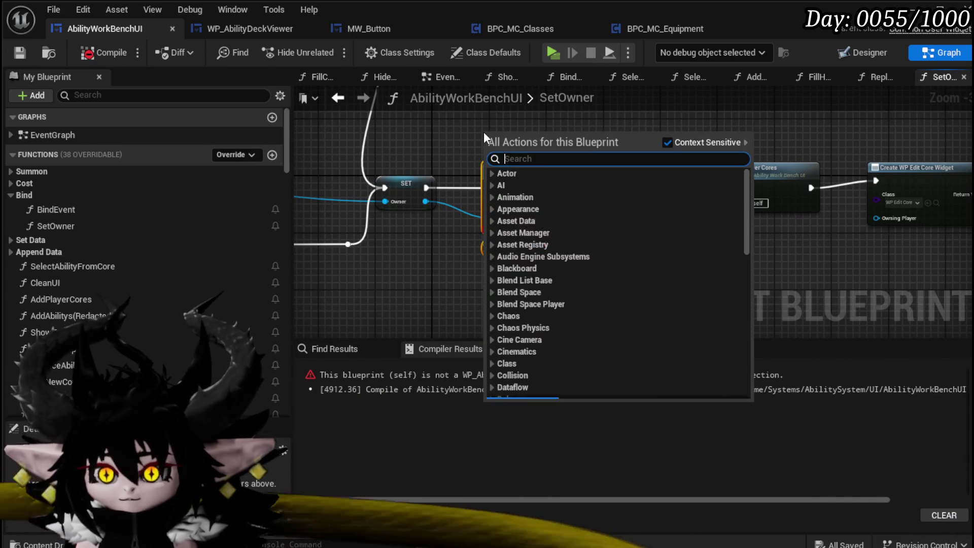
type("ability deck")
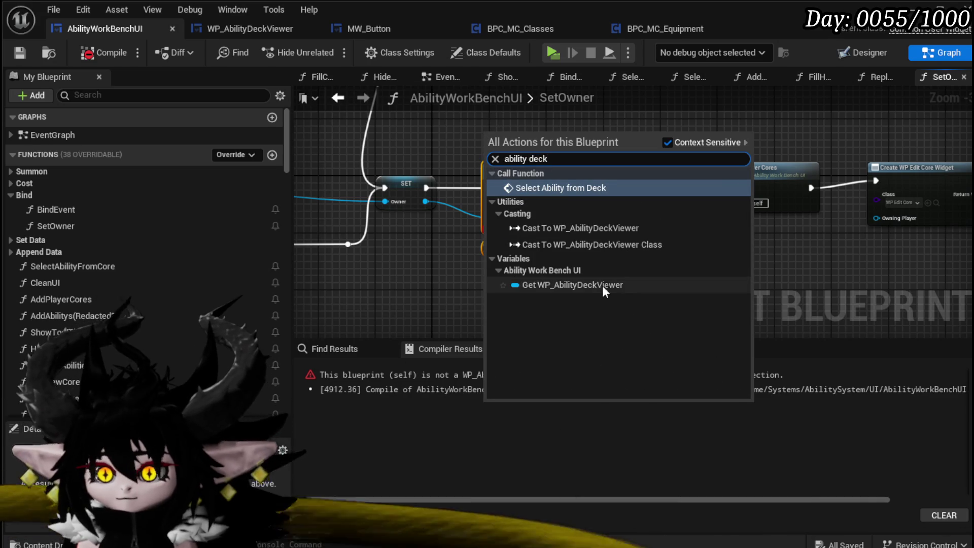
left_click(602, 285)
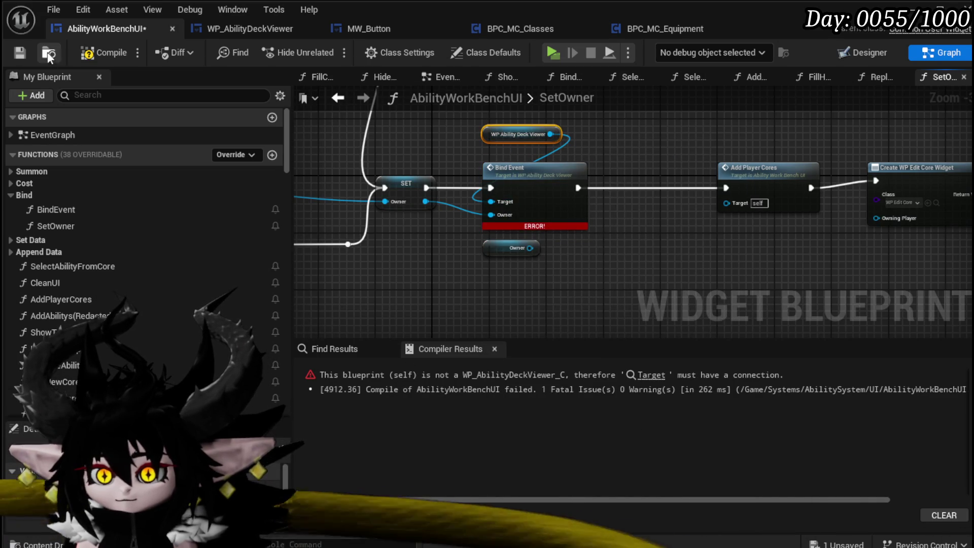
left_click(86, 53)
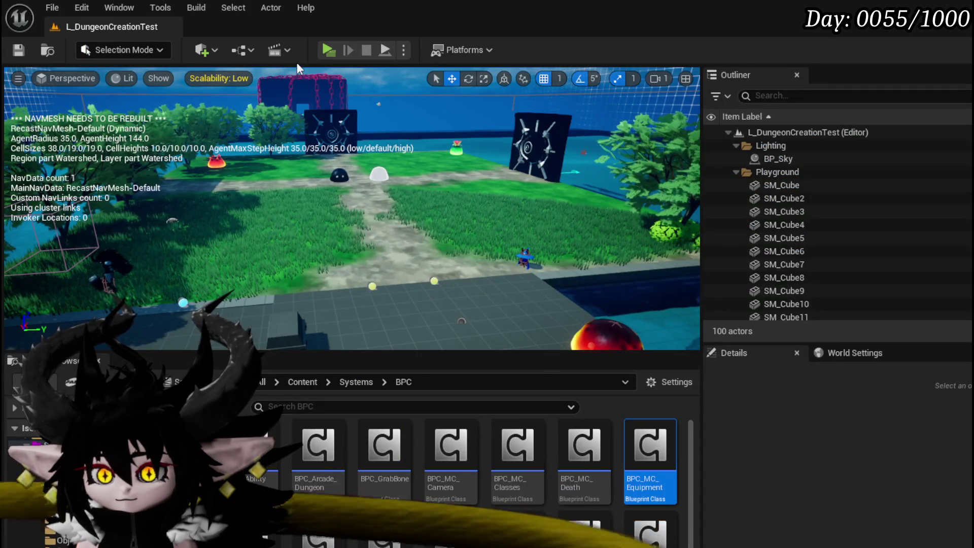
Play-test the workbench, loading the Magic|ChuraMagicSummon|001 deck and browsing its ability cards
left_click(337, 53)
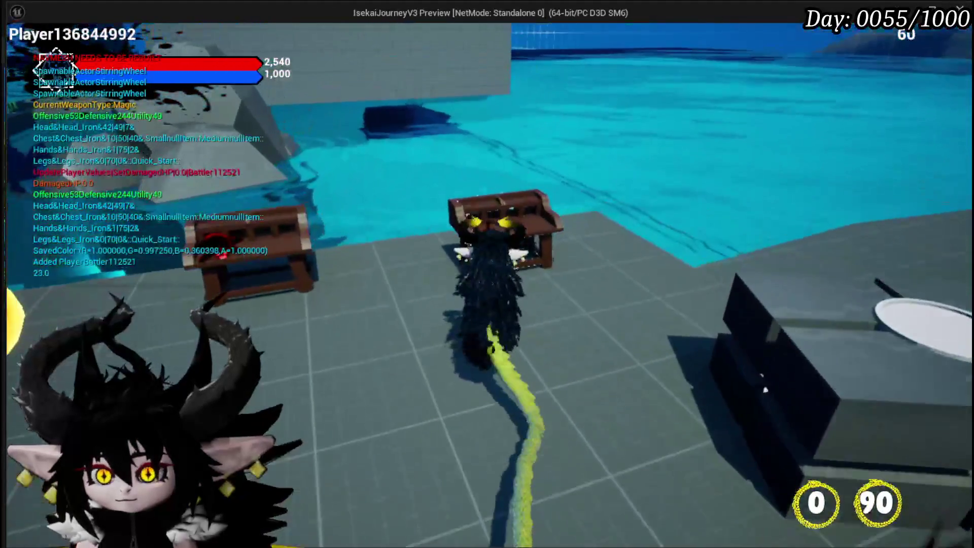
key("e")
left_click(90, 40)
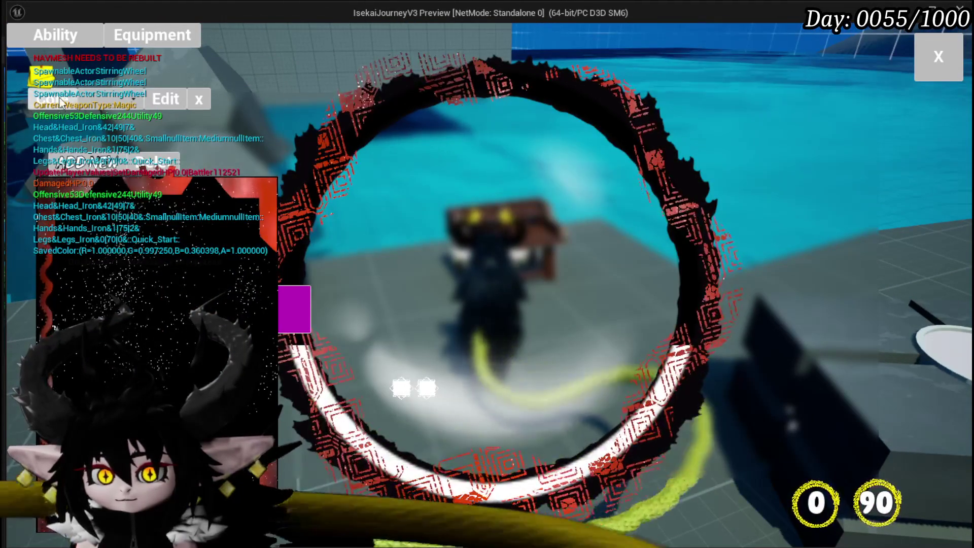
left_click(106, 101)
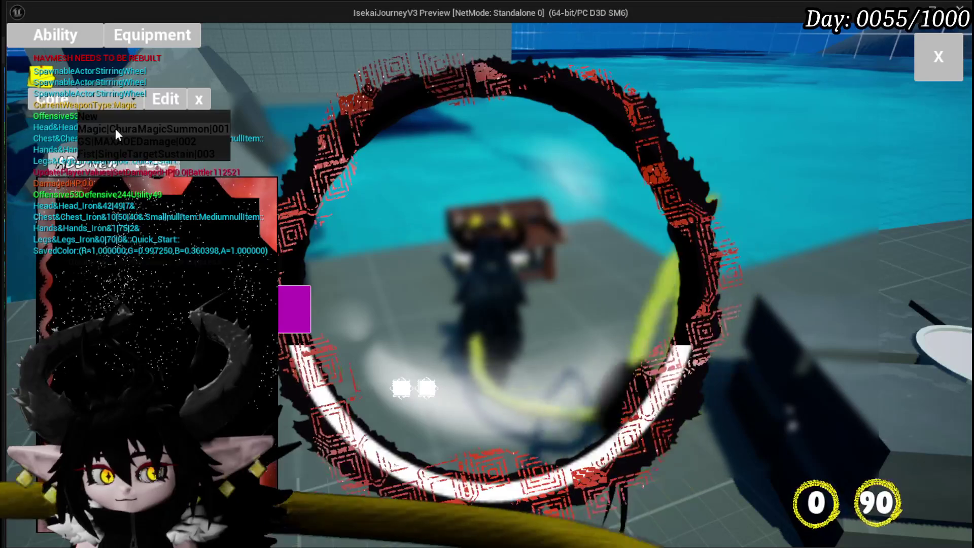
left_click(114, 128)
mouse_move(188, 302)
scroll(112, 302, "down", 2)
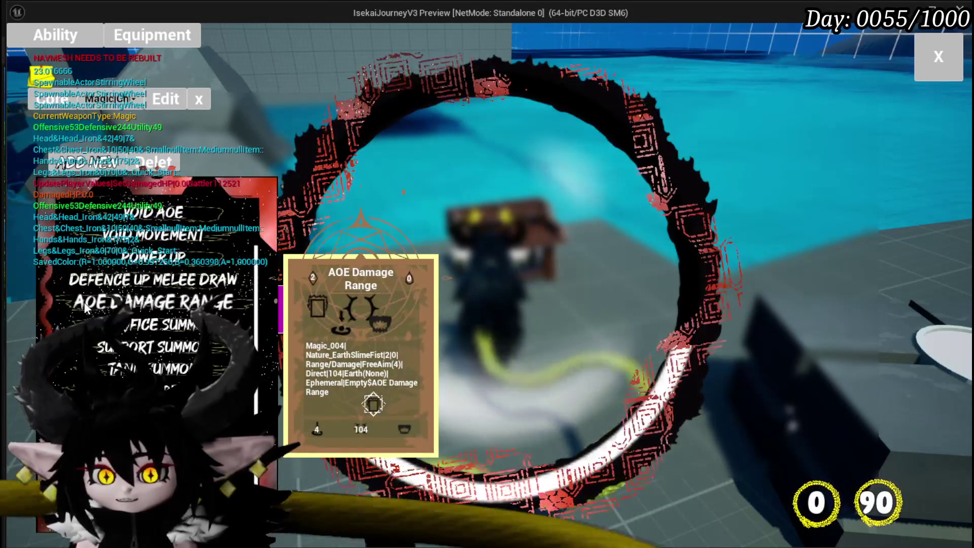
mouse_move(254, 208)
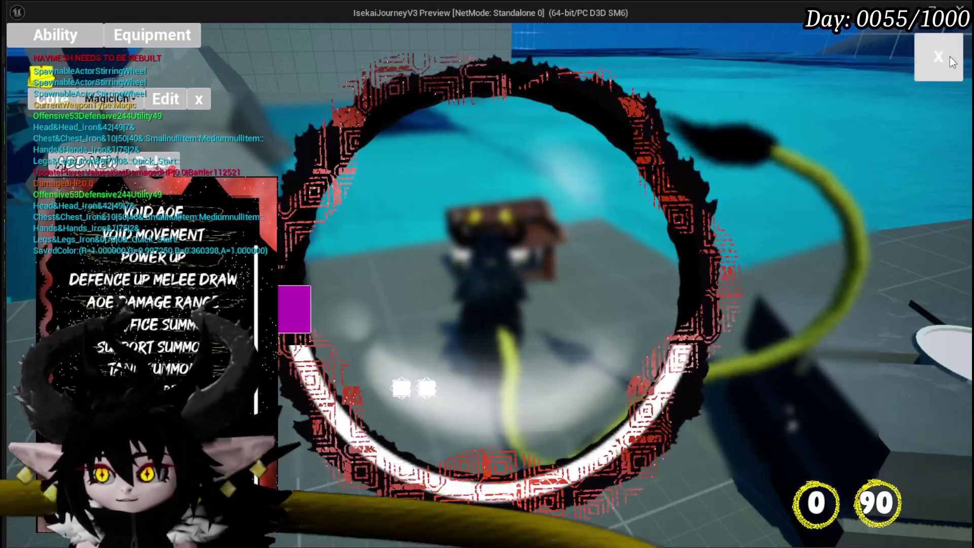
Close the ability menu, stop the play session and save the map
left_click(949, 56)
key("Escape")
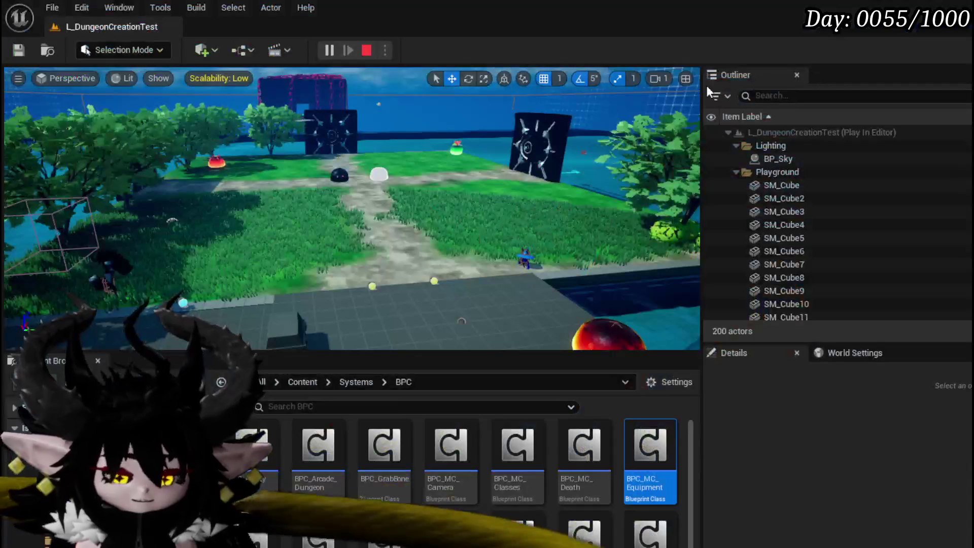
left_click(24, 52)
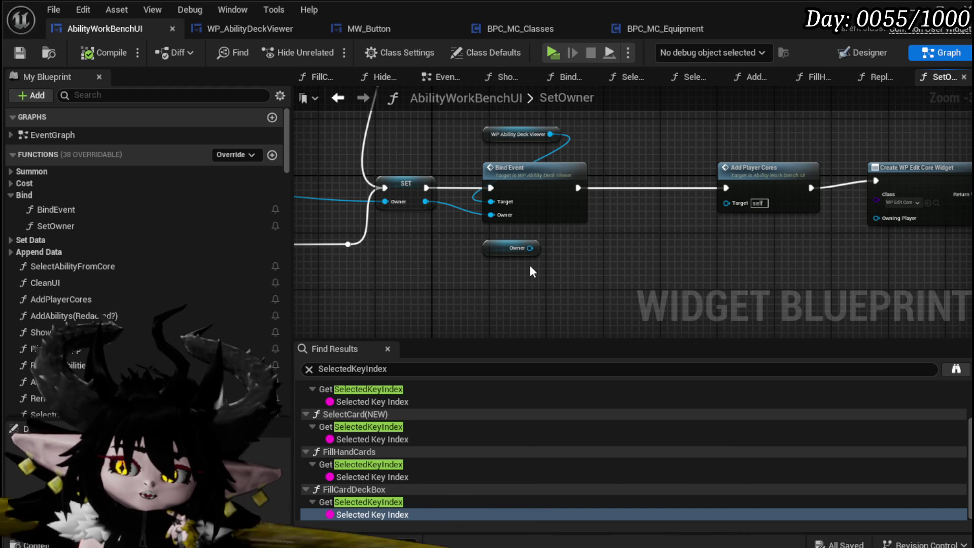
Add a Get All Widgets with Interface node beside Bind Event in SetOwner
mouse_move(530, 267)
left_mouse_down()
mouse_move(459, 275)
mouse_move(469, 244)
mouse_move(406, 248)
left_mouse_up()
scroll(466, 278, "down", 1)
mouse_move(407, 195)
left_mouse_down()
mouse_move(499, 175)
mouse_move(704, 175)
left_mouse_up()
left_click_drag(493, 167, 576, 163)
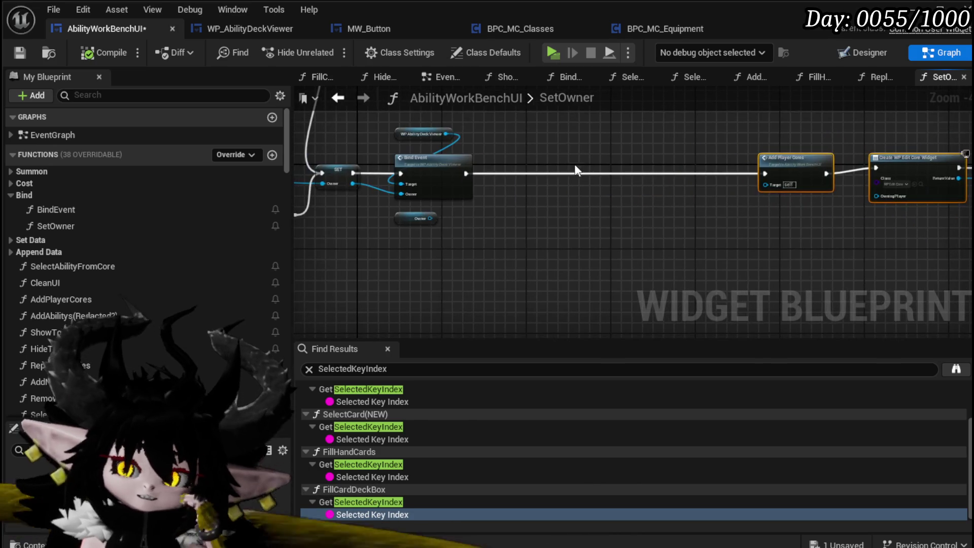
scroll(199, 242, "down", 5)
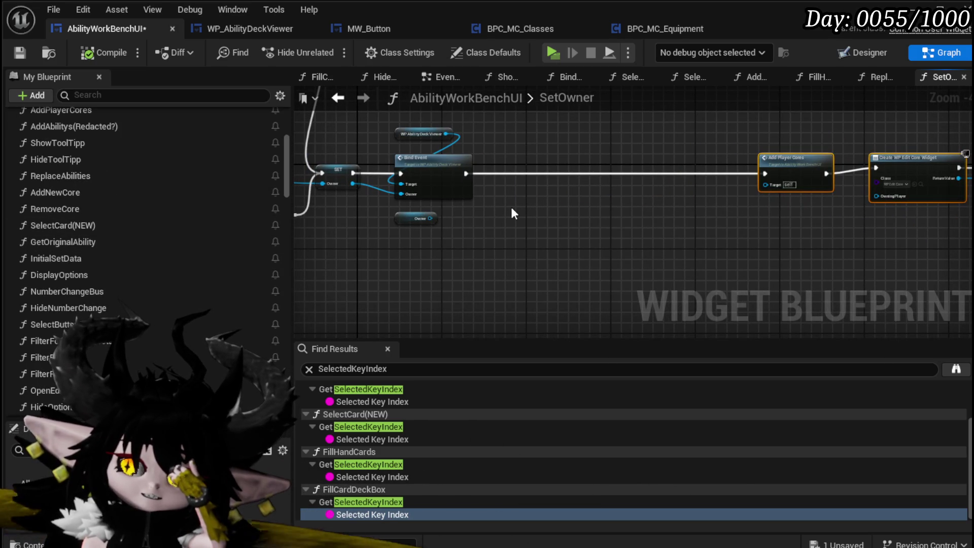
right_click(511, 207)
type("get")
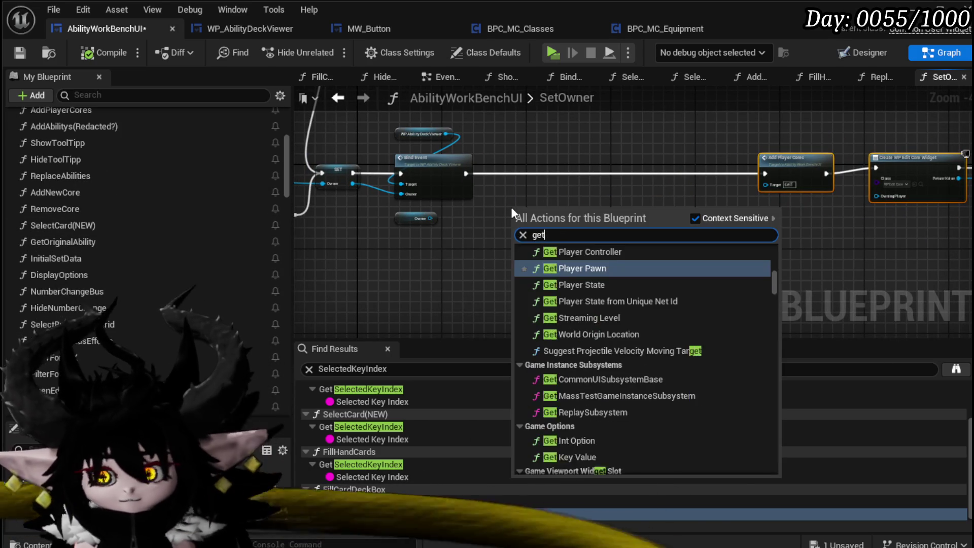
type(" widget")
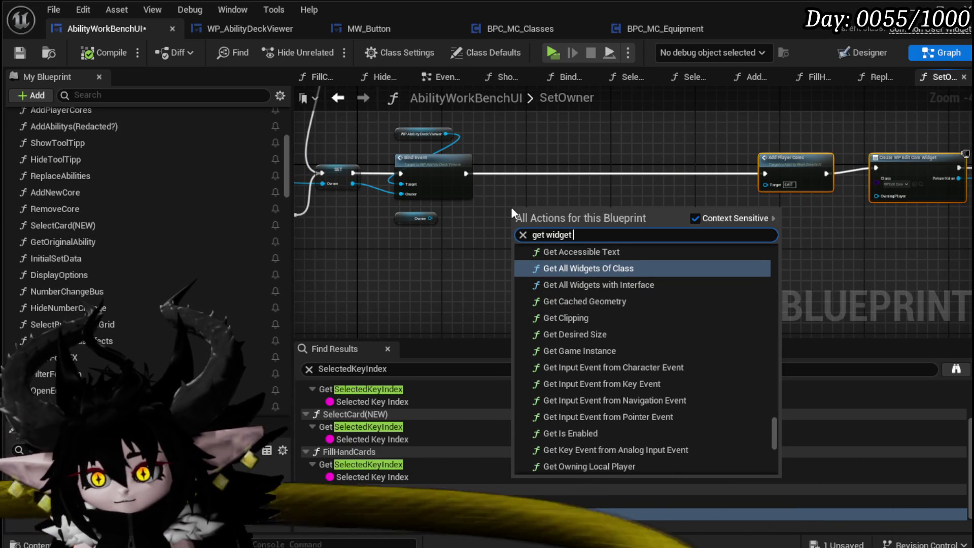
left_click(571, 283)
Feed its Found Widgets into a new For Each Loop node
scroll(564, 222, "up", 3)
left_click_drag(564, 223, 607, 227)
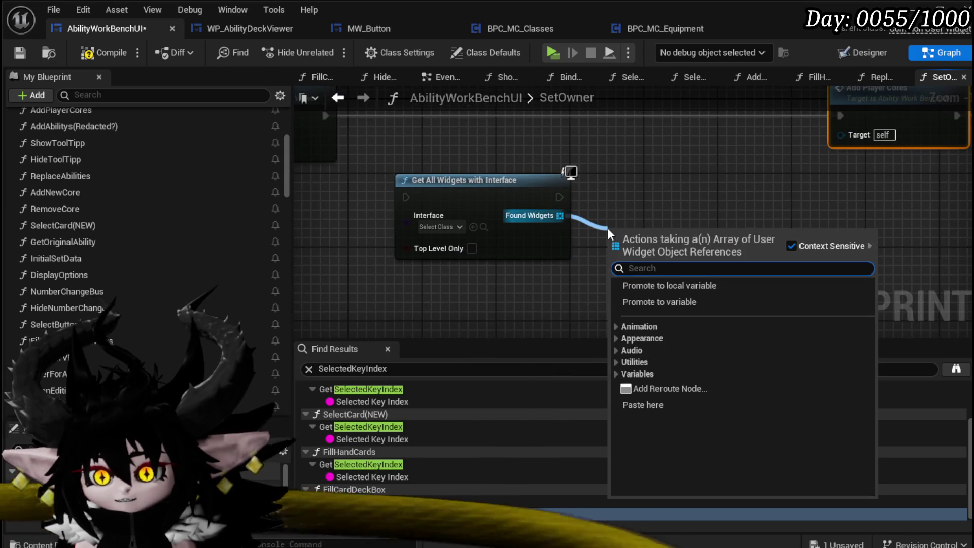
type("co")
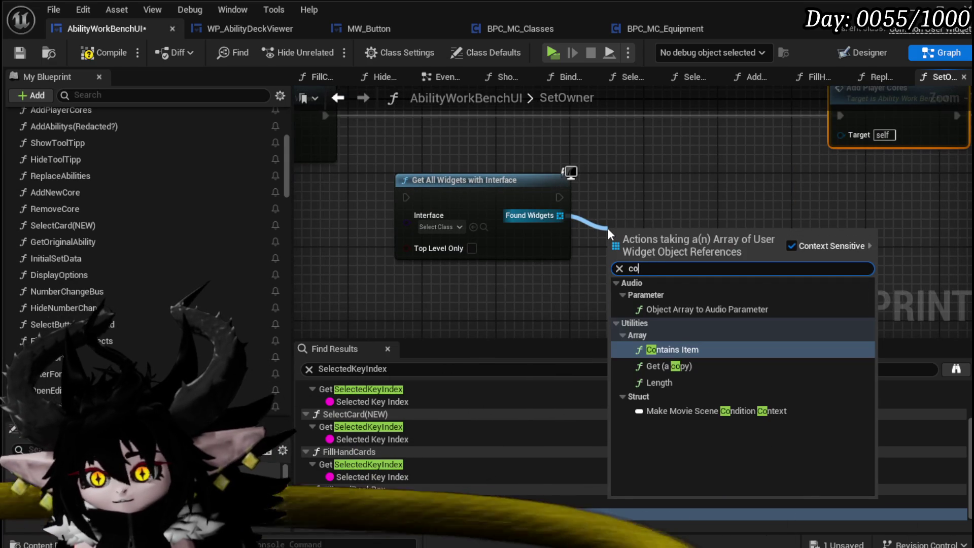
key("BackSpace")
key("BackSpace")
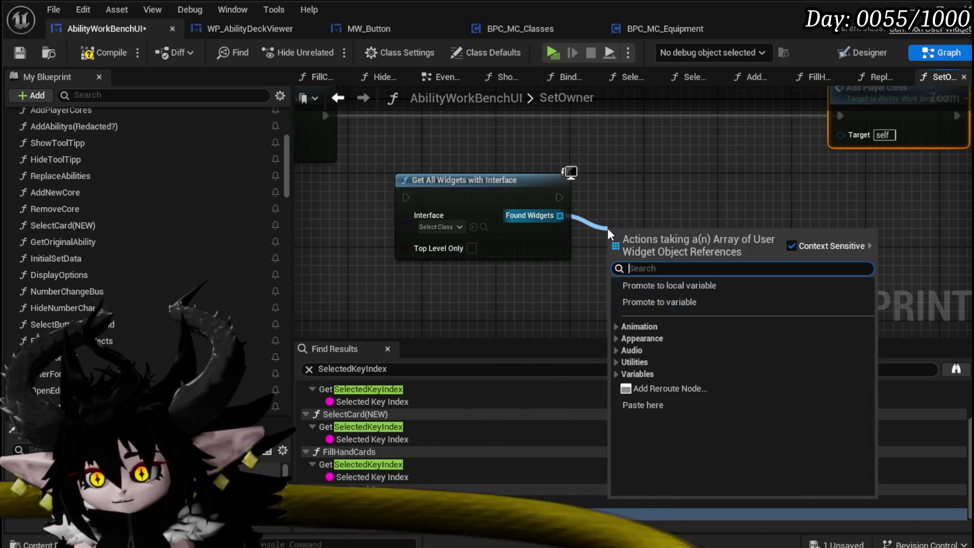
type("loop")
key("Return")
left_click_drag(584, 255, 708, 236)
Call BPI Changable Color Set Color in the loop body and set the interface to BPI_ChangableColor
type("color")
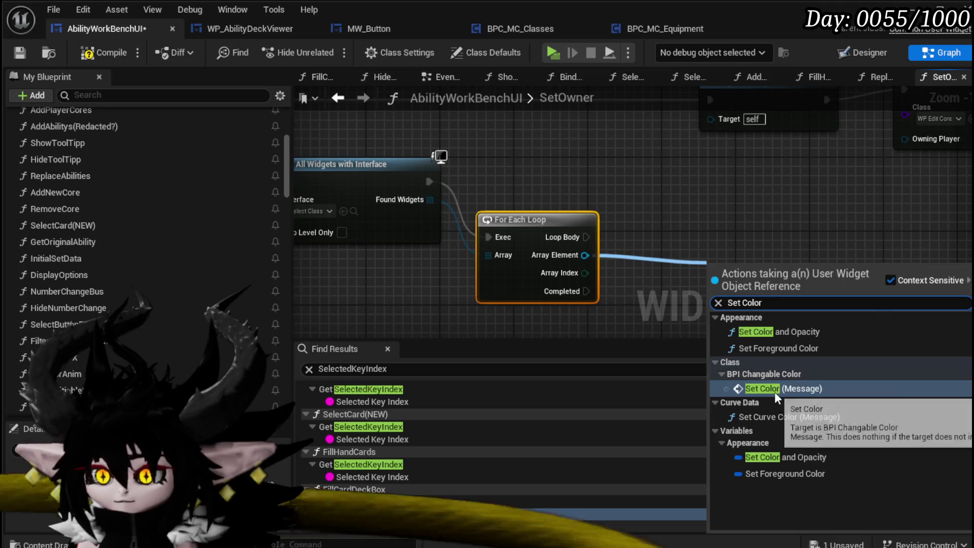
left_click(774, 391)
left_click_drag(586, 237, 654, 248)
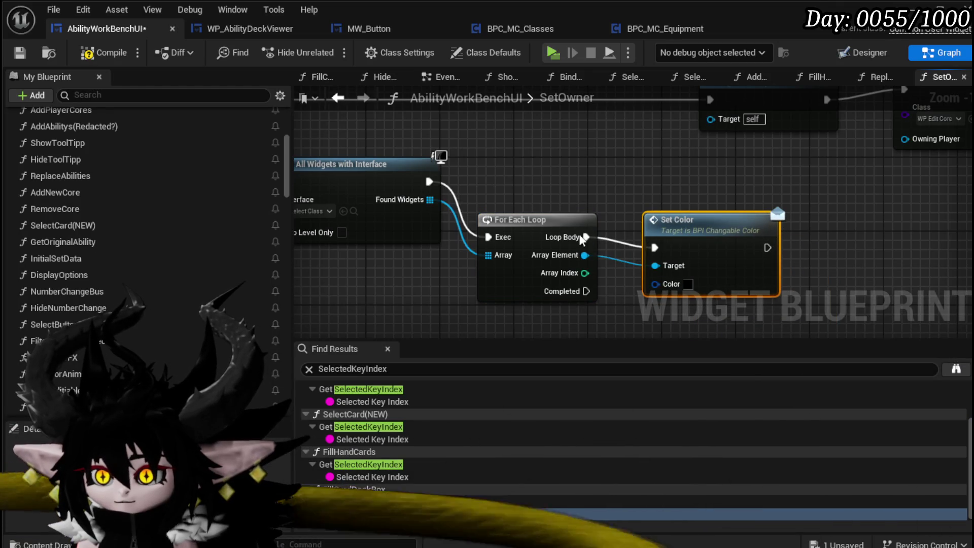
left_click_drag(523, 219, 531, 182)
left_click_drag(304, 211, 604, 223)
left_click(607, 224)
type("Chang")
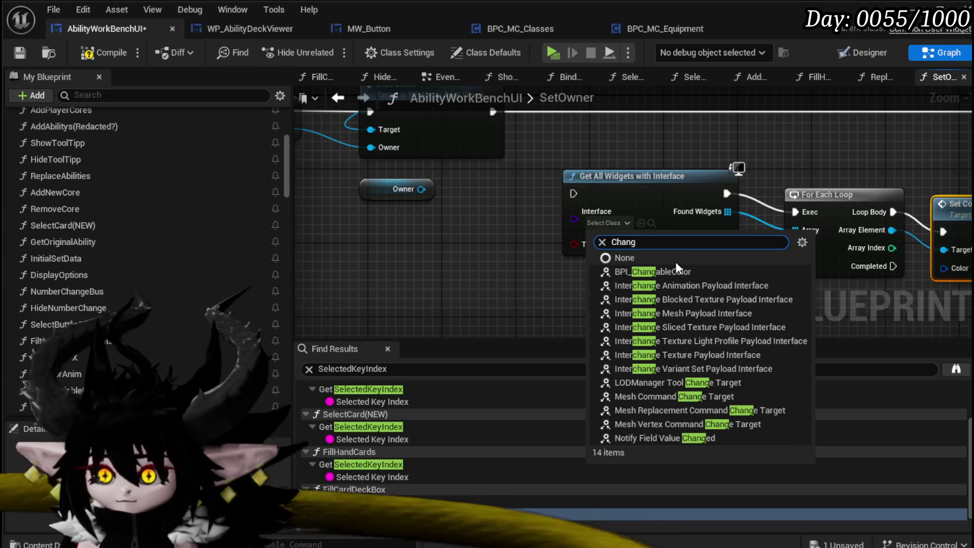
left_click(657, 271)
Feed Owner's BPC Settings Widget Main Color into Set Color's Color input
left_click_drag(421, 189, 425, 260)
type("setting")
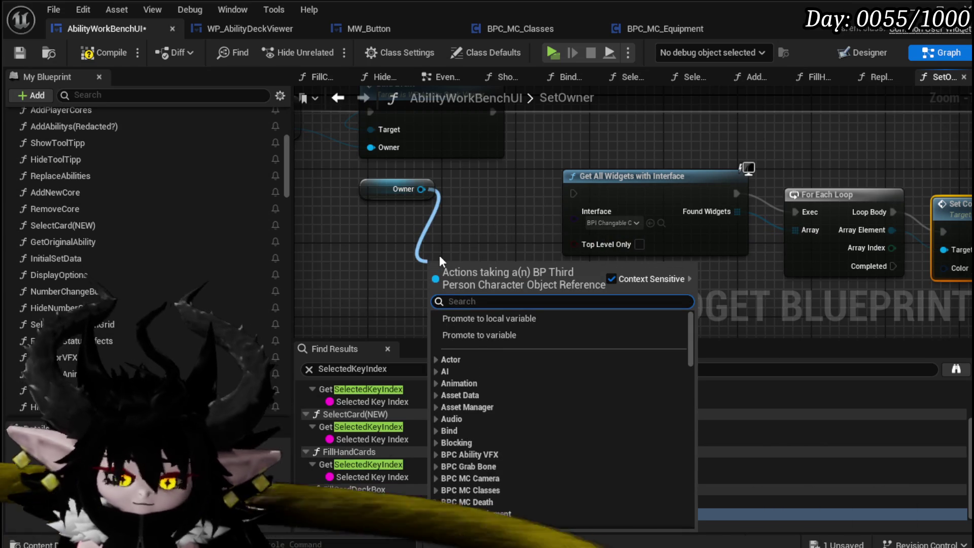
type("s")
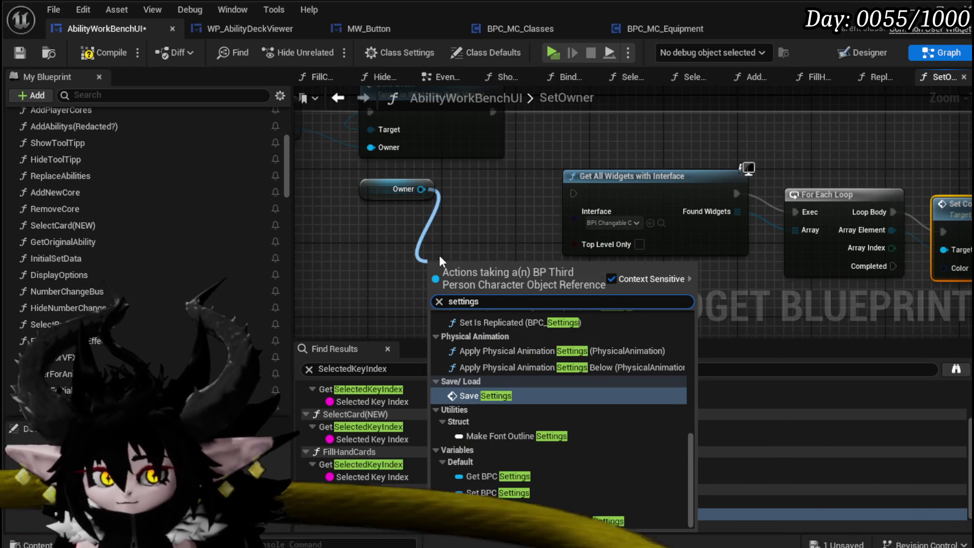
left_click(501, 474)
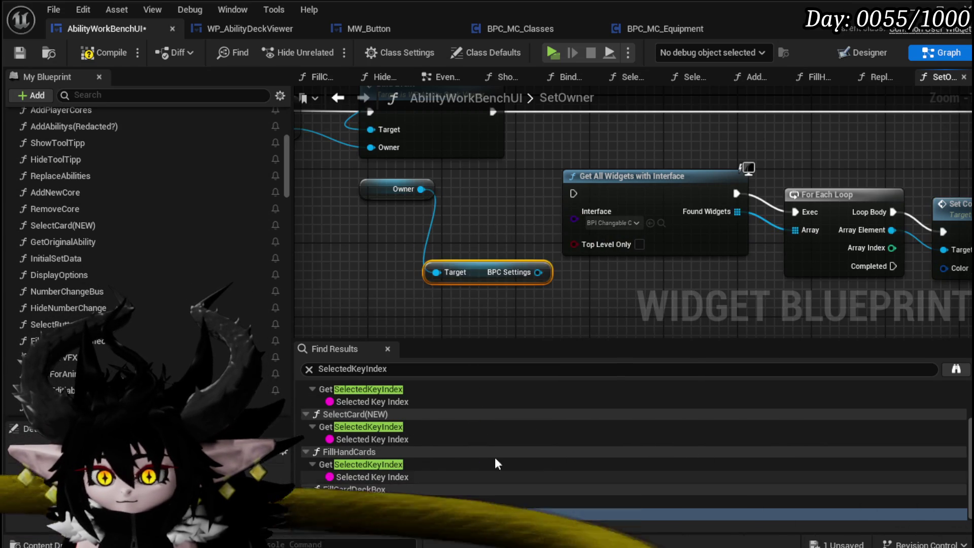
mouse_move(485, 269)
left_mouse_down()
mouse_move(387, 258)
mouse_move(377, 306)
left_mouse_up()
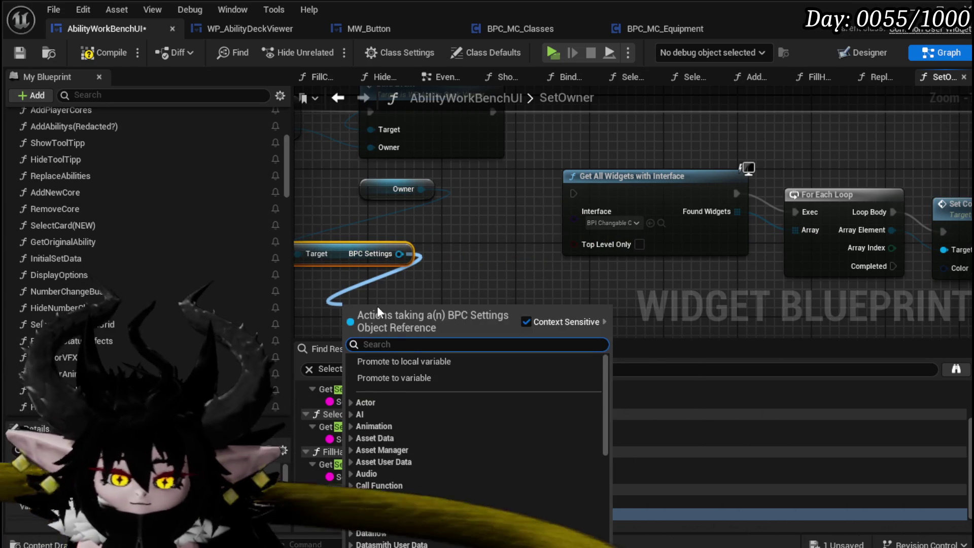
type("Widget")
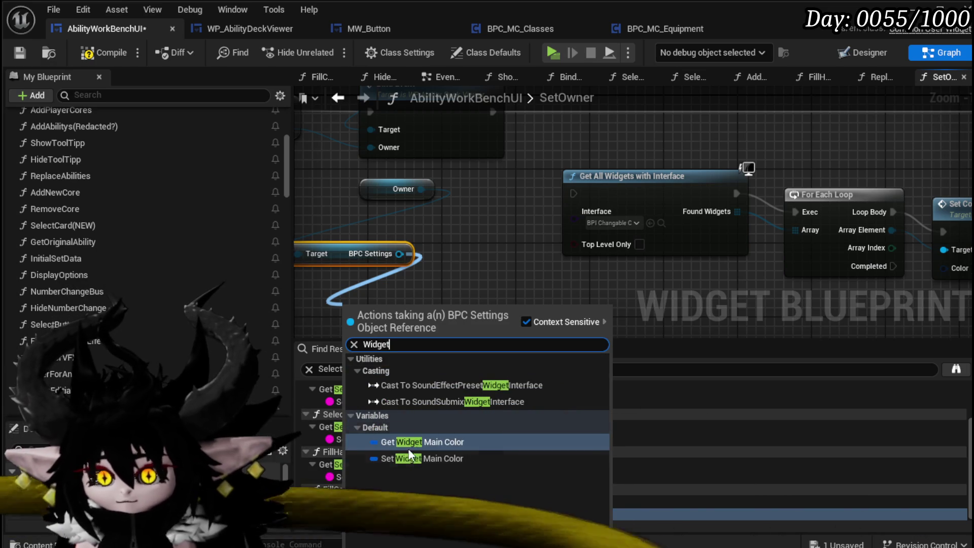
left_click(413, 439)
left_click_drag(388, 286, 855, 245)
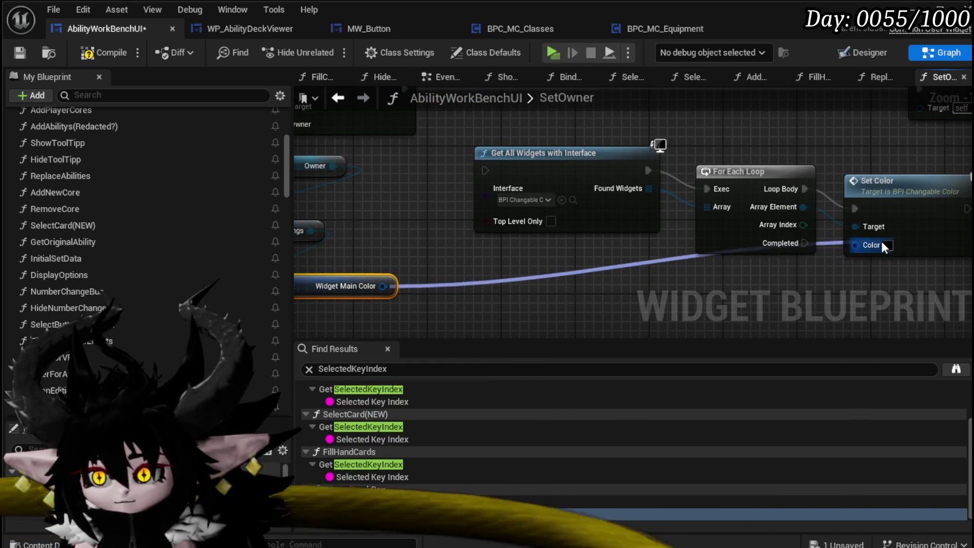
Position the color loop nodes, run them after Set Visibility, and start a play test
scroll(500, 287, "down", 3)
left_click_drag(683, 229, 862, 205)
mouse_move(823, 239)
left_mouse_down()
mouse_move(887, 274)
mouse_move(320, 292)
mouse_move(746, 293)
left_mouse_up()
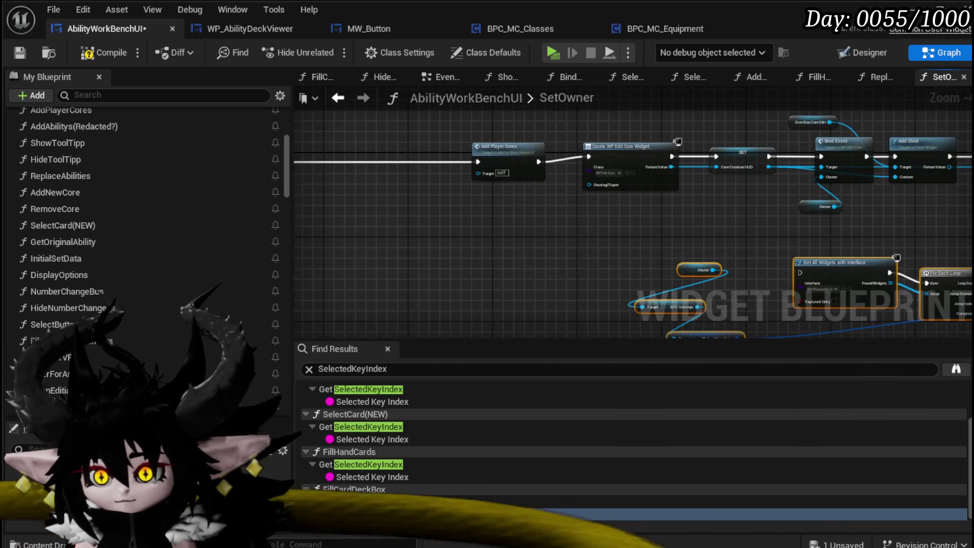
left_click_drag(857, 161, 648, 166)
mouse_move(851, 162)
left_mouse_down()
mouse_move(661, 257)
mouse_move(593, 278)
left_mouse_up()
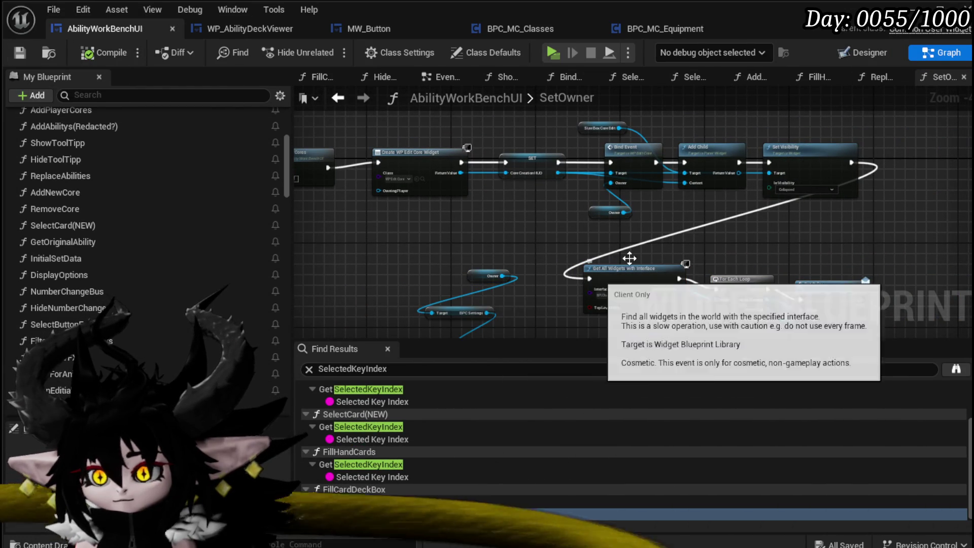
left_click(912, 9)
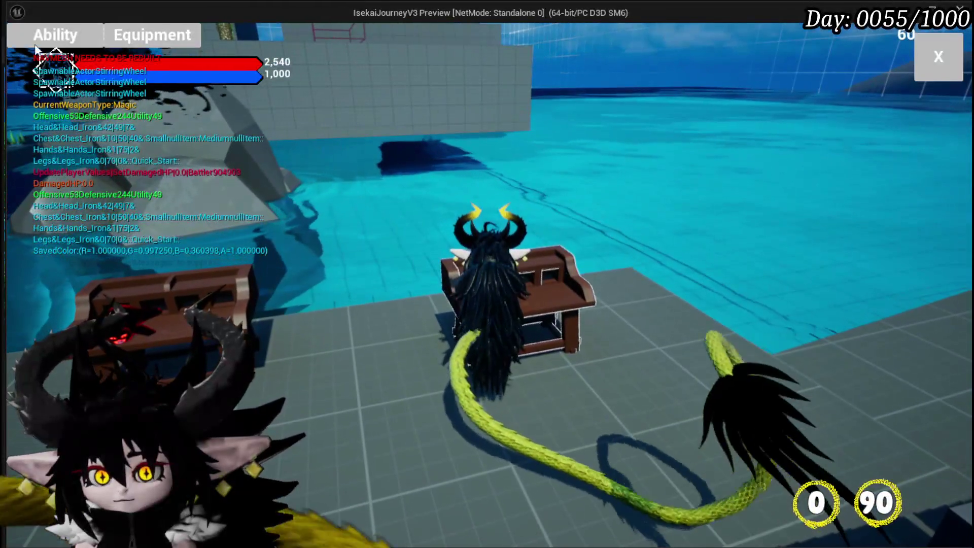
Open the in-game ability deck menu and its list of saved cores
left_click(41, 46)
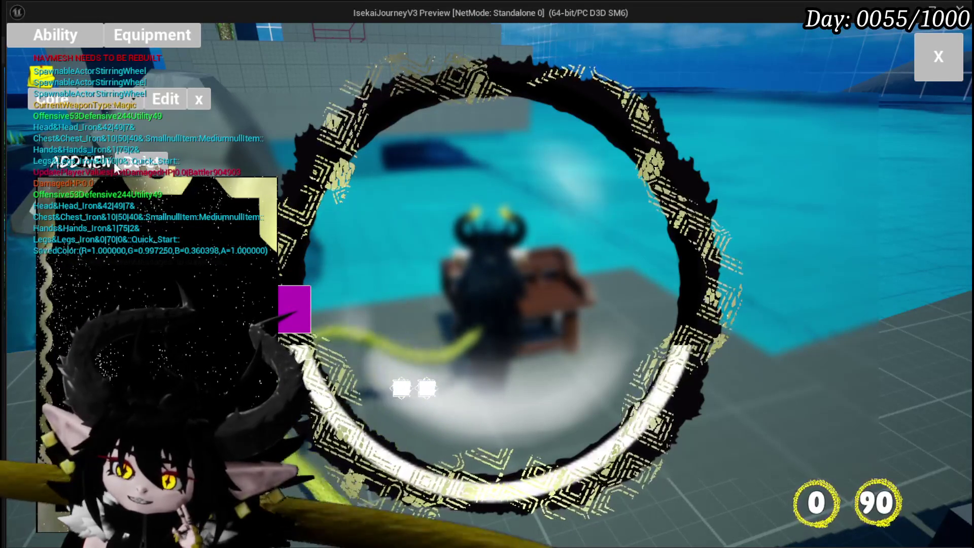
left_click(122, 100)
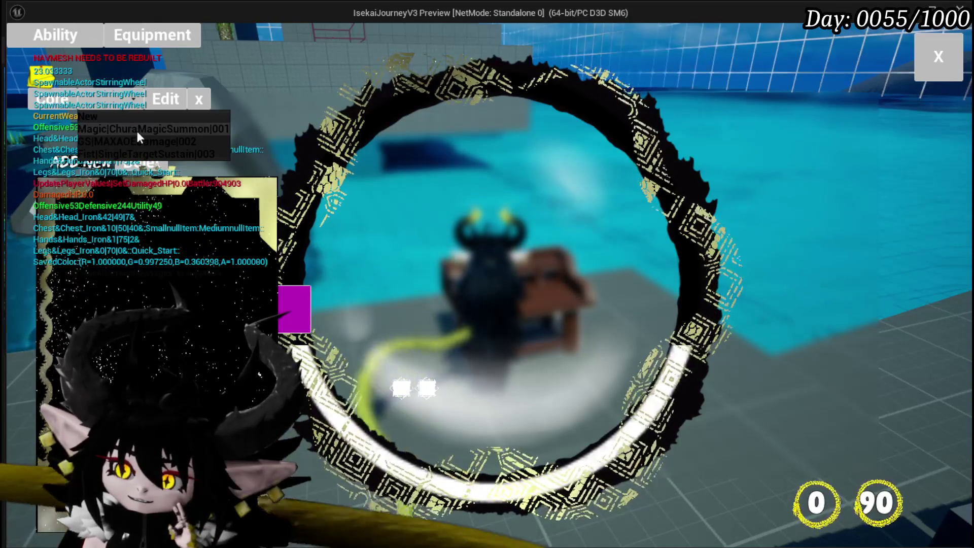
Load the Magic|ChuraMagicSummon|001 core and browse its cards, including Void AOE and Power Up
left_click(137, 130)
mouse_move(168, 231)
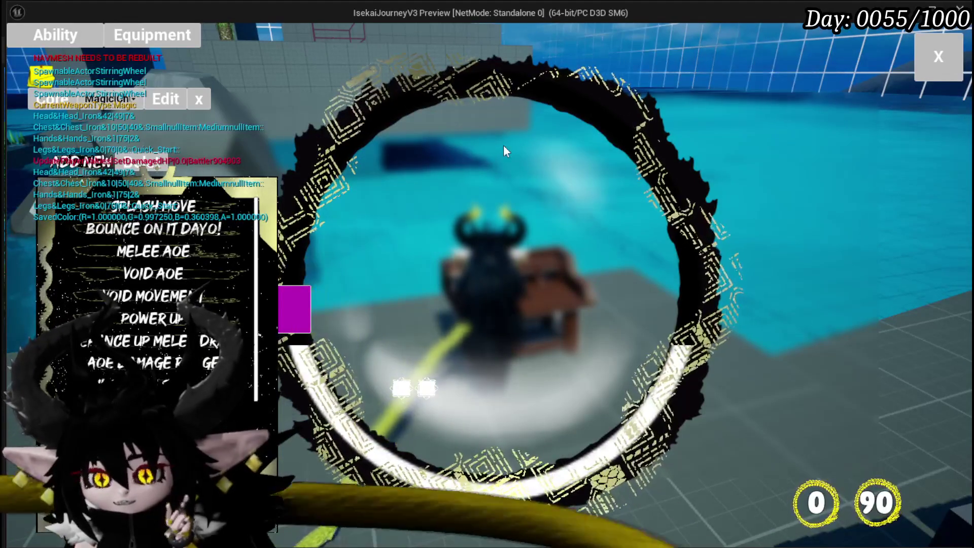
scroll(167, 300, "down", 2)
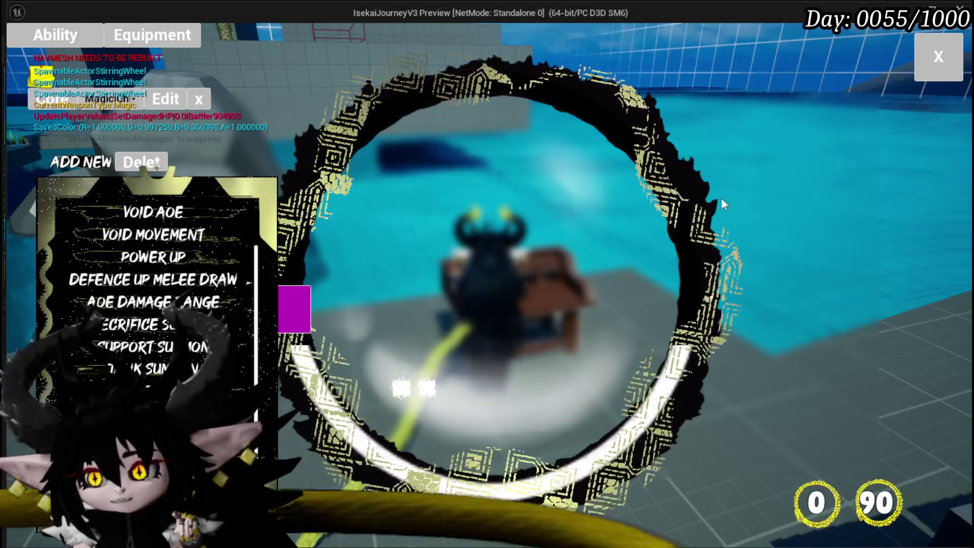
mouse_move(184, 290)
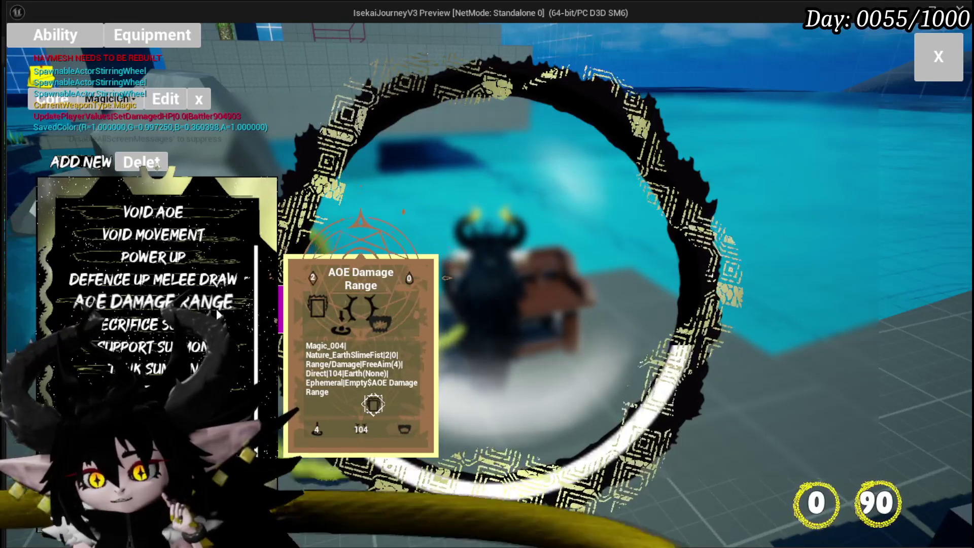
mouse_move(242, 292)
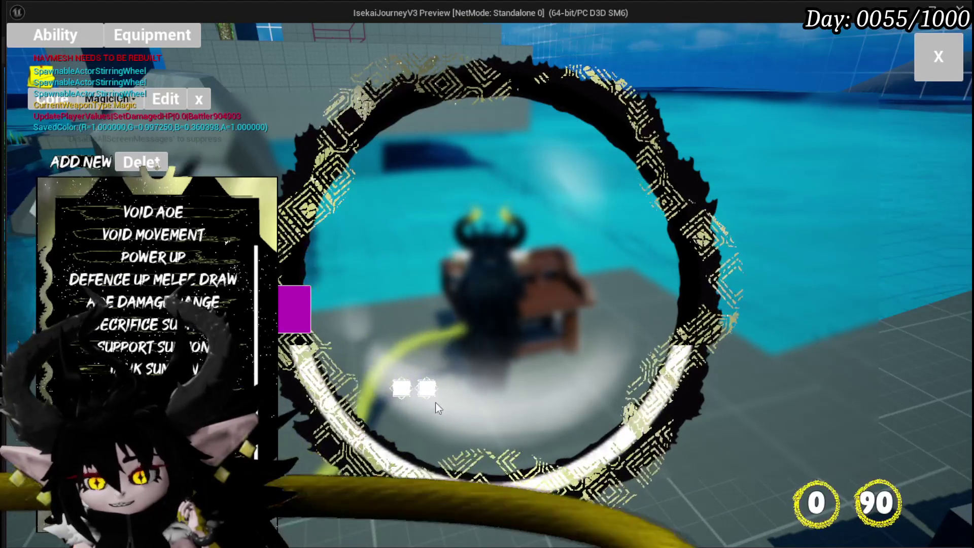
left_click(426, 388)
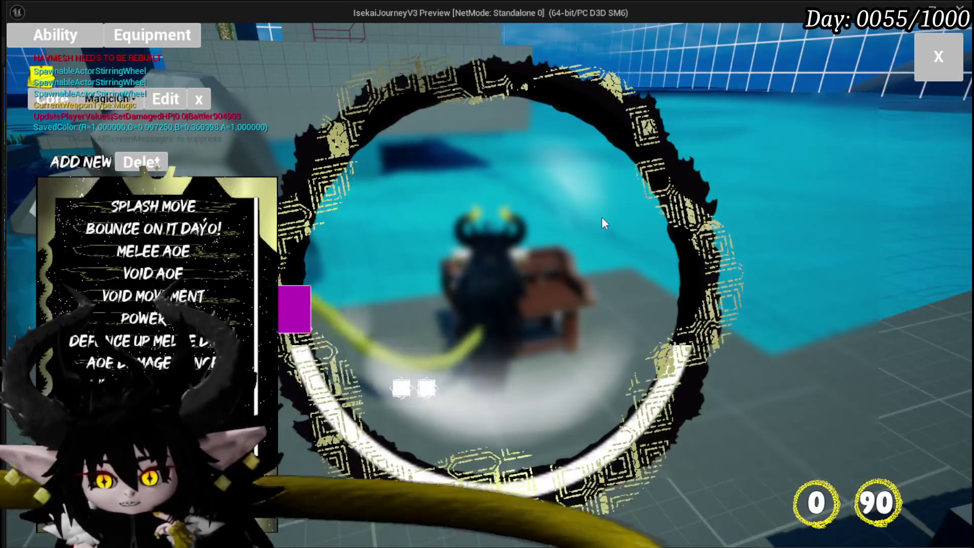
Scroll the magic deck list and preview cards like Power Up, ending on Bounce on it Dayo!
mouse_move(104, 300)
scroll(106, 296, "down", 3)
scroll(109, 291, "up", 3)
scroll(110, 292, "down", 1)
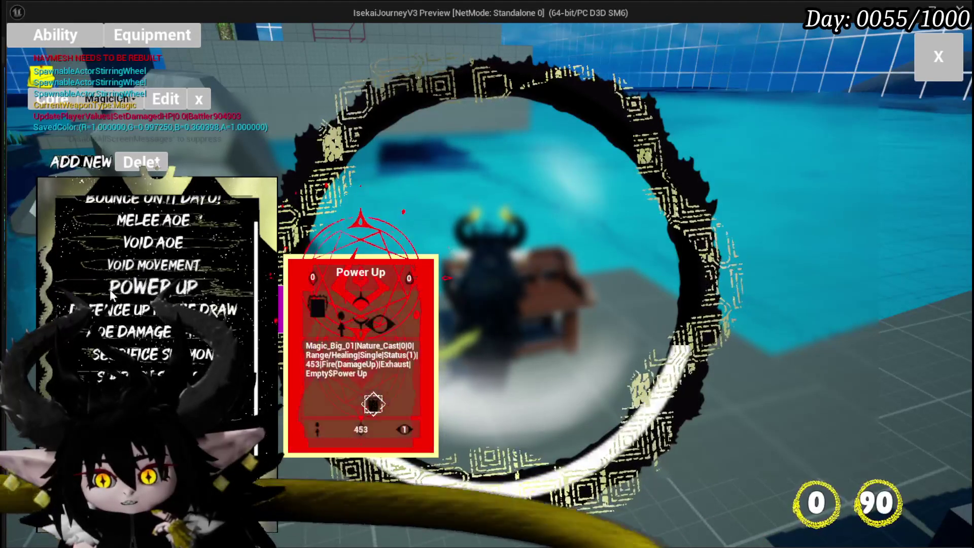
scroll(110, 293, "down", 2)
scroll(110, 293, "up", 4)
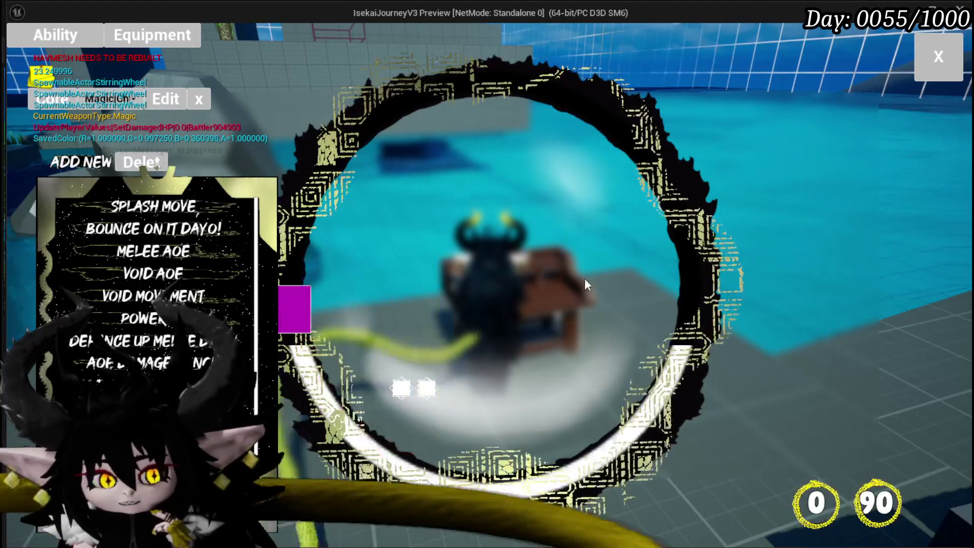
mouse_move(189, 233)
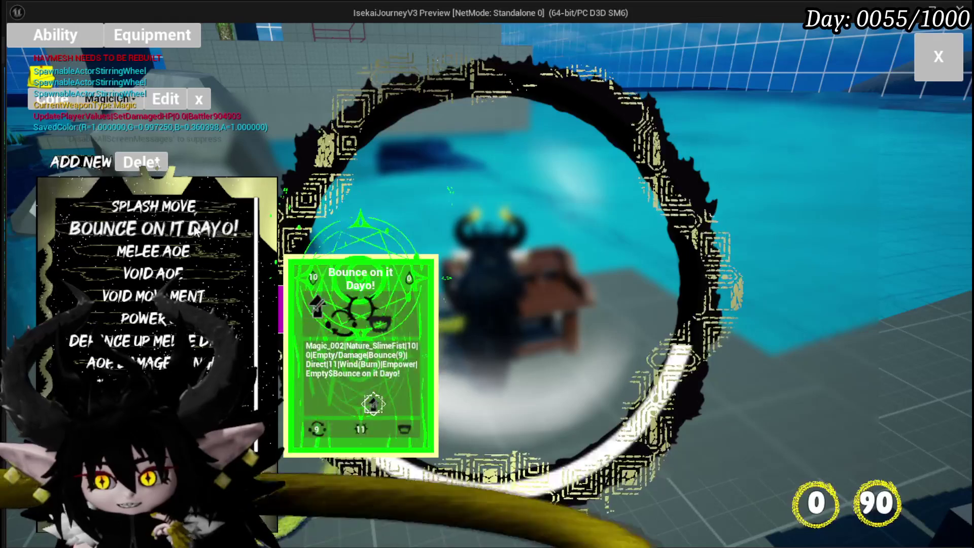
mouse_move(227, 315)
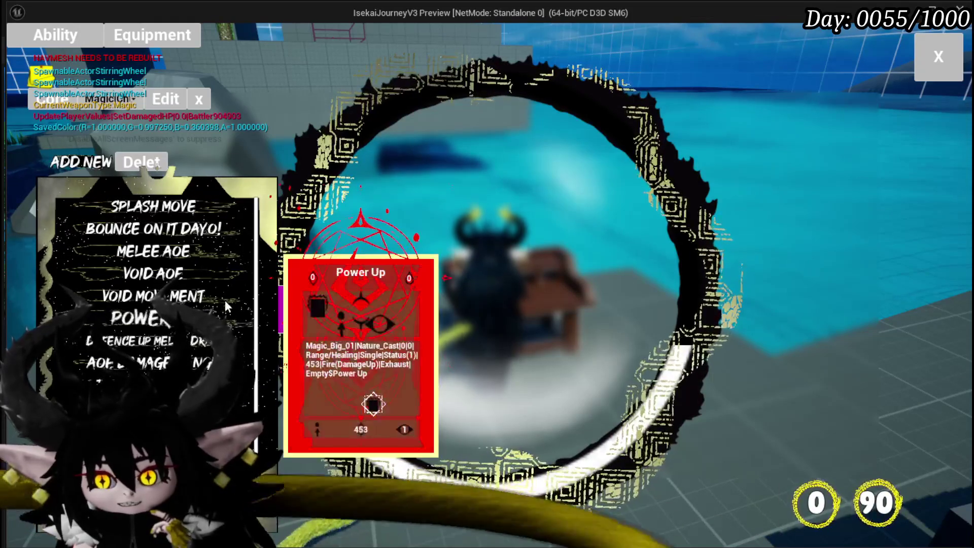
scroll(227, 314, "down", 3)
scroll(227, 205, "up", 2)
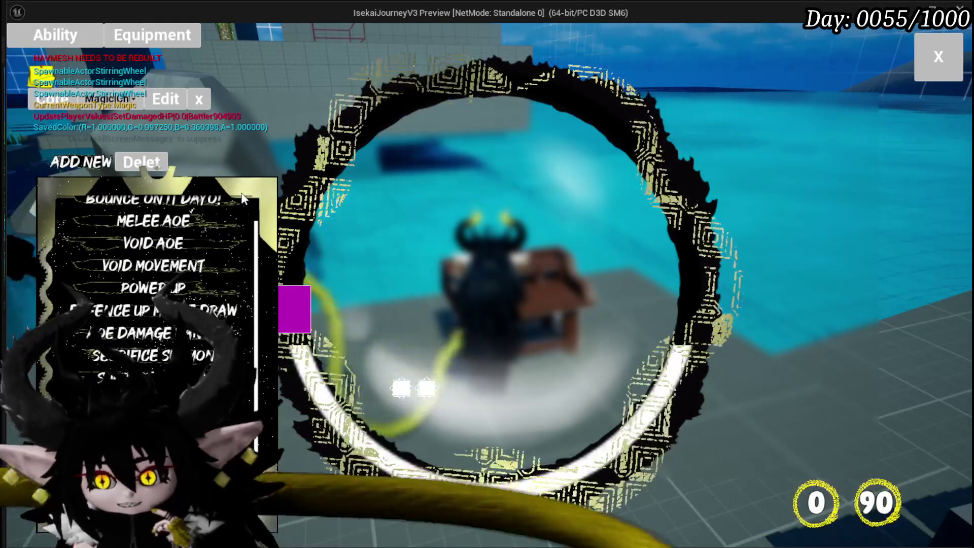
scroll(158, 272, "down", 2)
mouse_move(158, 271)
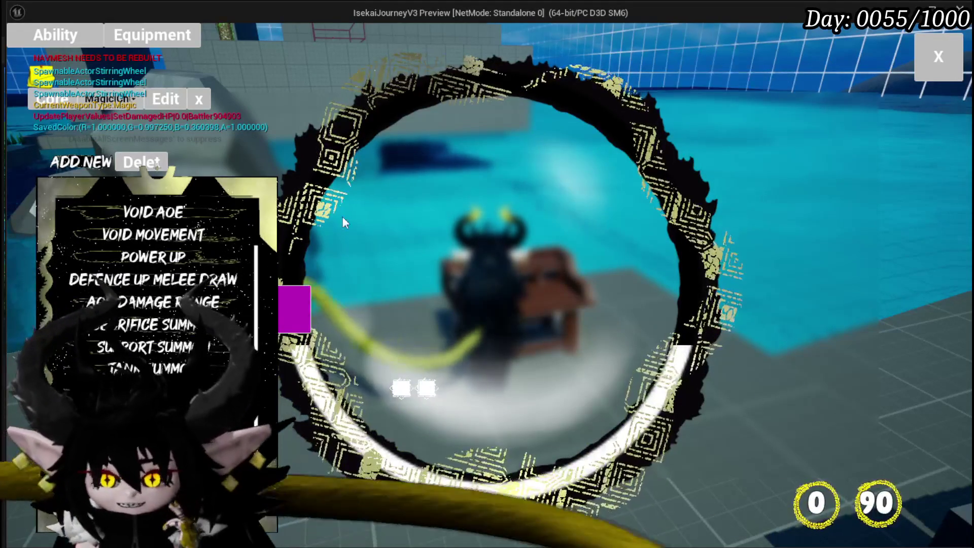
scroll(182, 246, "up", 3)
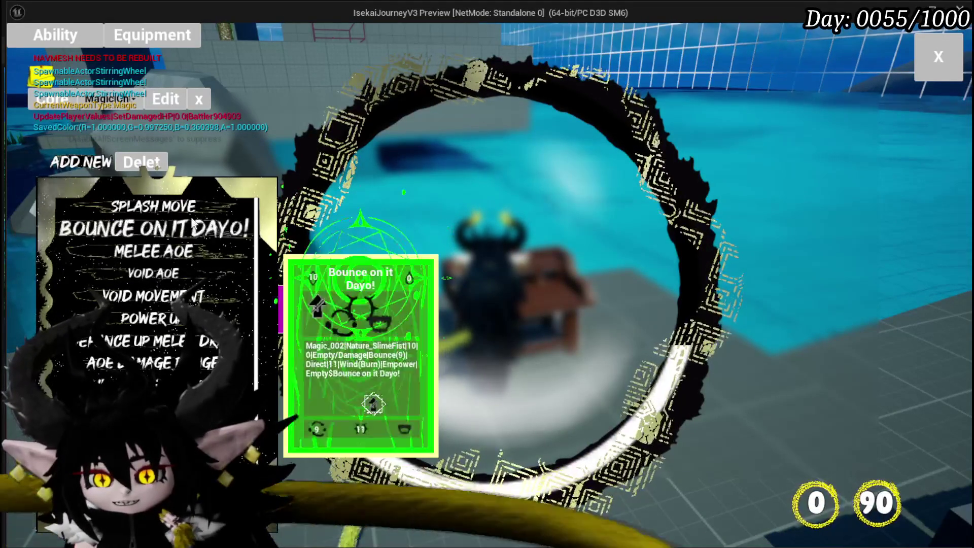
scroll(188, 216, "down", 3)
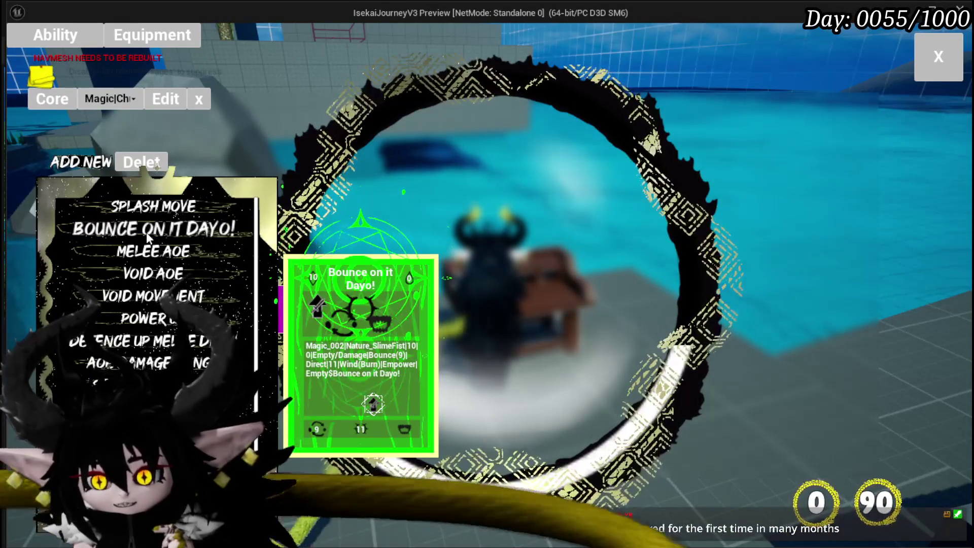
Preview the Melee AOE and Void AOE cards and scroll through the deck list
left_click(145, 263)
left_click(145, 275)
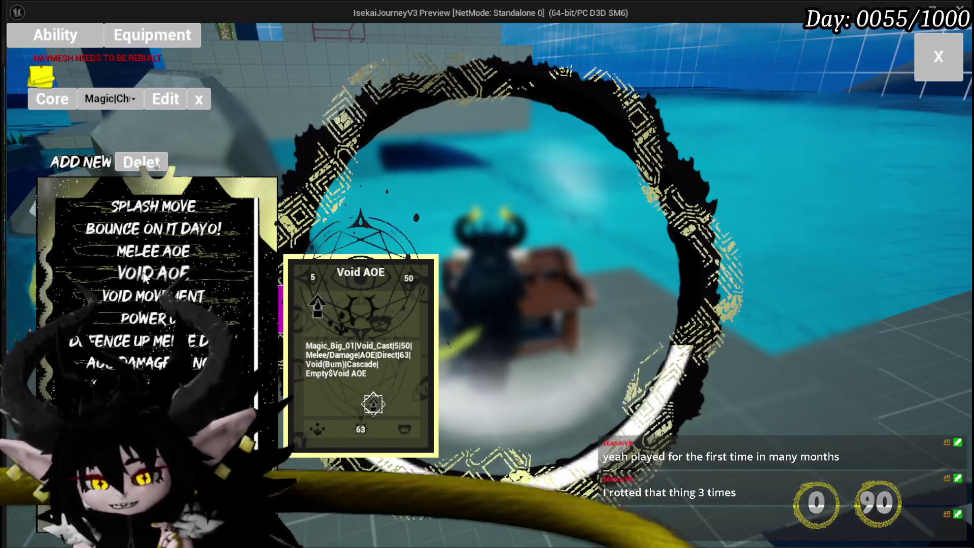
scroll(147, 274, "down", 3)
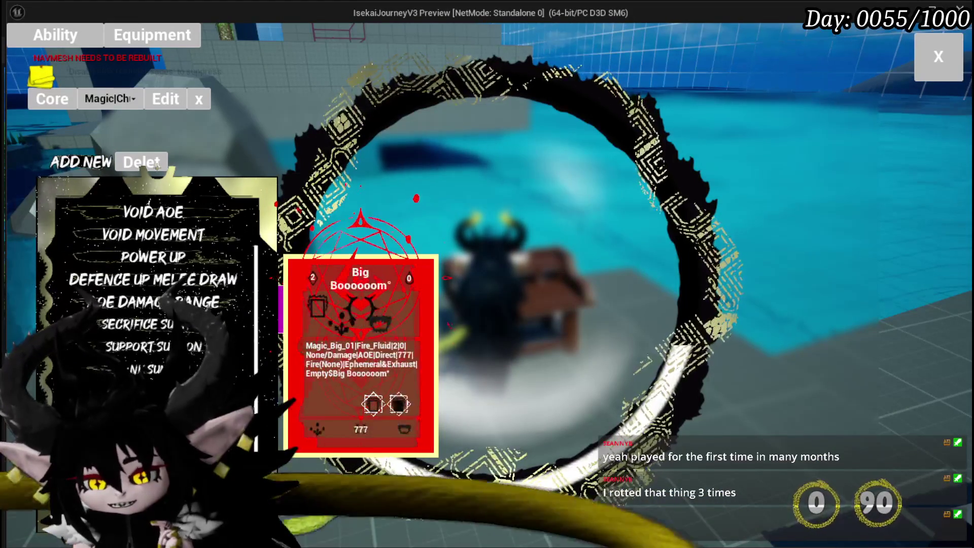
scroll(147, 274, "up", 2)
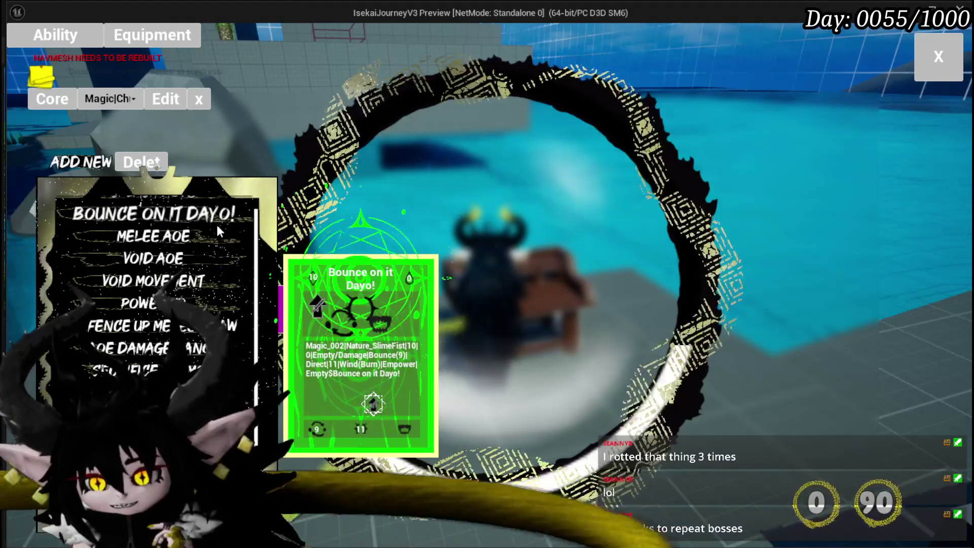
scroll(152, 213, "up", 1)
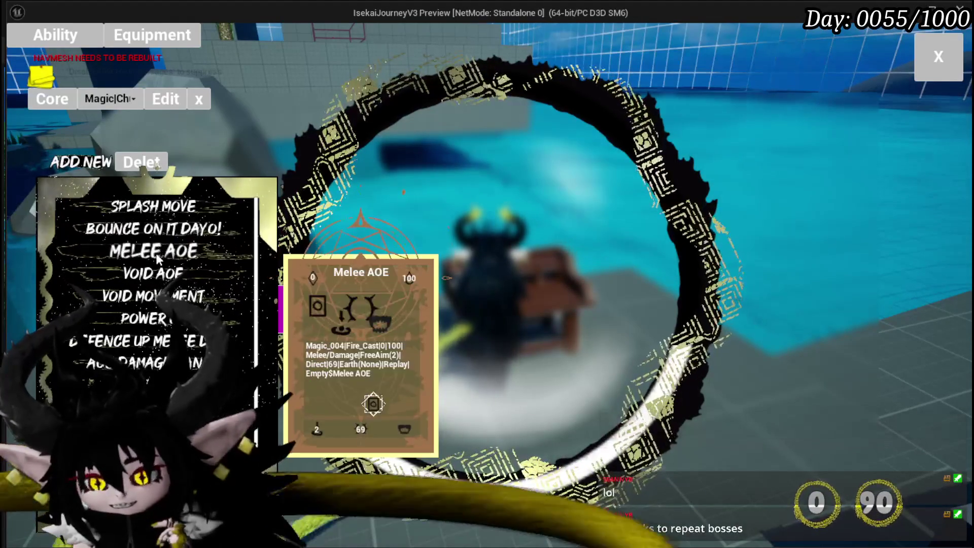
scroll(154, 254, "down", 3)
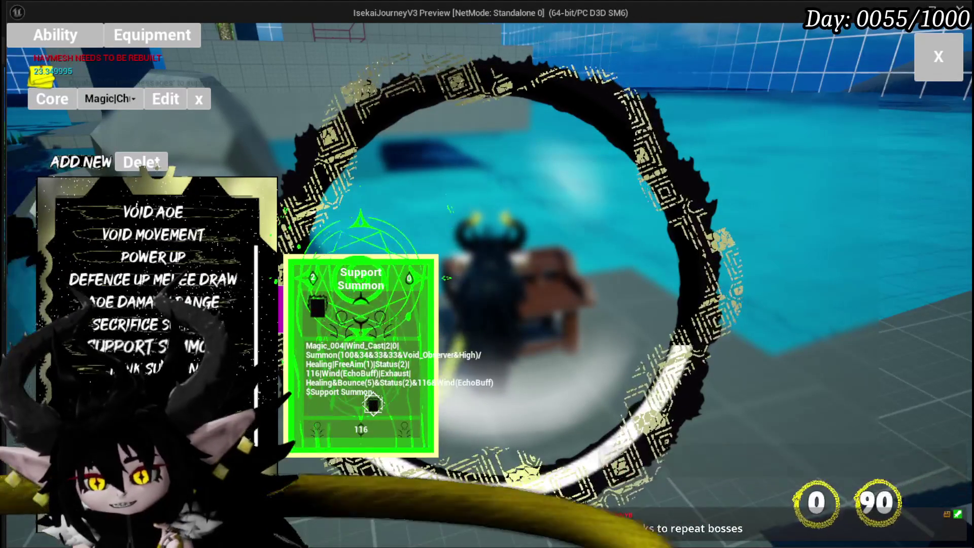
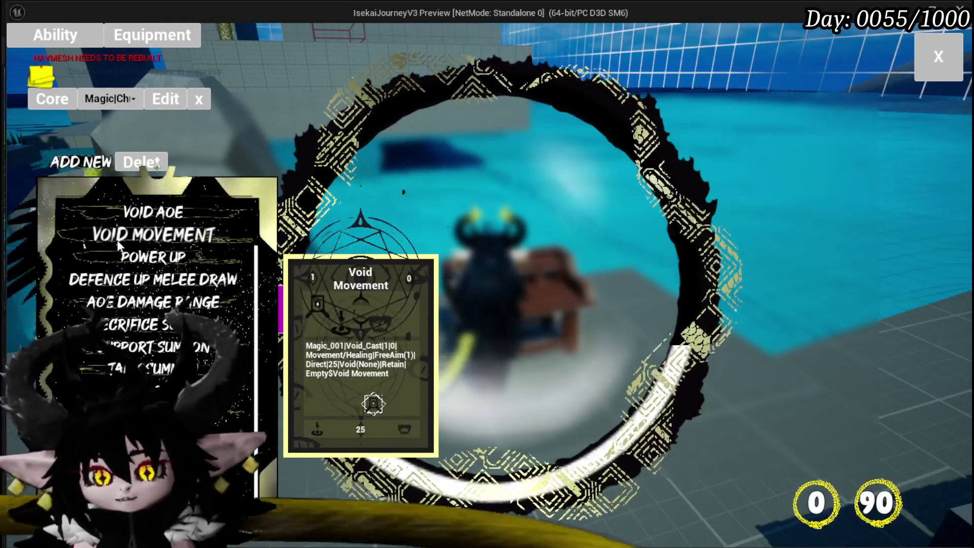
Close the in-game Ability menu and stop the IsekaiJourneyV3 play session, returning to L_DungeonCreationTest
scroll(228, 248, "up", 1)
scroll(233, 223, "up", 1)
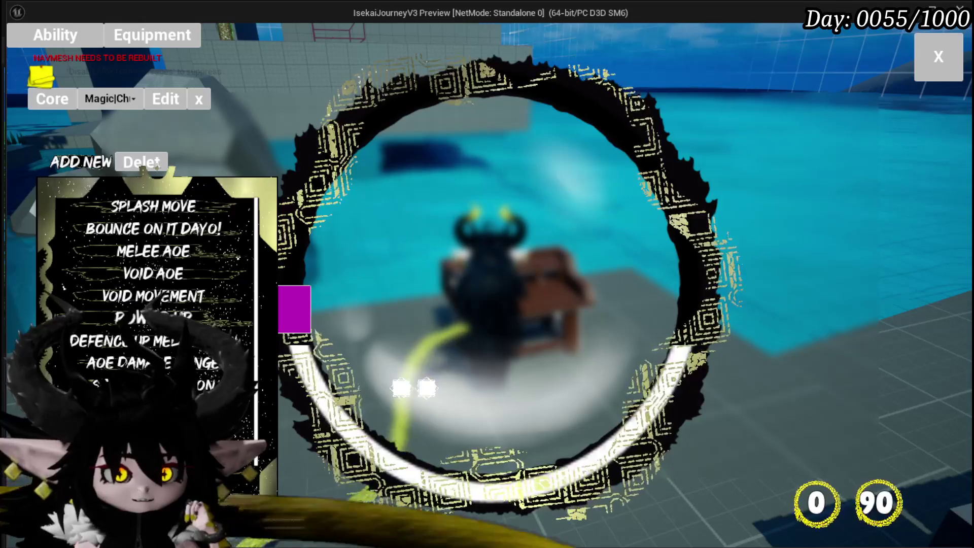
scroll(191, 203, "down", 3)
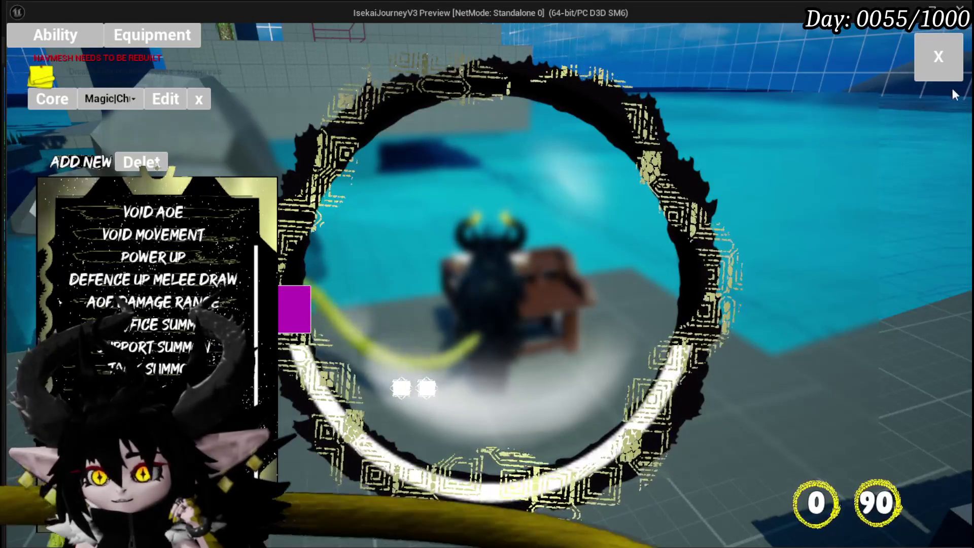
left_click(955, 74)
key("alt+Tab")
key("Escape")
key("ctrl+s")
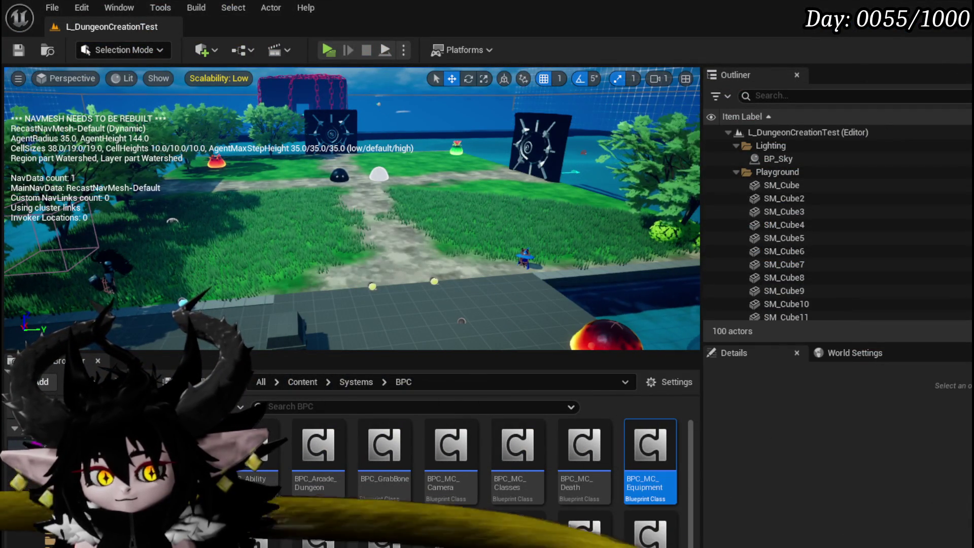
Tidy the Add Player Cores and SetOwner nodes in the AbilityWorkBenchUI graph and save
key("alt+Tab")
scroll(479, 187, "up", 5)
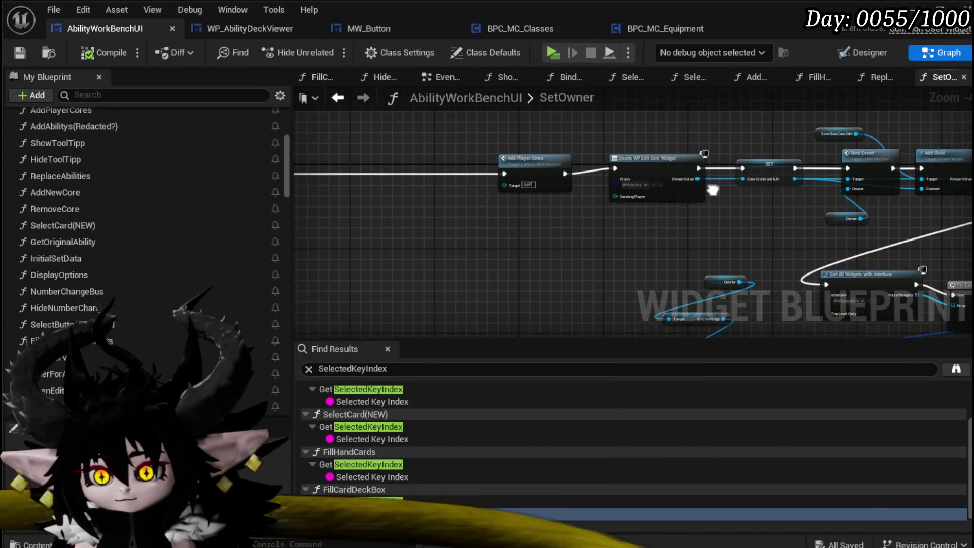
left_click_drag(571, 152, 588, 152)
scroll(537, 191, "down", 7)
mouse_move(634, 248)
left_mouse_down()
mouse_move(431, 198)
mouse_move(393, 204)
left_mouse_up()
scroll(287, 131, "up", 5)
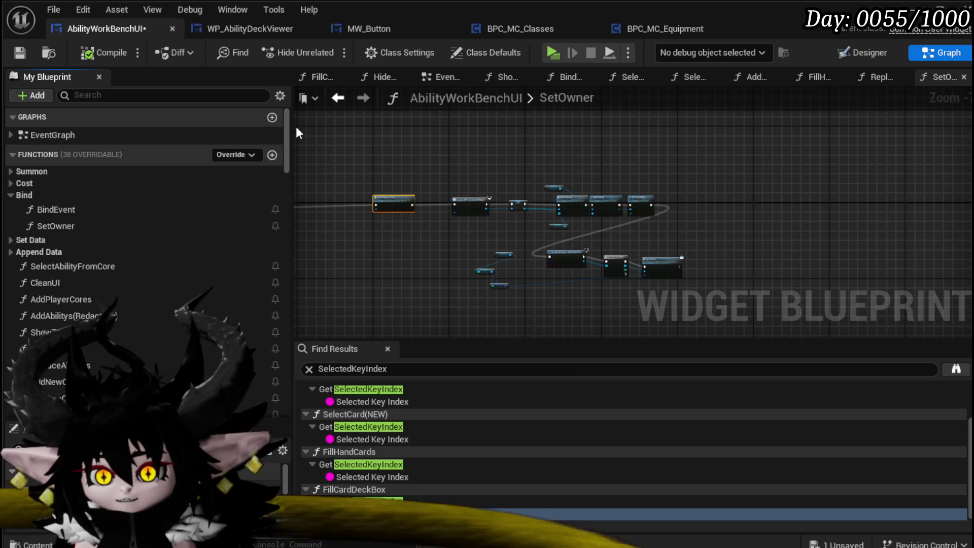
left_click(17, 51)
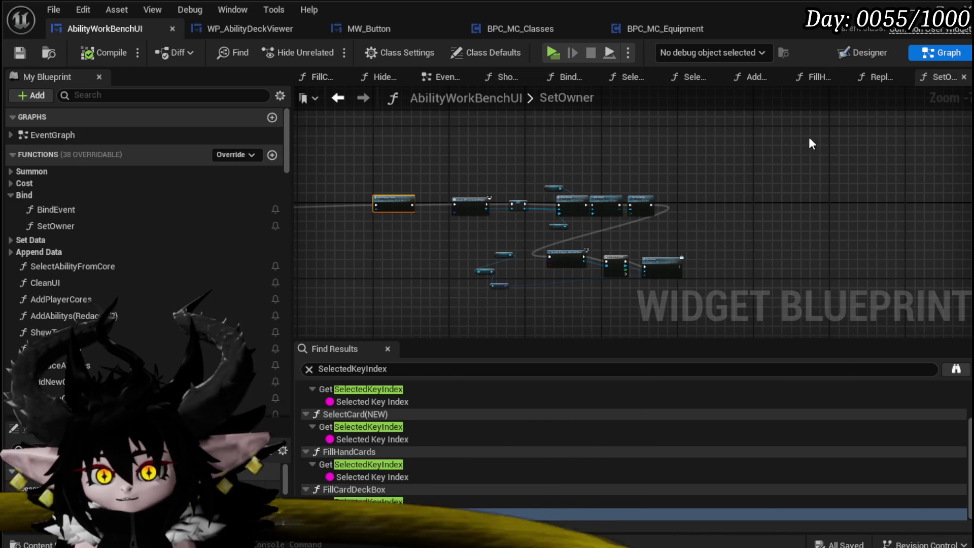
Move MW_ImageBackground right to Position X about 214.75, then compile and save
left_click(862, 52)
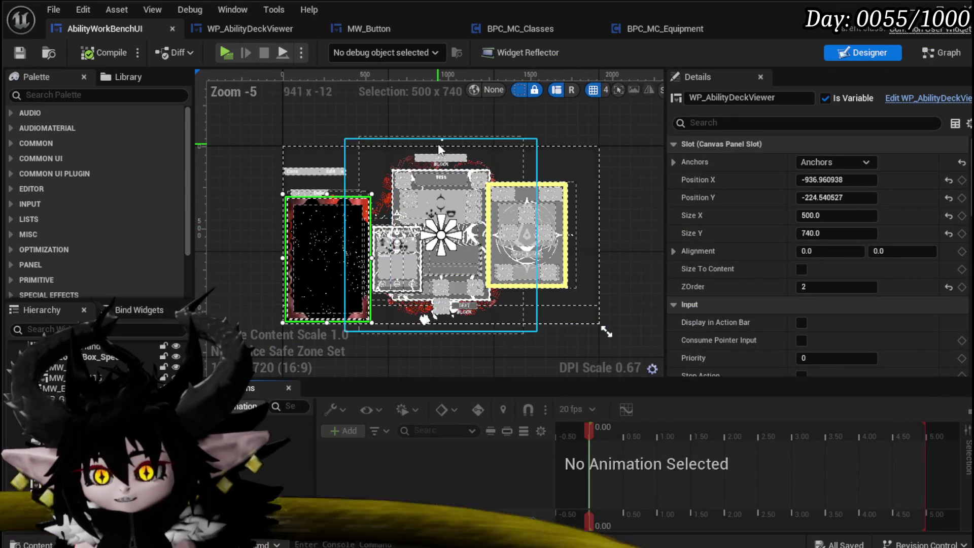
left_click(515, 291)
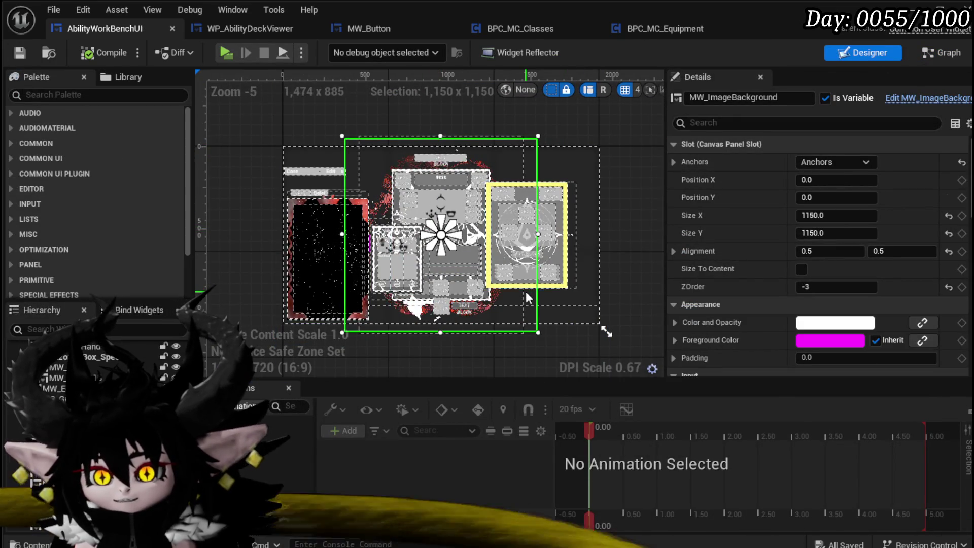
scroll(523, 293, "up", 1)
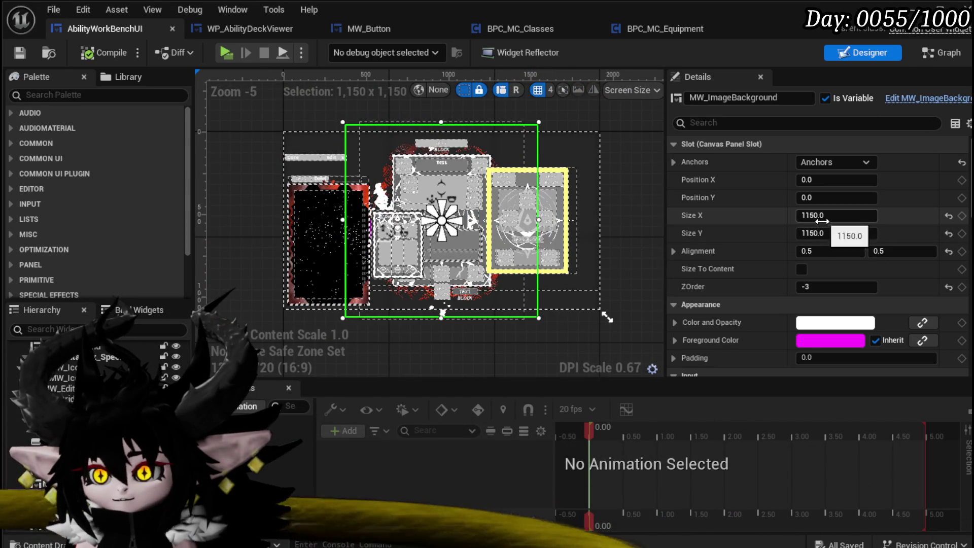
mouse_move(836, 179)
left_mouse_down()
mouse_move(893, 179)
mouse_move(861, 180)
left_mouse_up()
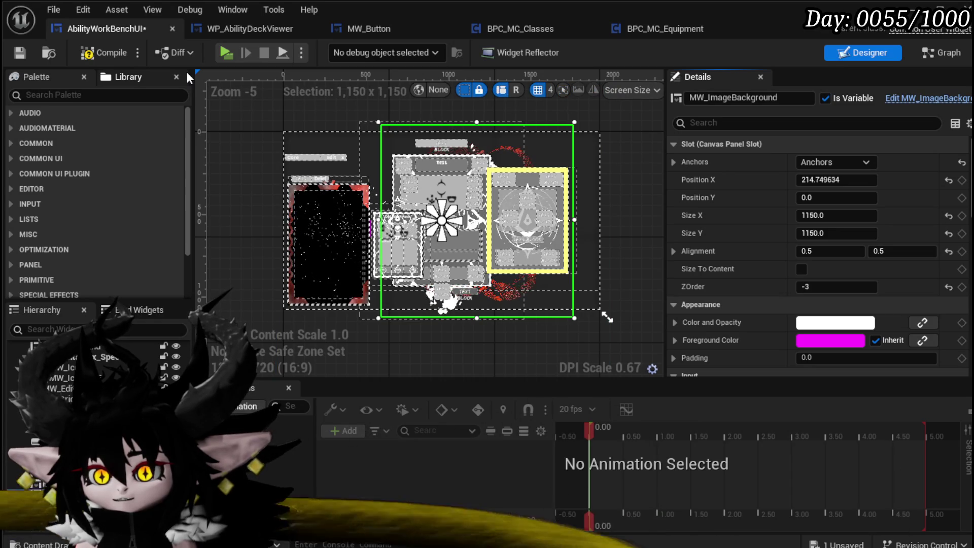
left_click(94, 52)
left_click(20, 52)
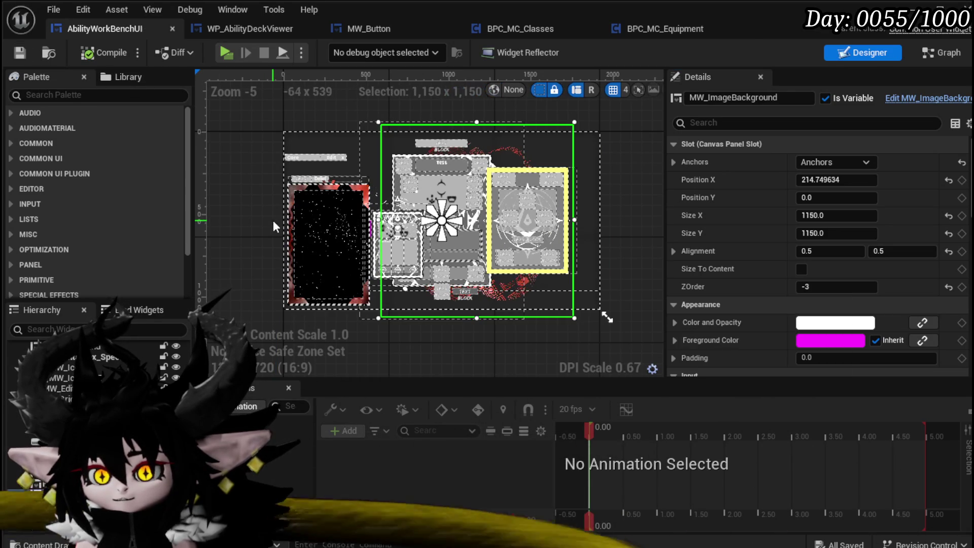
left_click(319, 212)
scroll(391, 238, "up", 3)
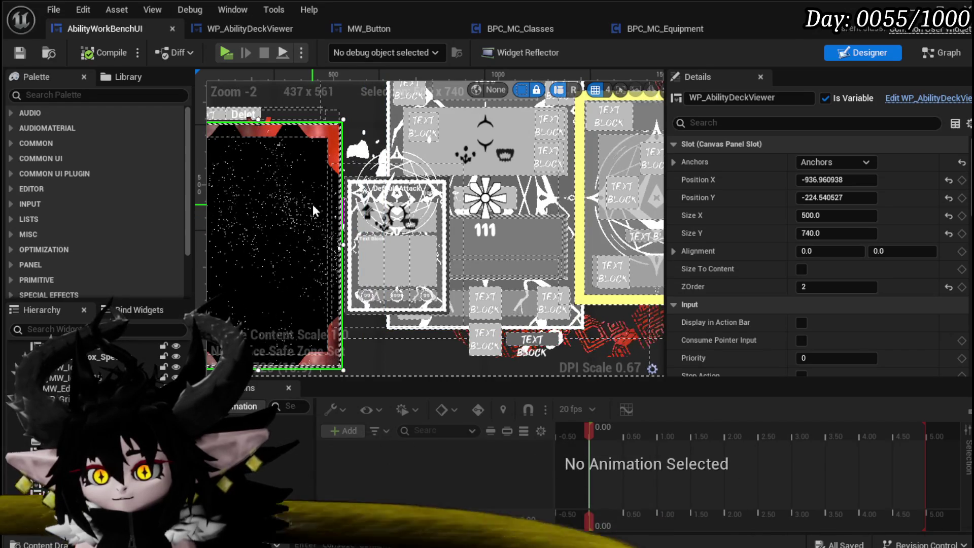
Duplicate the WP_AbilityDeckViewer card and place the copy on the layout's right side
scroll(313, 205, "down", 2)
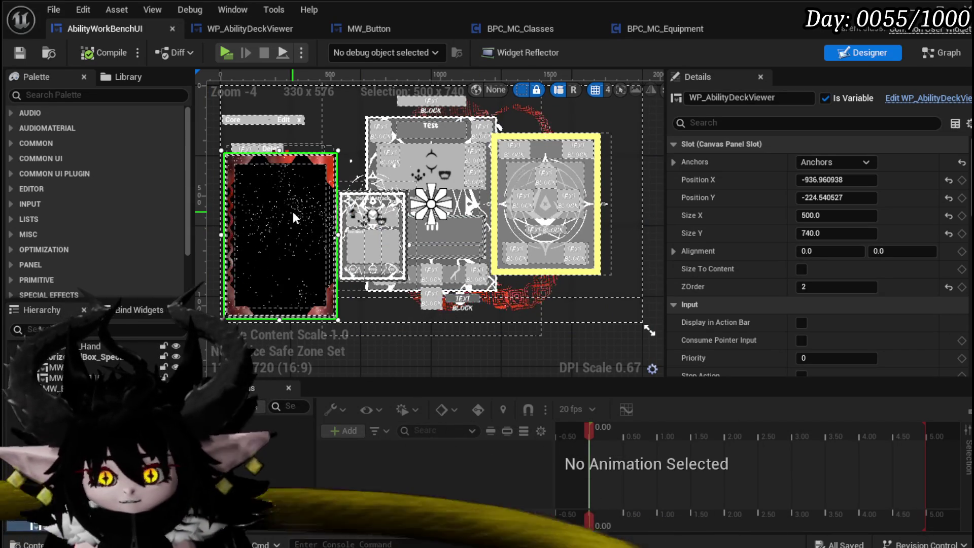
key("ctrl+d")
mouse_move(293, 231)
left_mouse_down()
mouse_move(593, 223)
mouse_move(583, 224)
left_mouse_up()
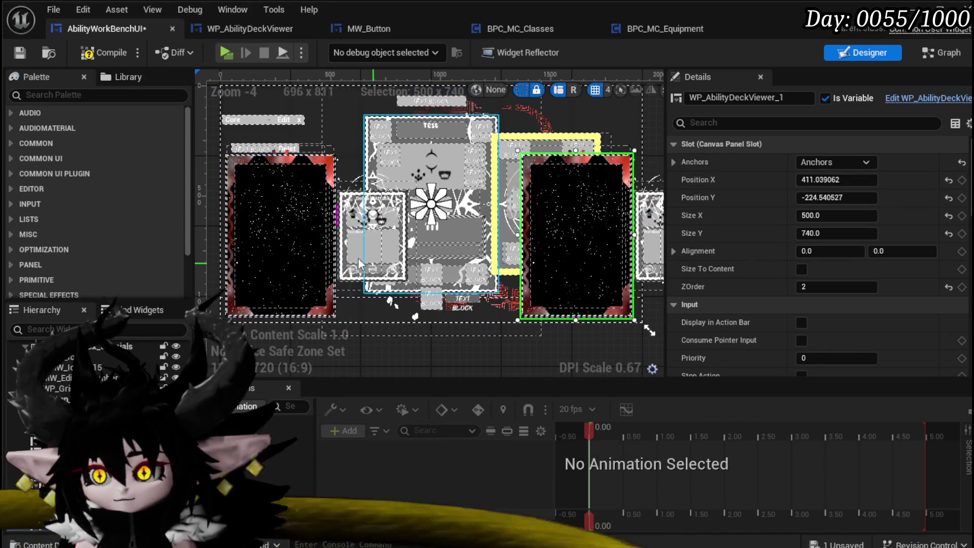
left_click(256, 236)
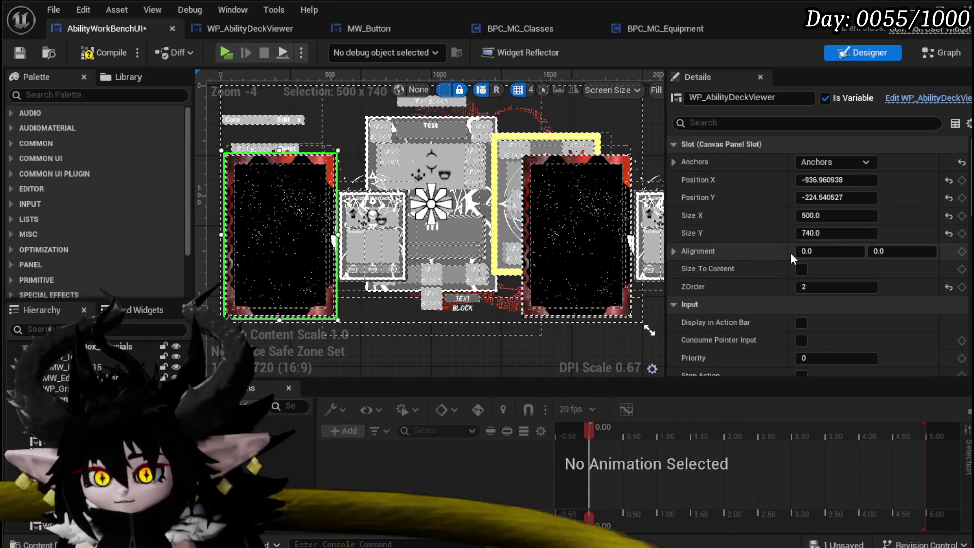
Give the original deck viewer card a horizontal Alignment X of 0.5
left_click(897, 252)
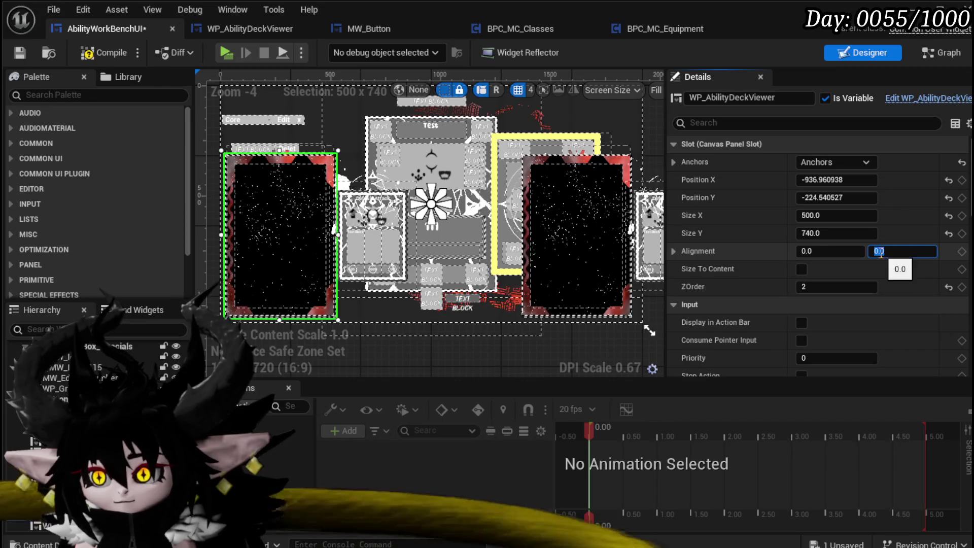
type("0.5")
key("Return")
type("0")
key("Return")
type("0.5")
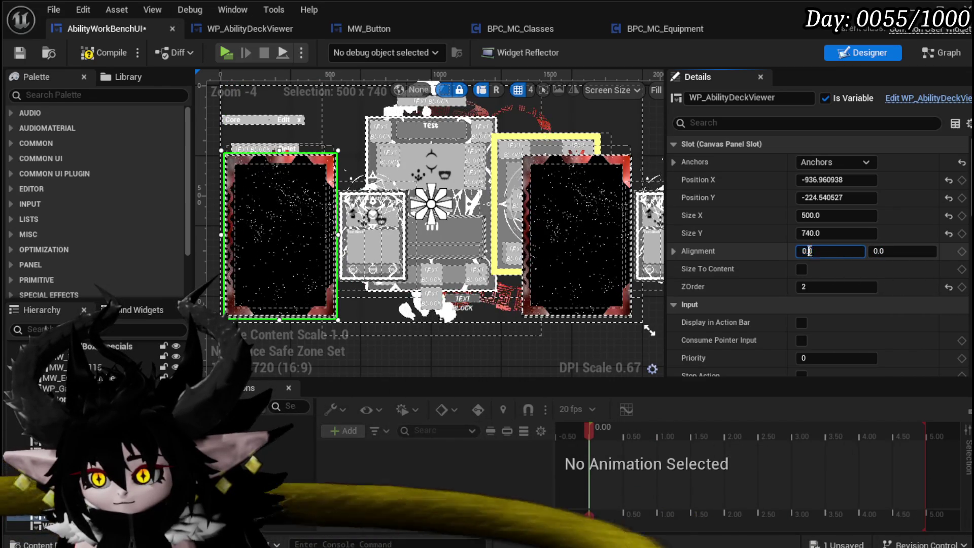
key("Return")
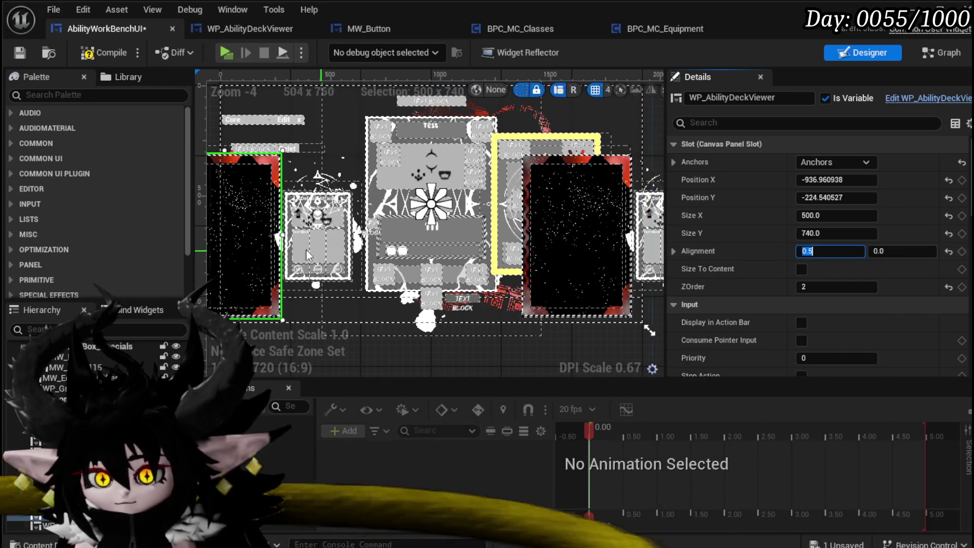
scroll(556, 218, "down", 2)
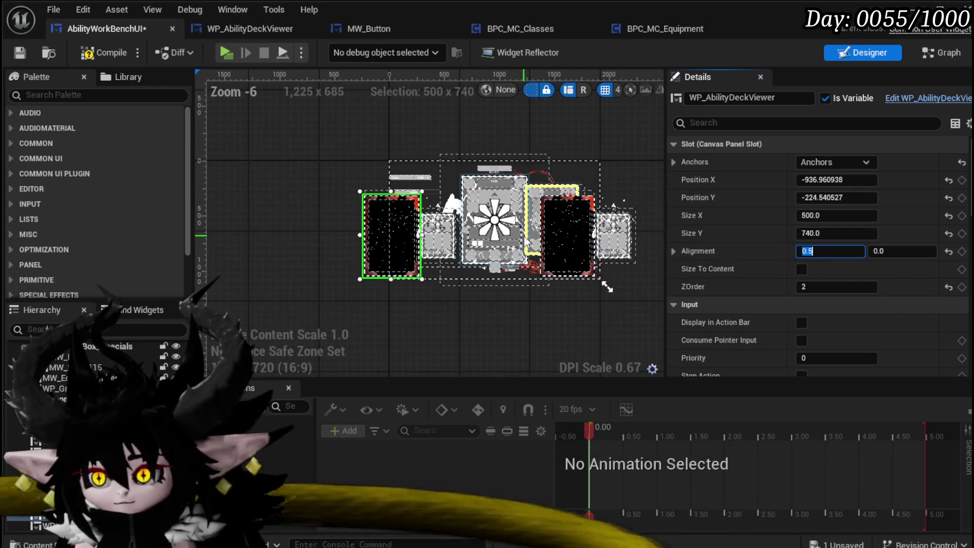
Shift the left deck viewer card left to Position X -680
scroll(539, 247, "up", 1)
mouse_move(837, 180)
left_mouse_down()
mouse_move(811, 179)
mouse_move(903, 179)
left_mouse_up()
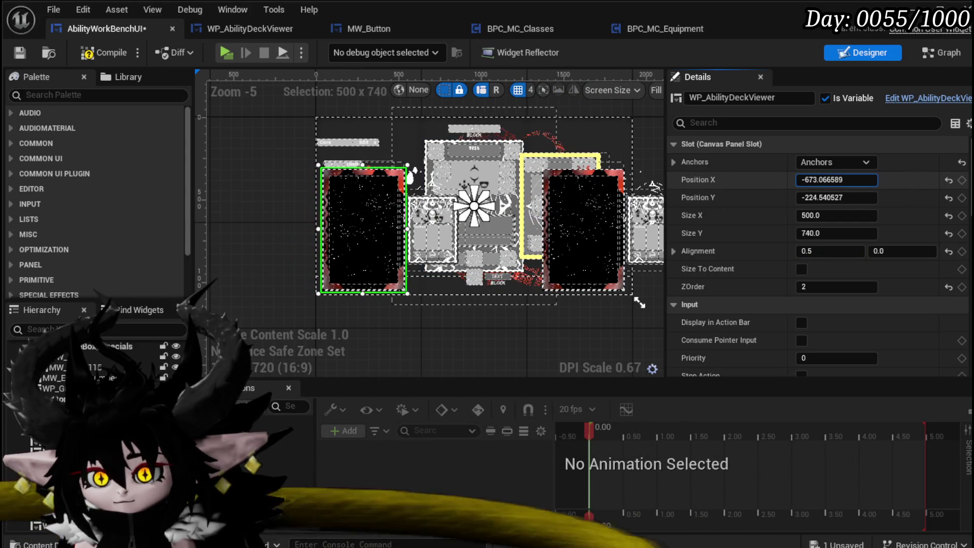
scroll(418, 294, "up", 4)
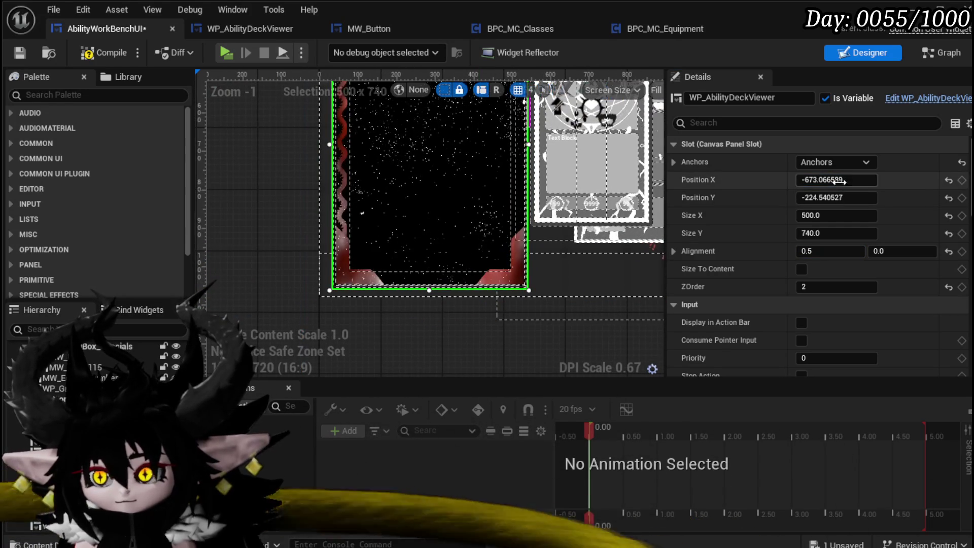
left_click_drag(837, 180, 827, 180)
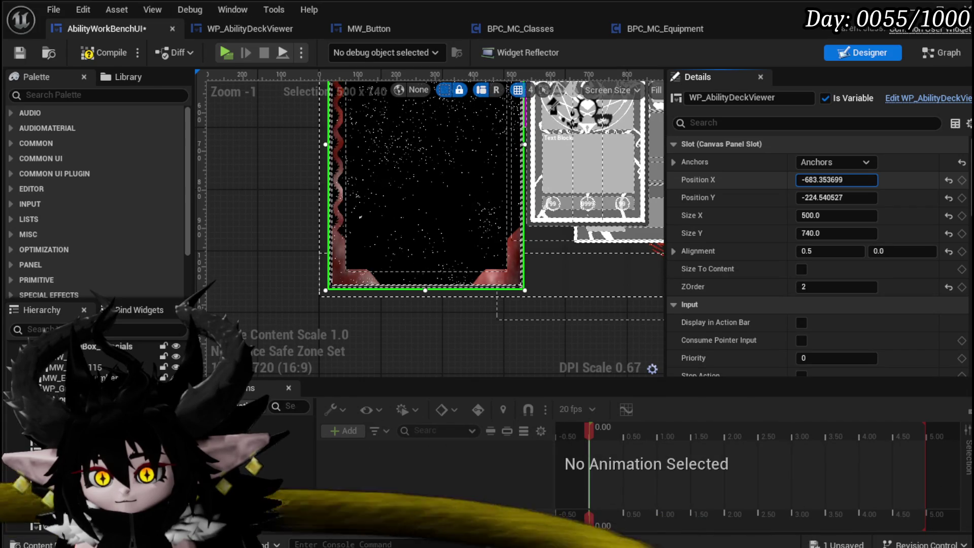
left_click(812, 180)
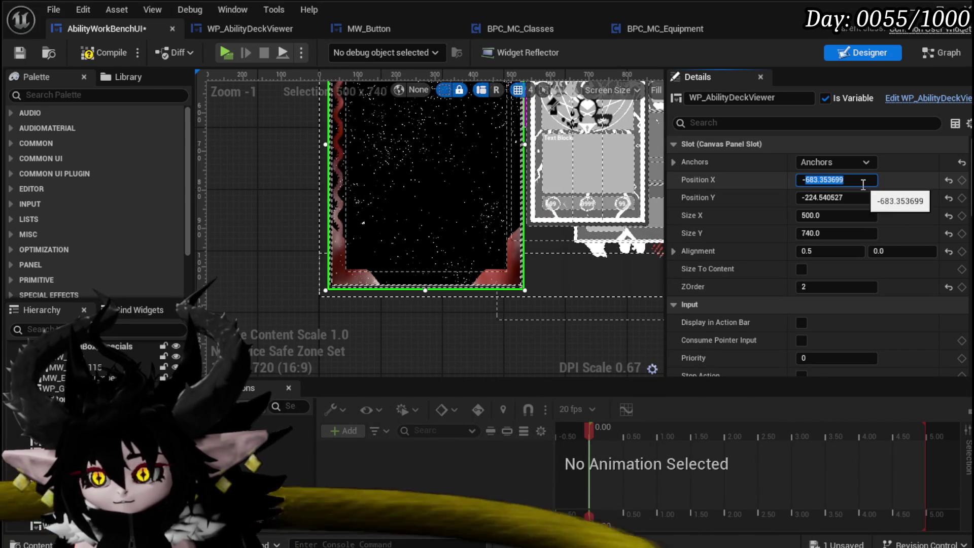
type("6")
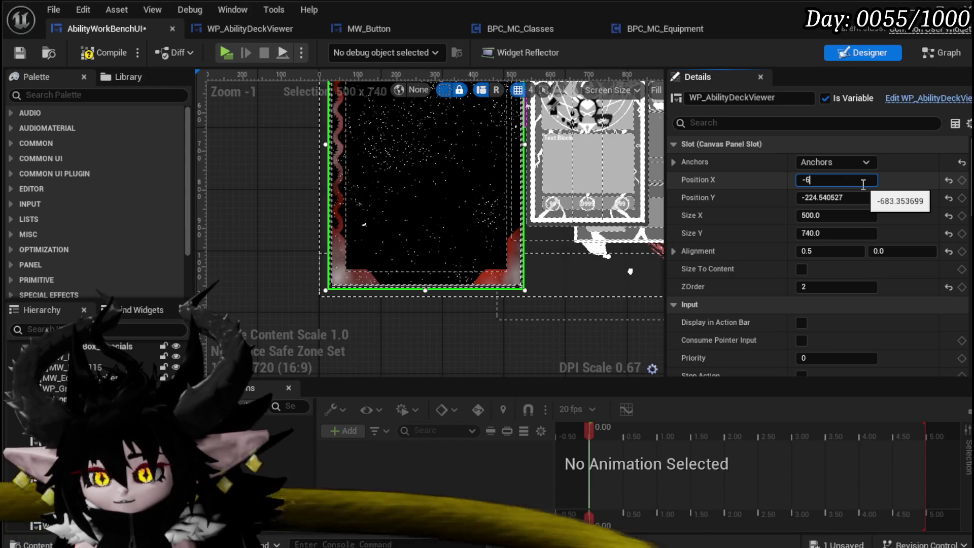
type("80.0")
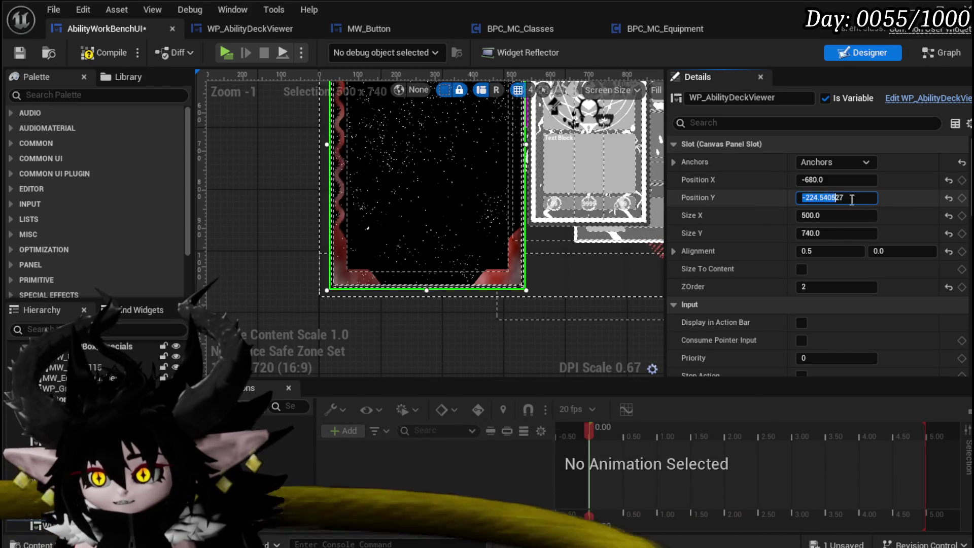
Set the left deck viewer's Position Y to -230 and save AbilityWorkBenchUI
left_click_drag(834, 200, 863, 199)
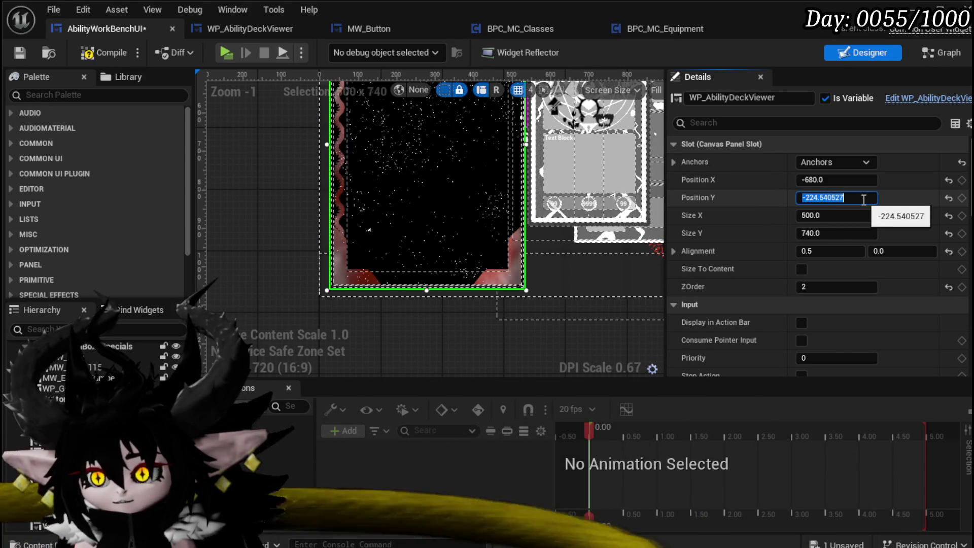
type("22")
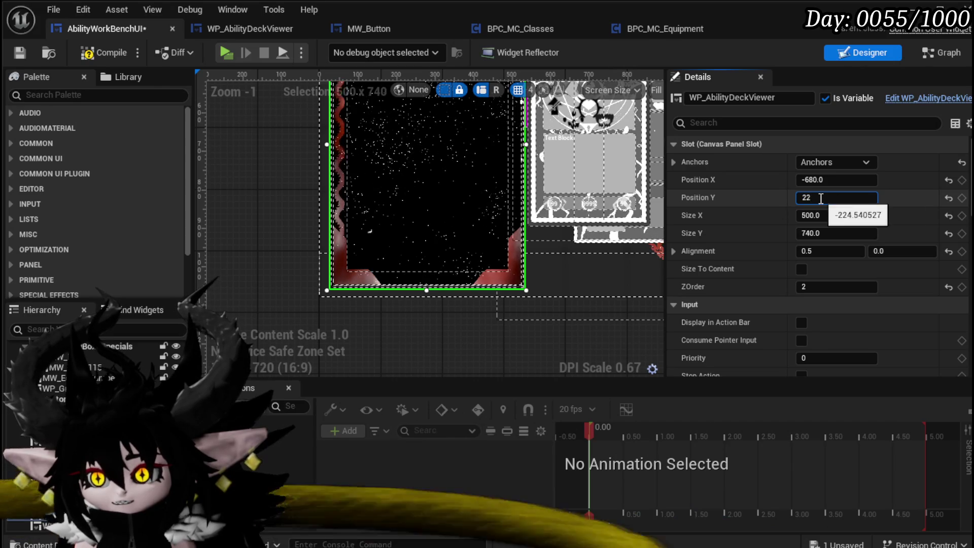
key("BackSpace")
key("BackSpace")
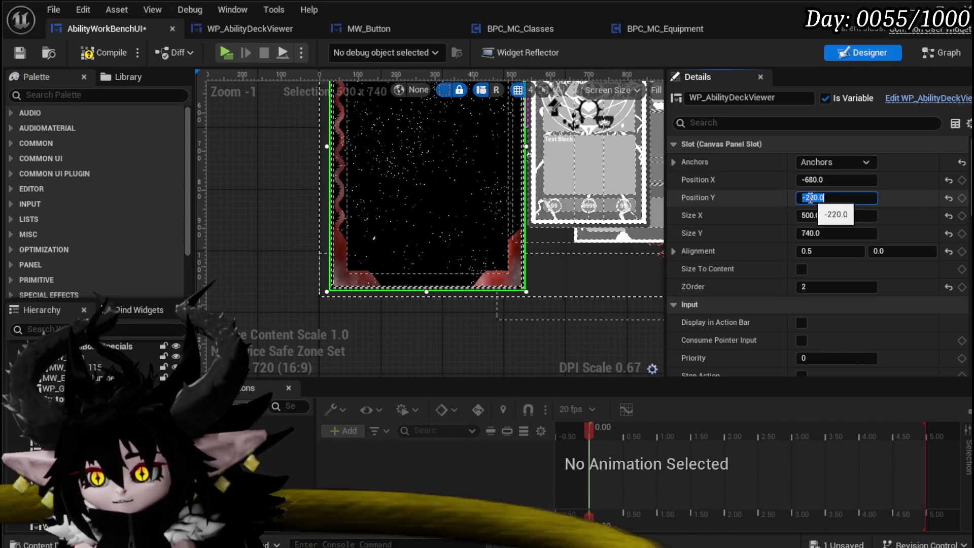
left_click(810, 198)
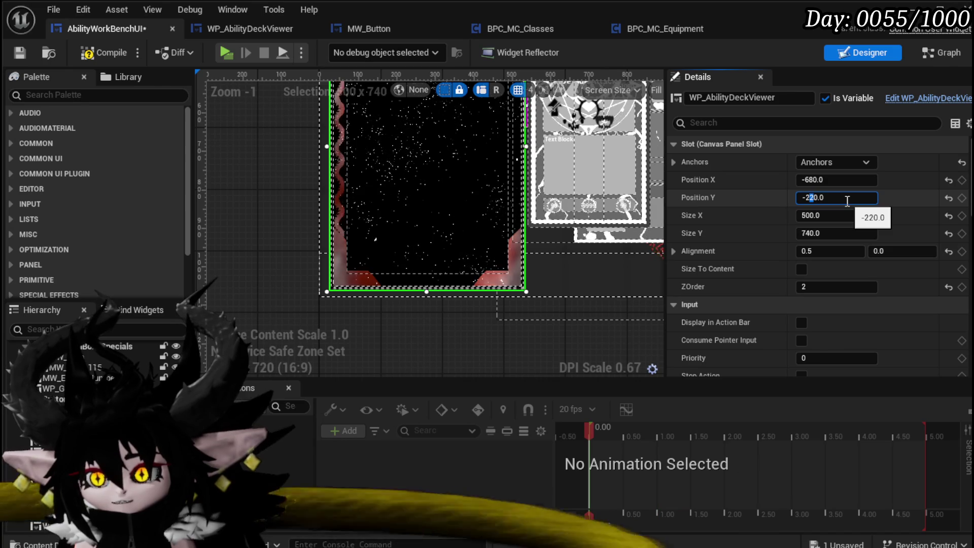
type("0")
key("Return")
left_click(811, 198)
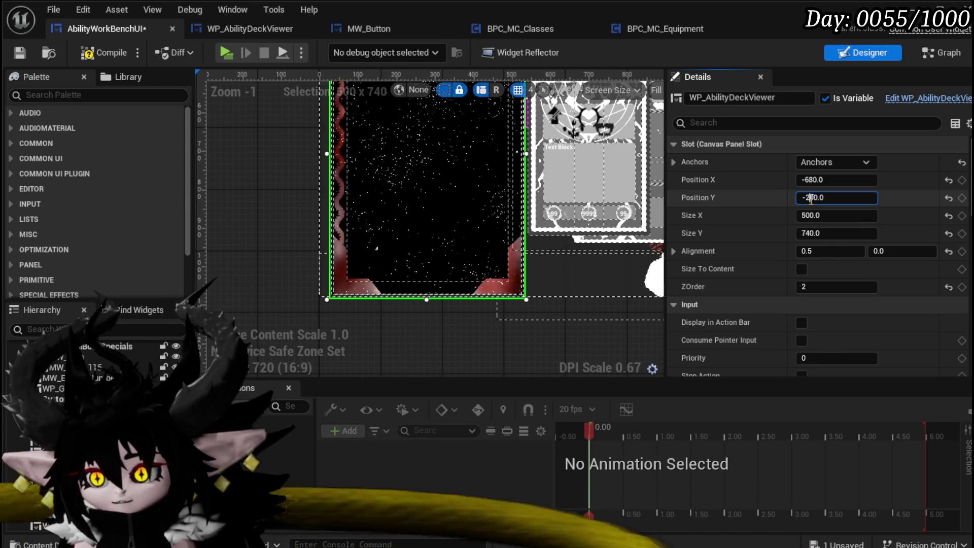
key("BackSpace")
type("5")
key("Return")
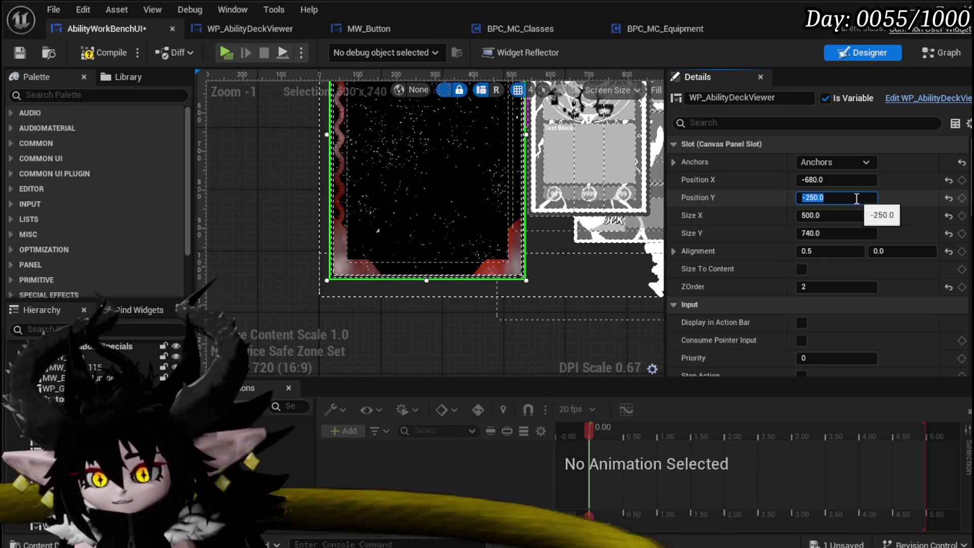
type("4")
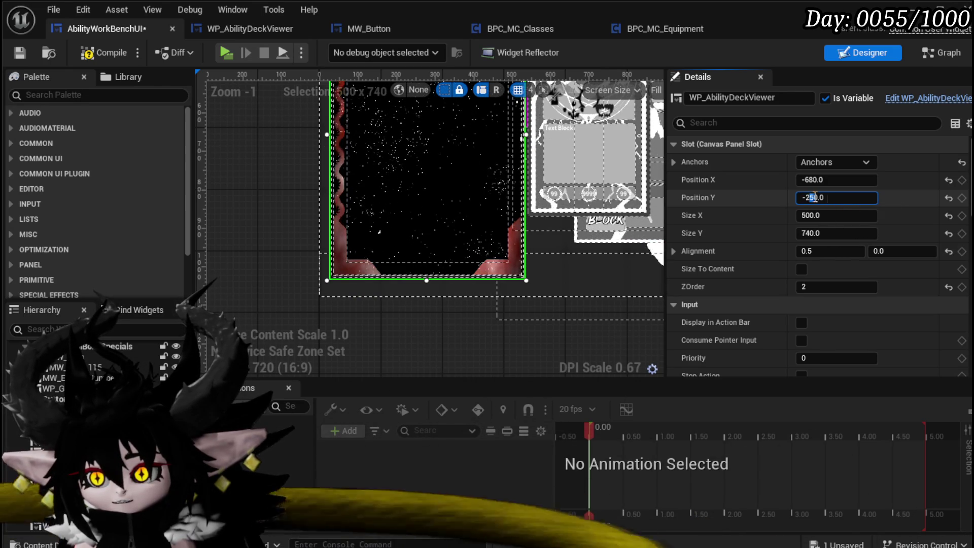
key("Return")
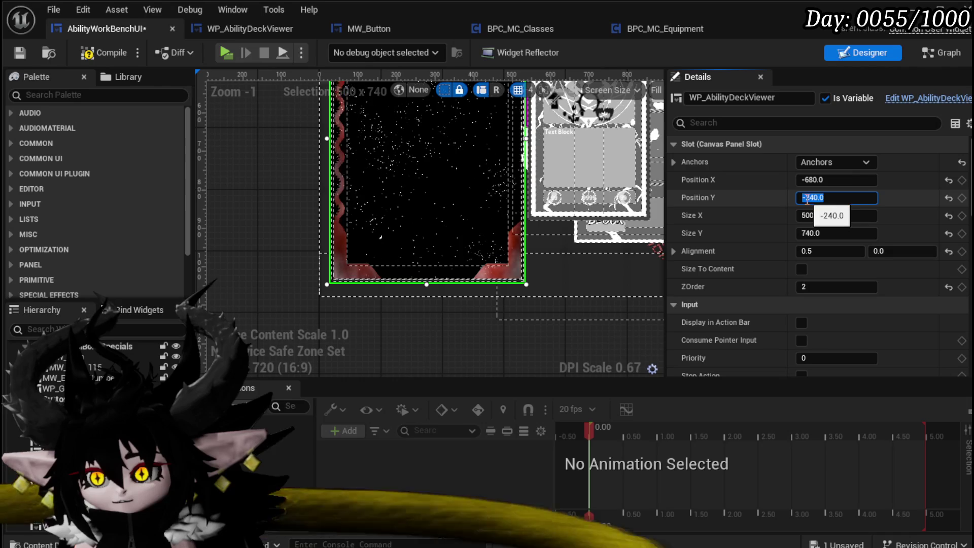
left_click(813, 197)
type("-230")
key("Return")
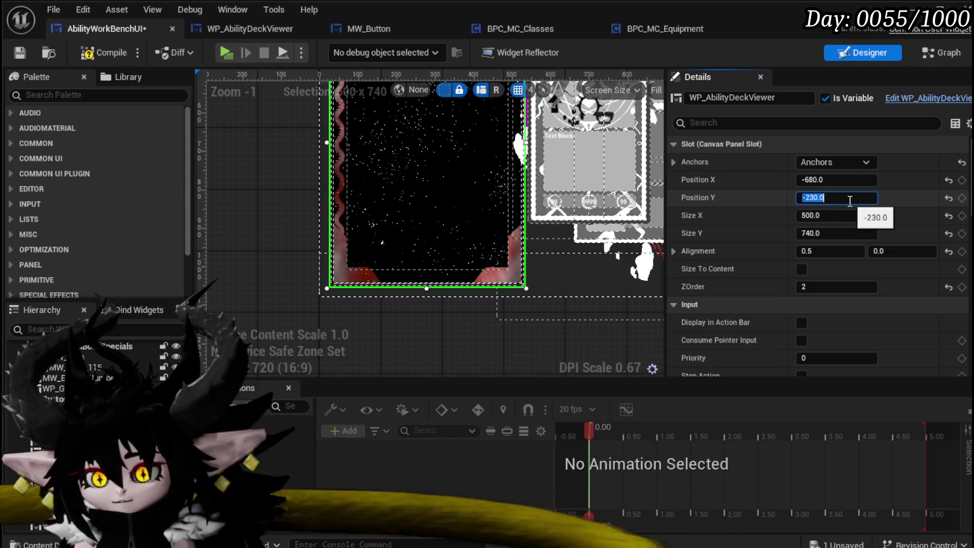
left_click(18, 55)
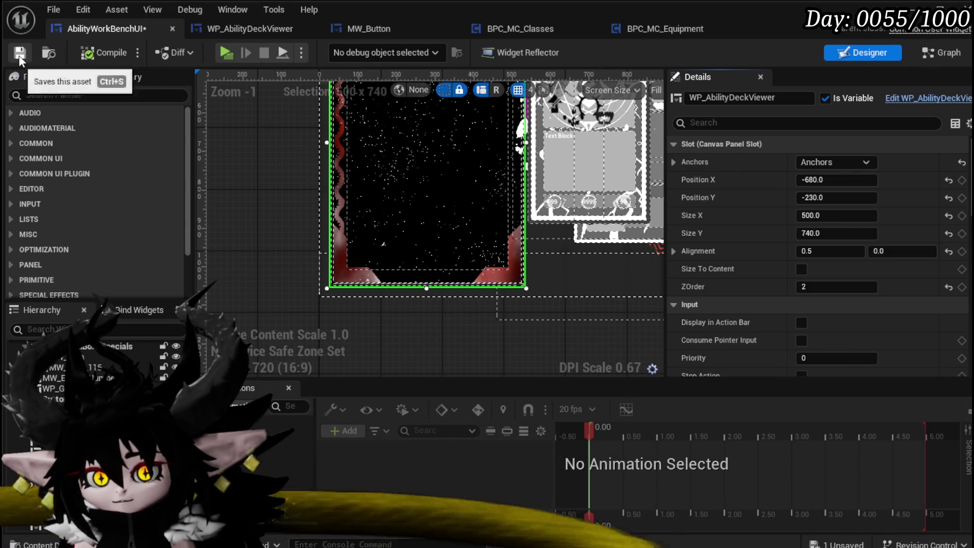
scroll(315, 186, "down", 3)
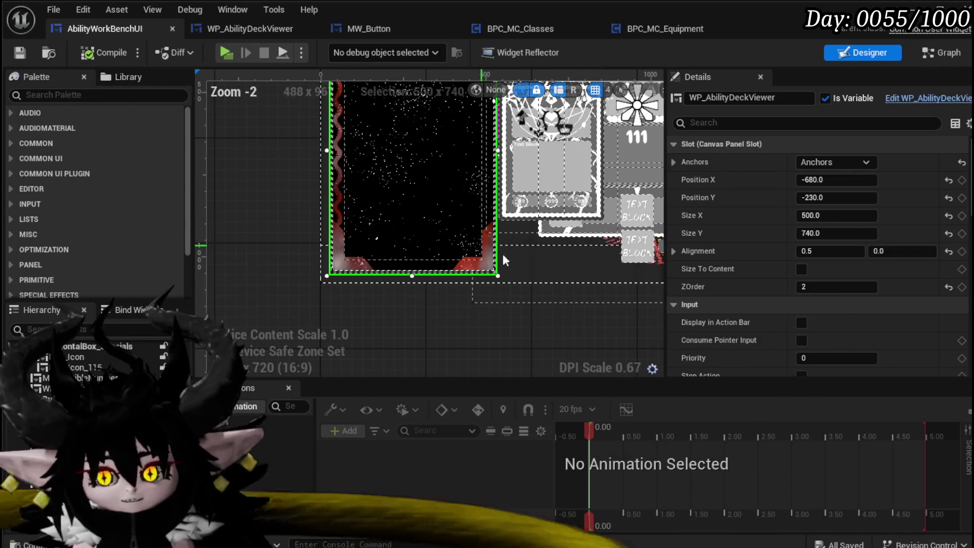
Set WP_AbilityDeckViewer_1's horizontal Alignment X to 0.5
left_click(547, 244)
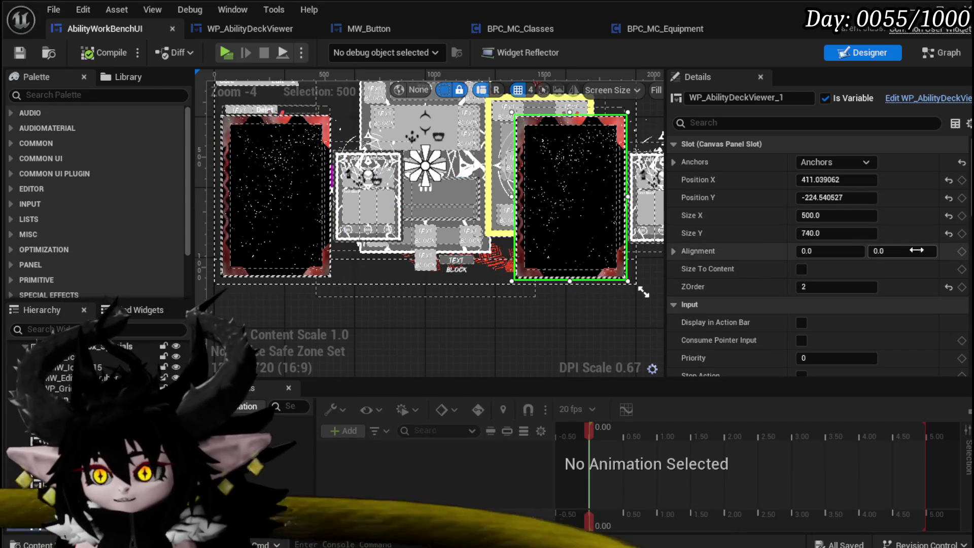
left_click(807, 251)
type("0.5")
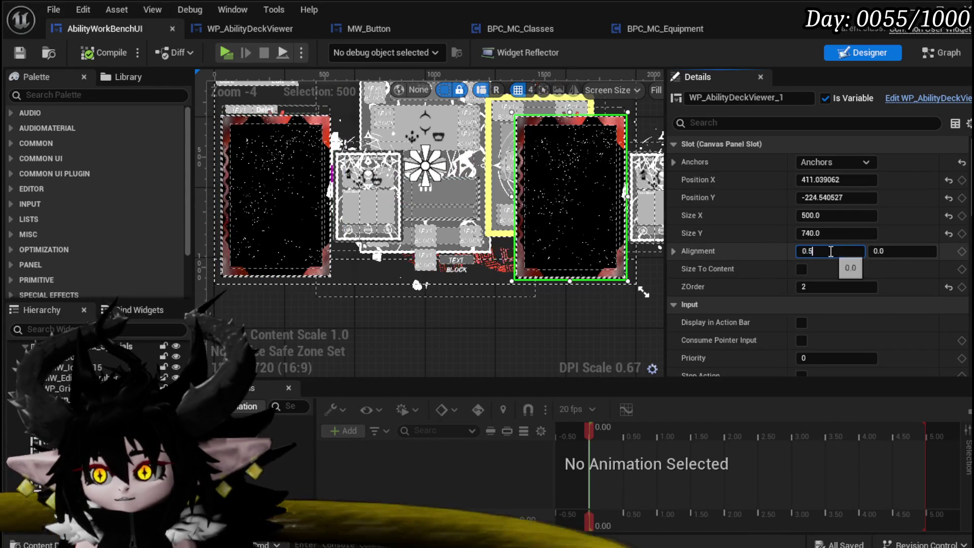
key("Return")
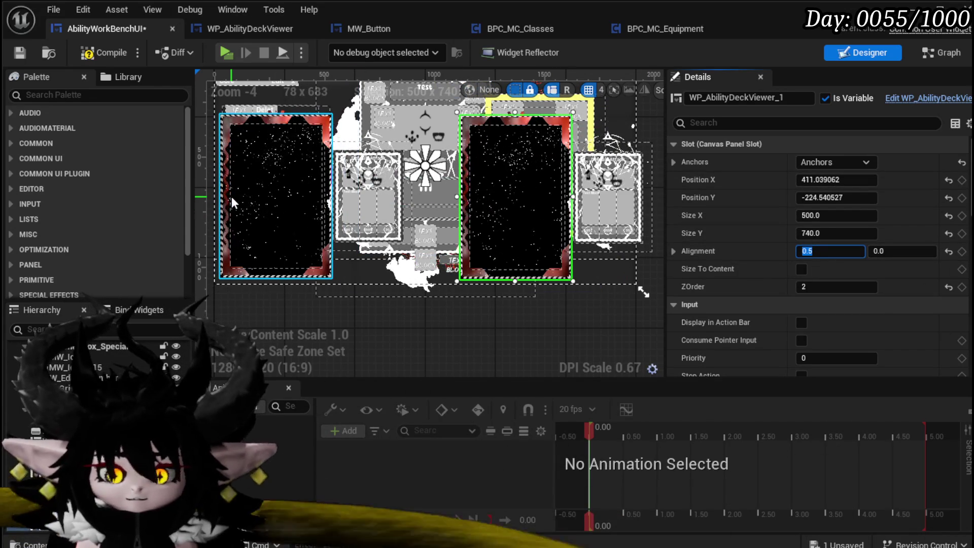
Give the right deck viewer Position X 680, mirroring the left card's value
left_click(232, 199)
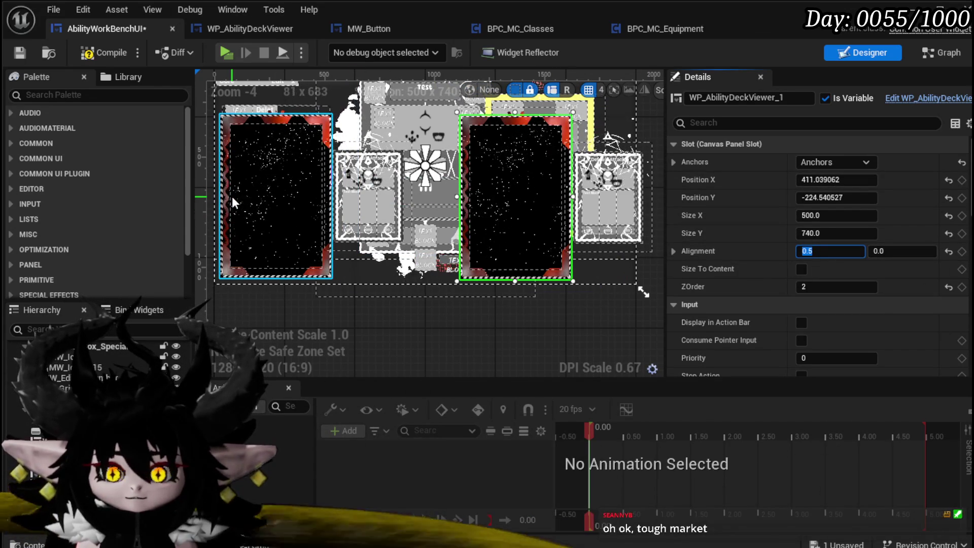
left_click(869, 180)
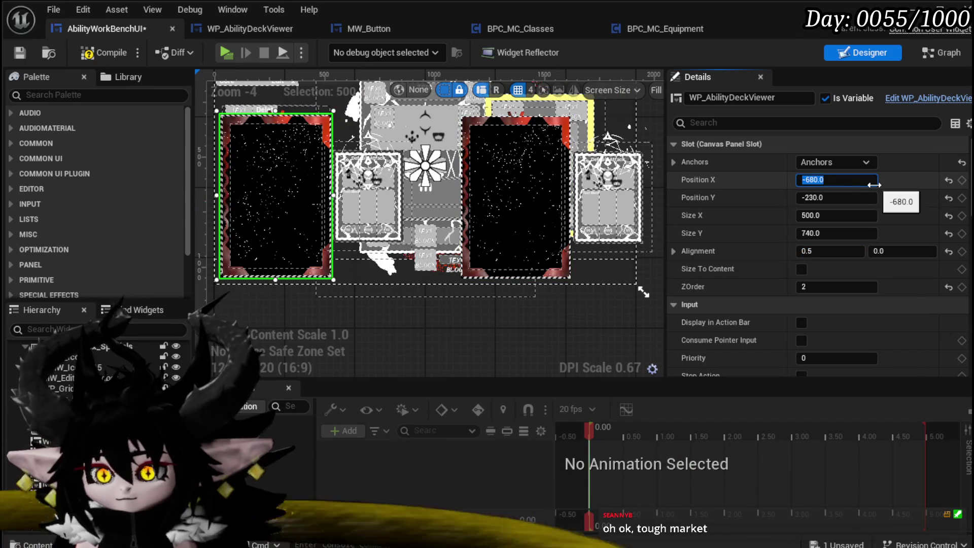
left_click(515, 198)
left_click(867, 179)
type("-680.0")
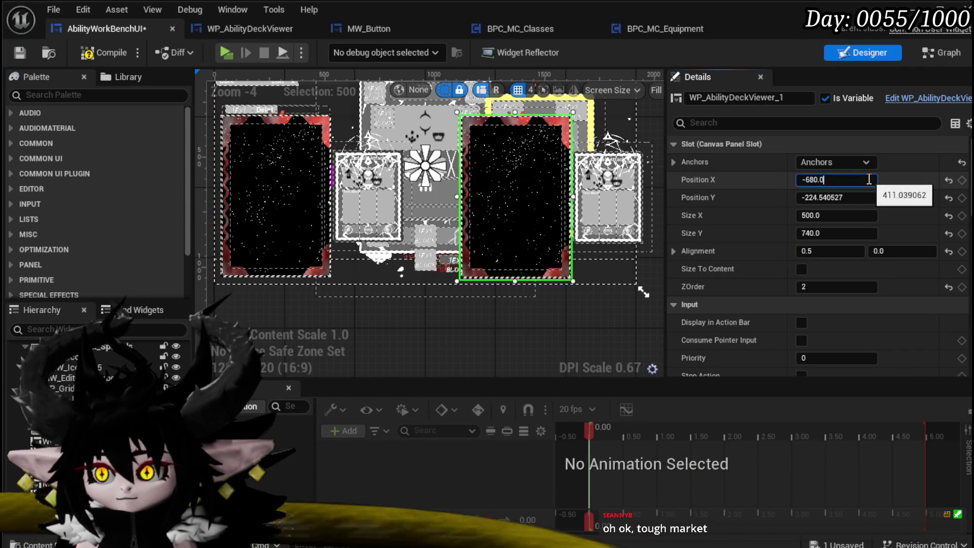
key("Return")
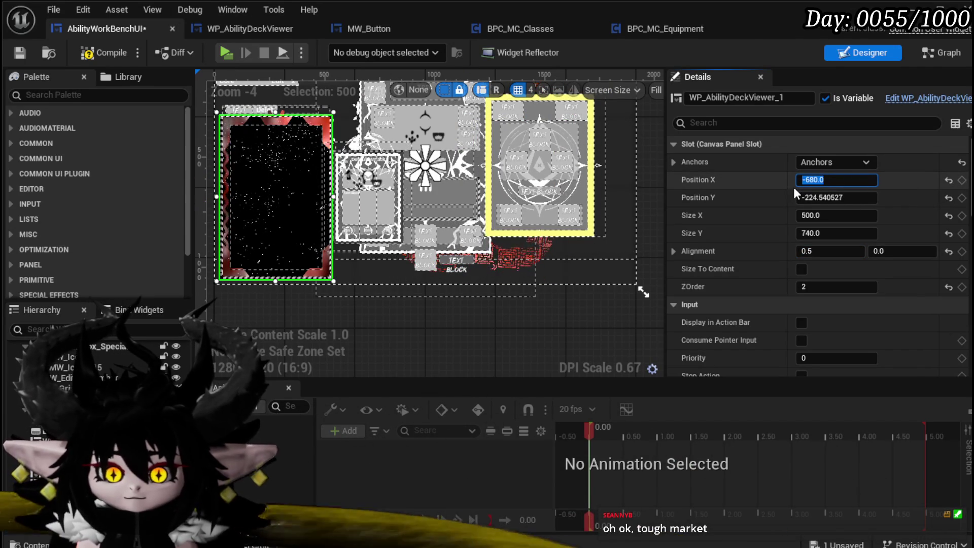
left_click(808, 181)
key("BackSpace")
key("Return")
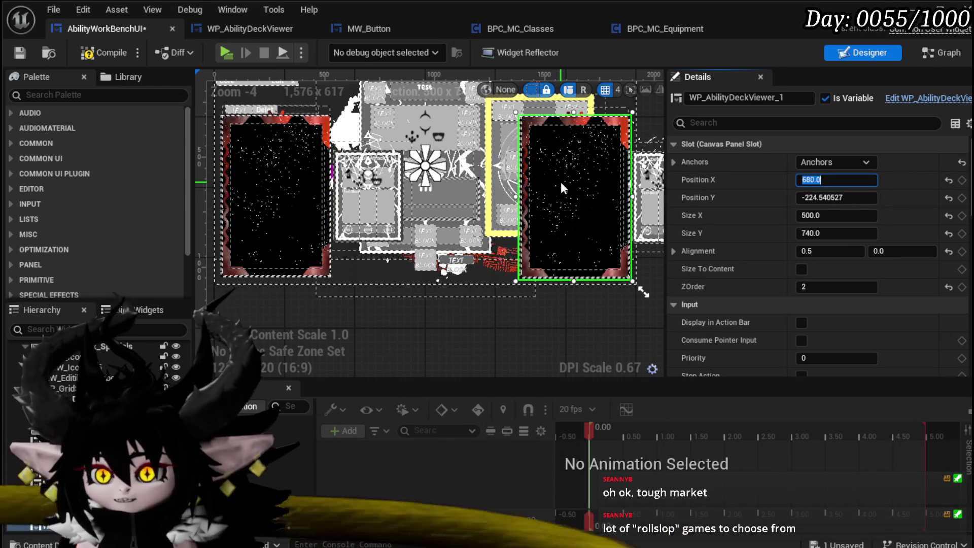
Apply Position Y -230 to the right deck viewer, then compile and save
left_click(291, 190)
left_click(836, 197)
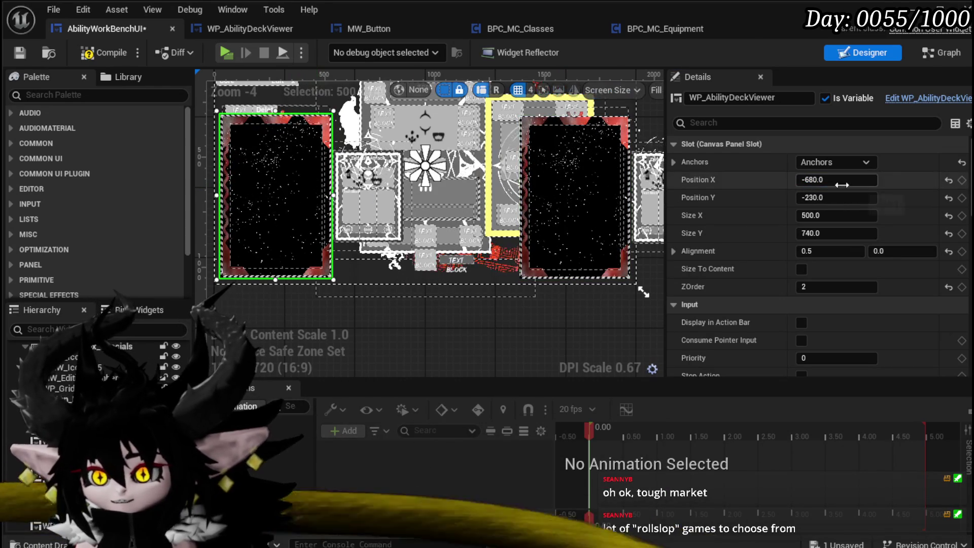
left_click(559, 196)
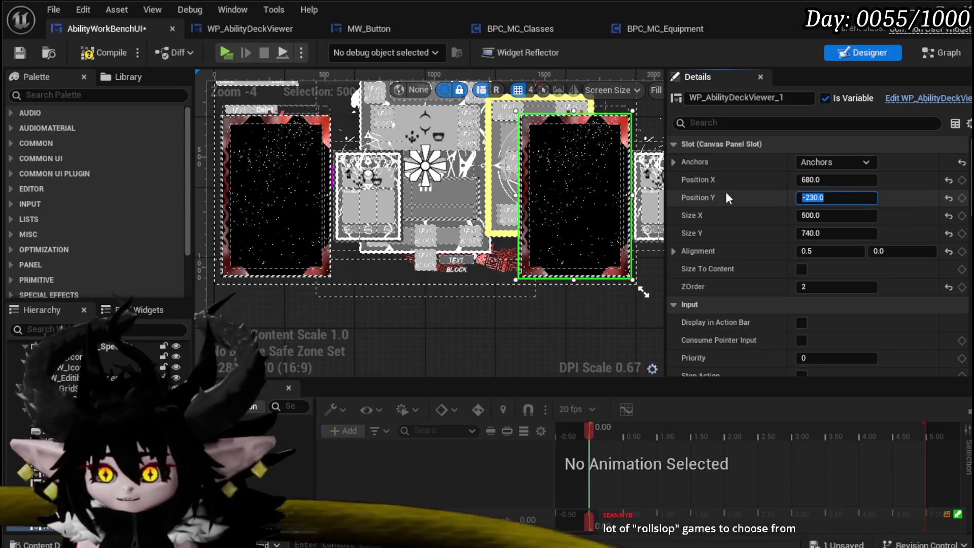
left_click(97, 57)
left_click(26, 56)
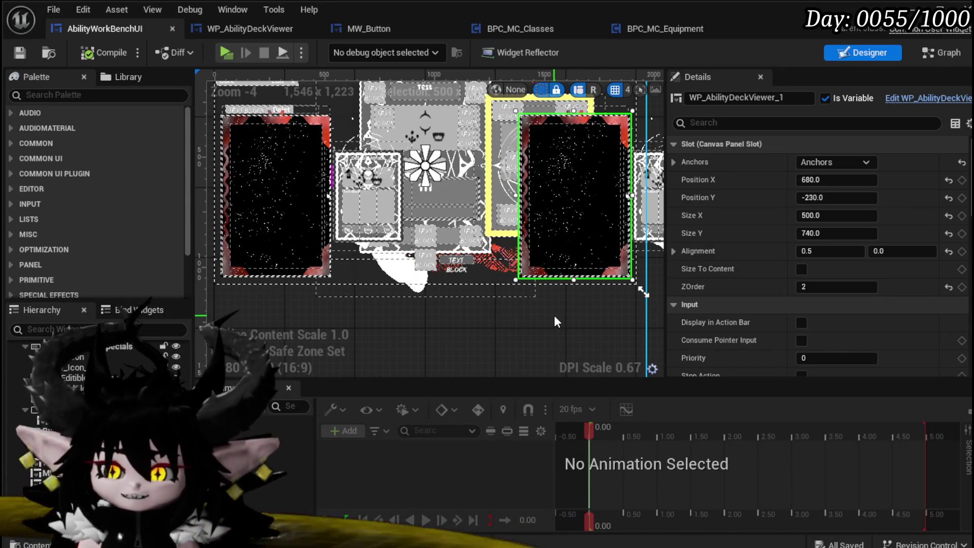
left_click_drag(554, 315, 536, 319)
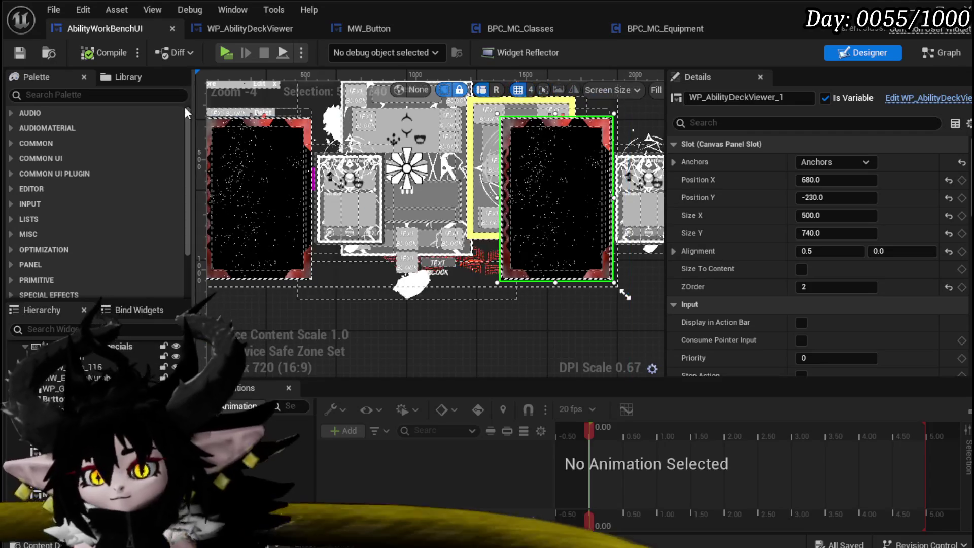
left_click(22, 58)
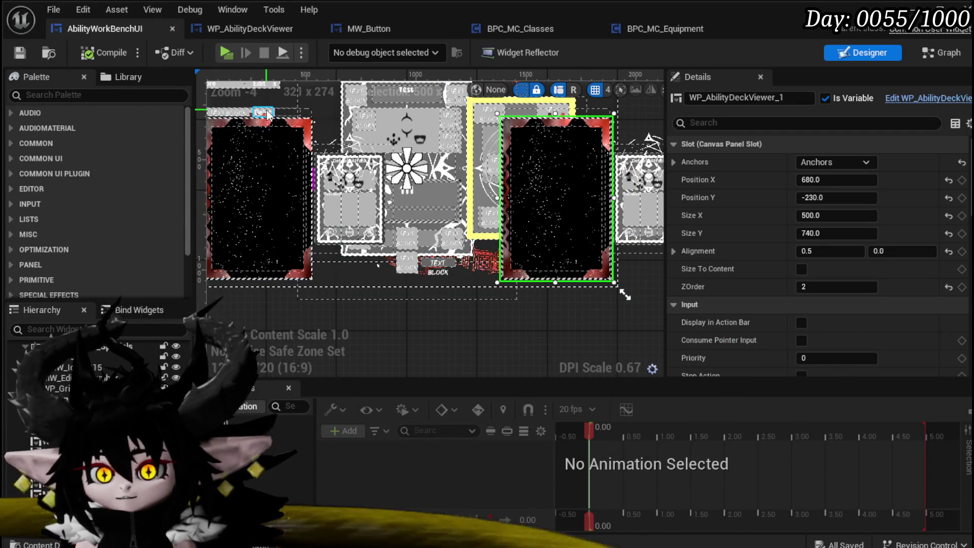
Add a Spacer set to Fill into the card's top bar, then compile and save
scroll(238, 114, "up", 4)
scroll(239, 114, "up", 5)
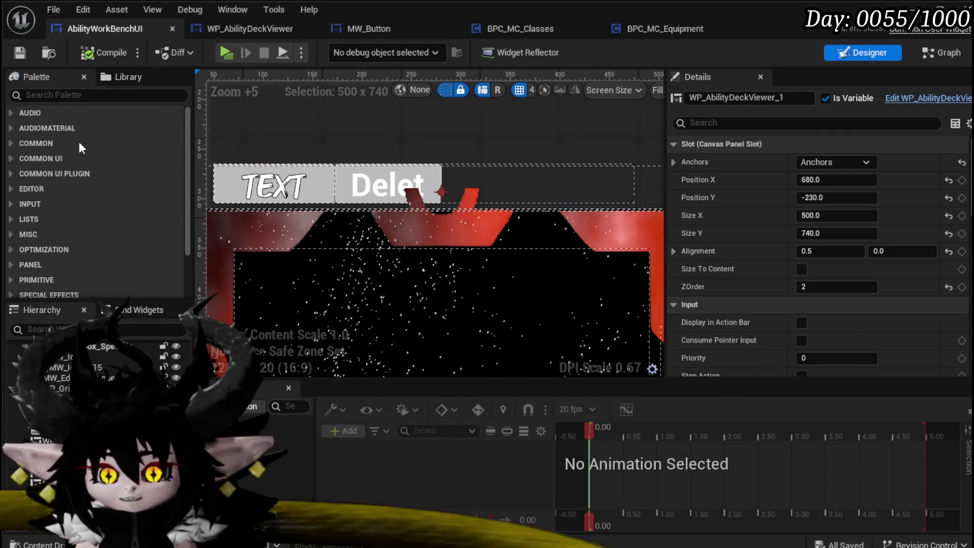
left_click(68, 95)
type("space")
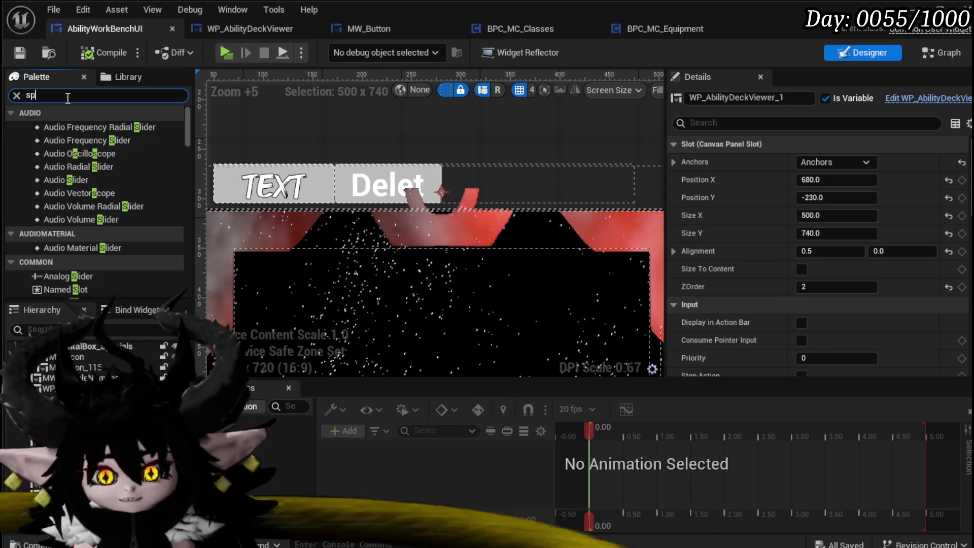
mouse_move(64, 126)
left_mouse_down()
mouse_move(331, 174)
mouse_move(335, 193)
mouse_move(311, 199)
mouse_move(510, 184)
left_mouse_up()
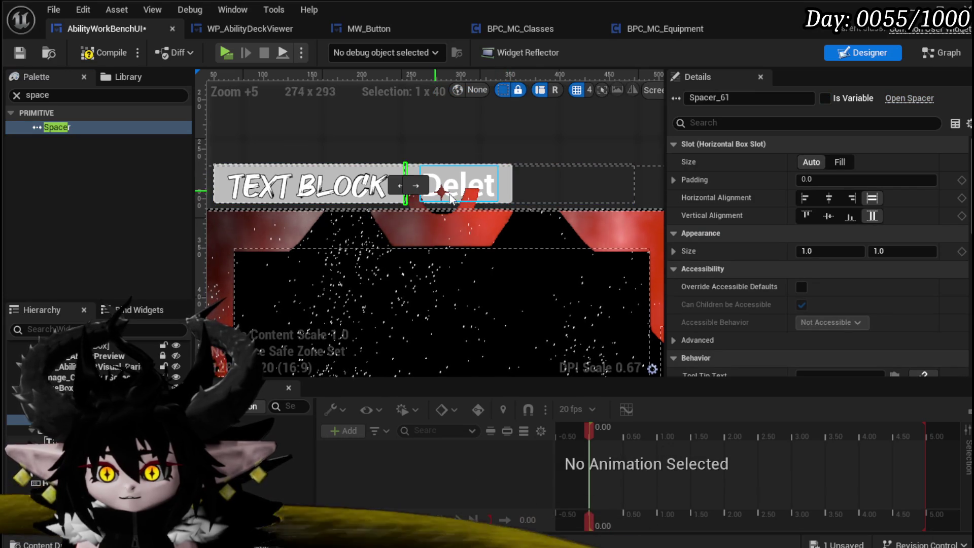
left_click(835, 163)
scroll(478, 153, "down", 2)
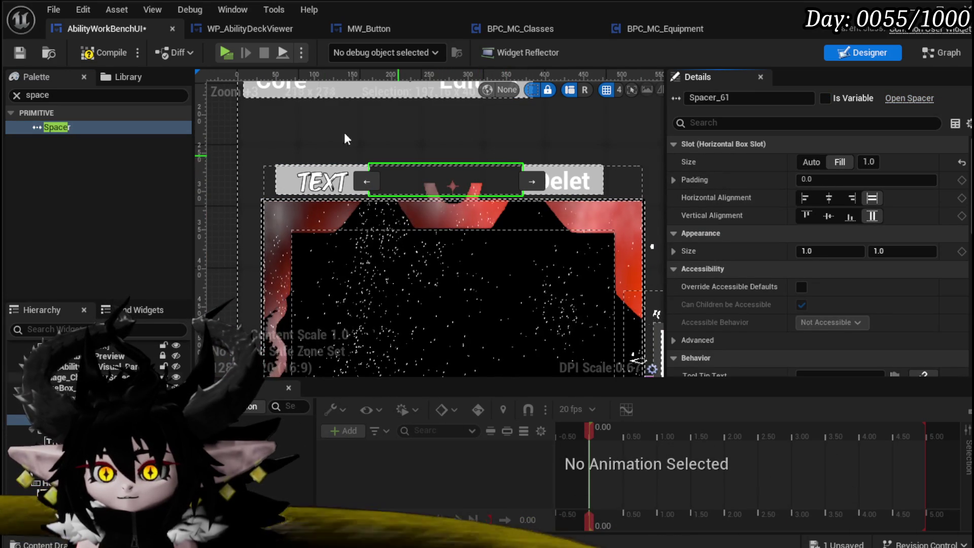
left_click(96, 53)
left_click(19, 52)
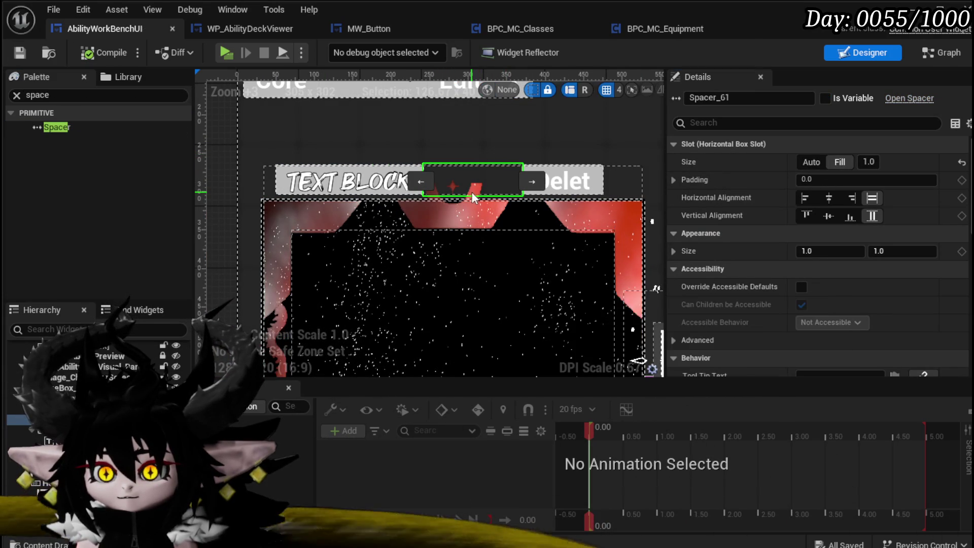
Drop an MW Button from the Palette into the card's top bar
left_click_drag(414, 194, 259, 166)
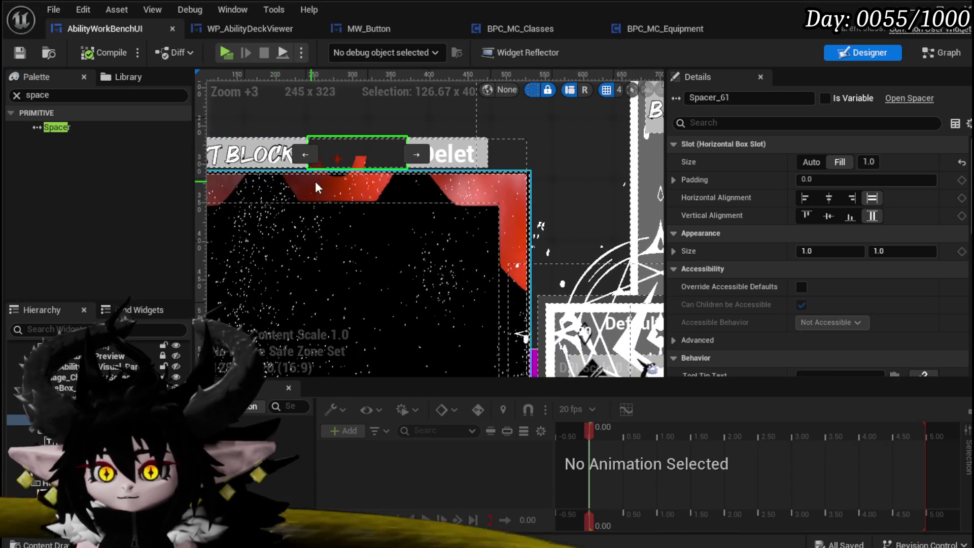
scroll(314, 182, "down", 7)
scroll(323, 183, "down", 1)
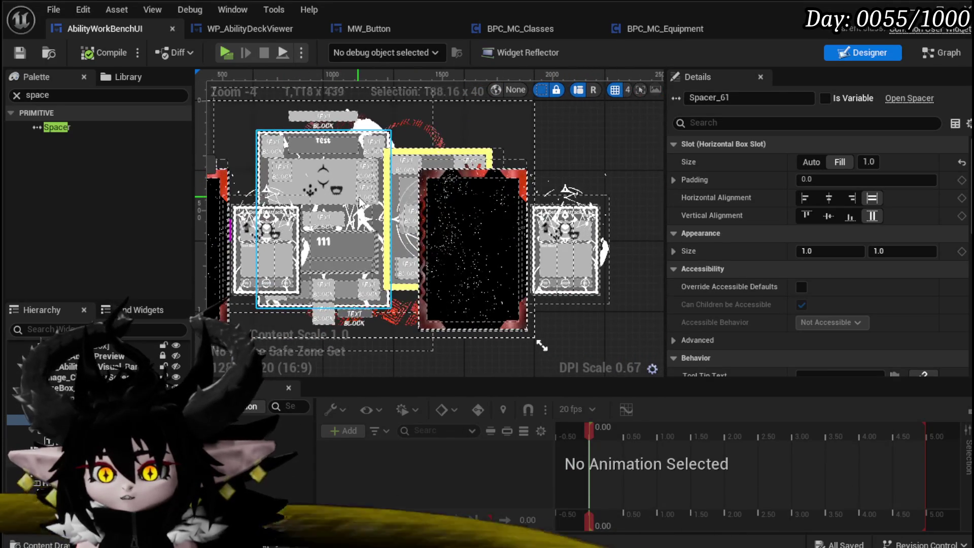
scroll(382, 190, "up", 5)
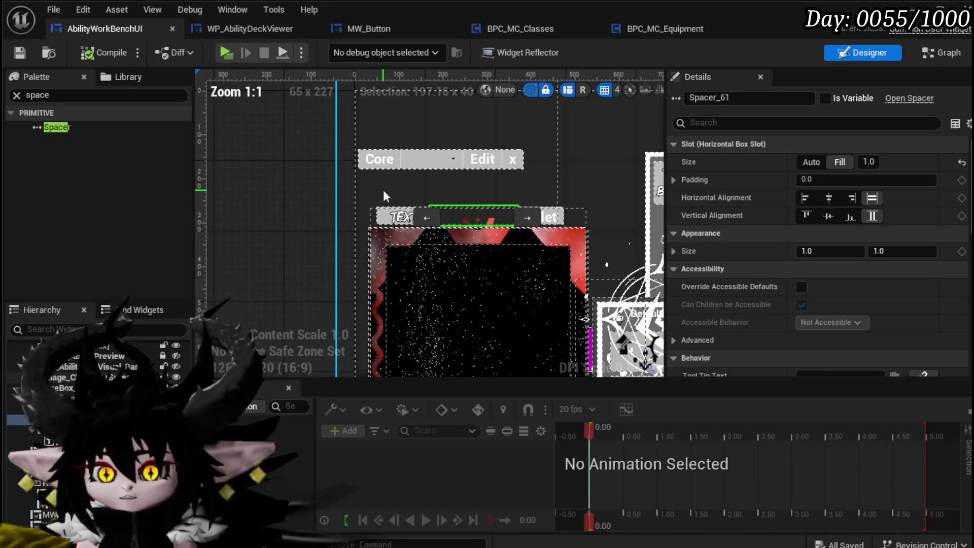
left_click(87, 96)
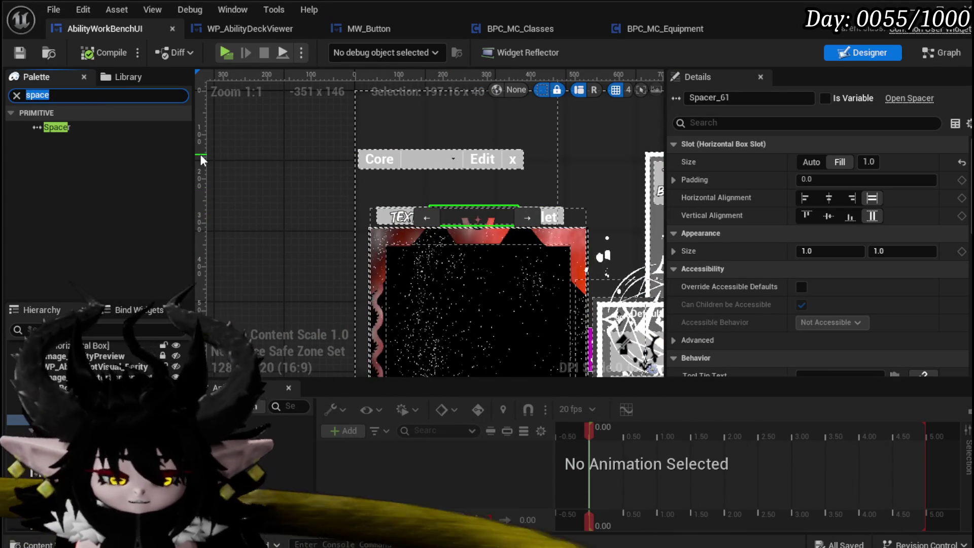
type("MW")
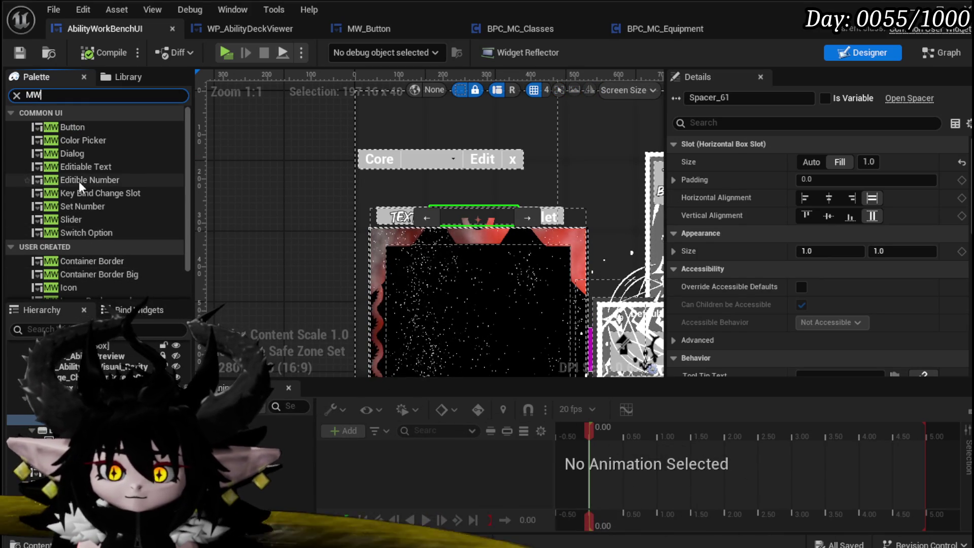
mouse_move(77, 126)
left_mouse_down()
mouse_move(423, 212)
mouse_move(566, 219)
left_mouse_up()
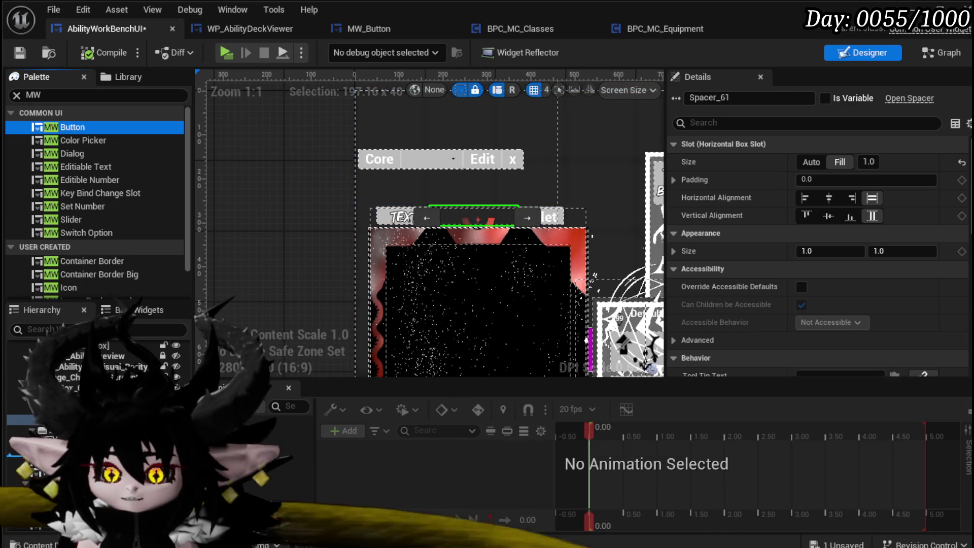
Rename the new button to MW_Button_Copy, then compile and save
left_click_drag(585, 318, 585, 318)
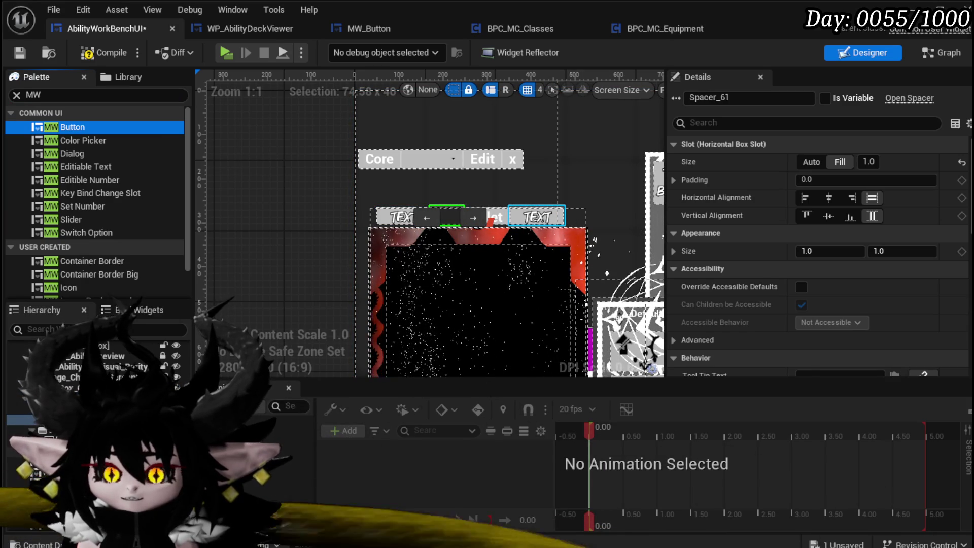
left_click(538, 218)
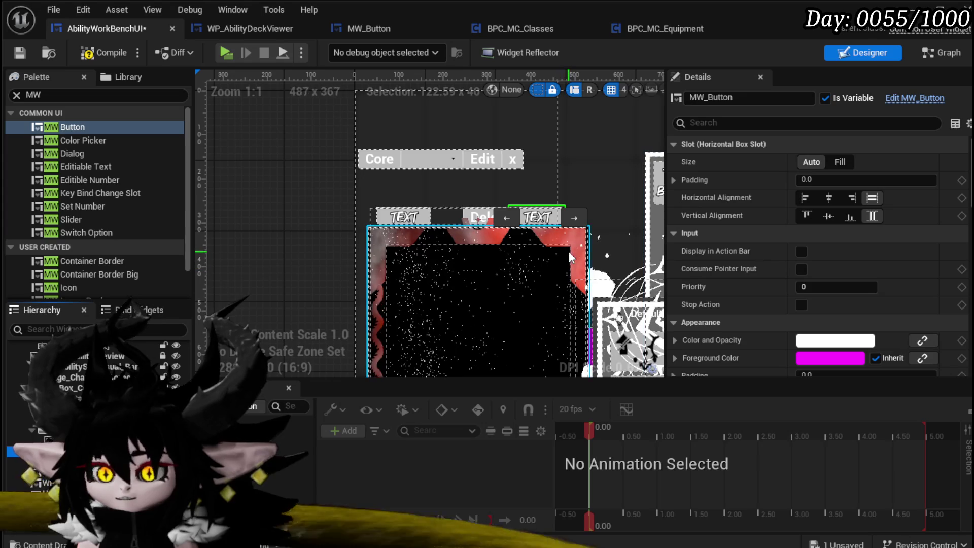
left_click(757, 98)
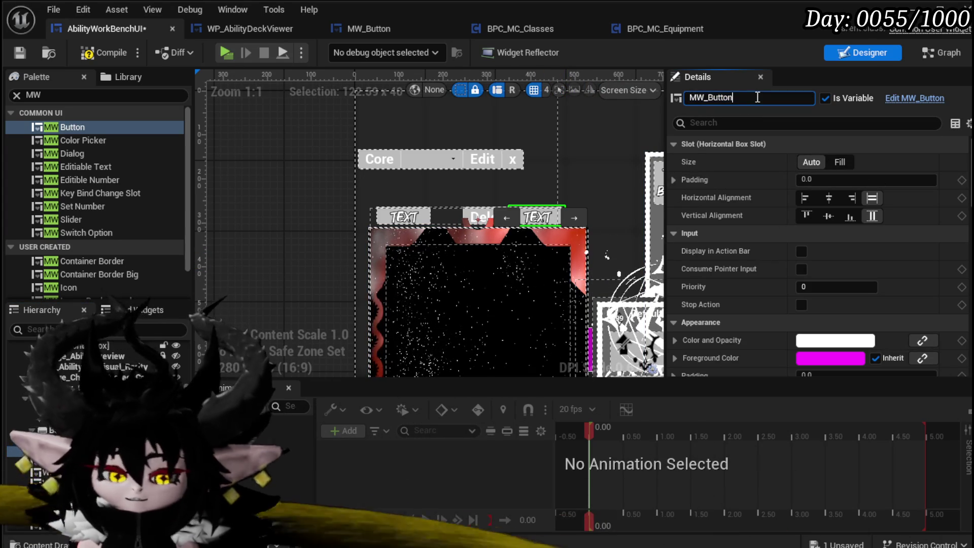
type("_C")
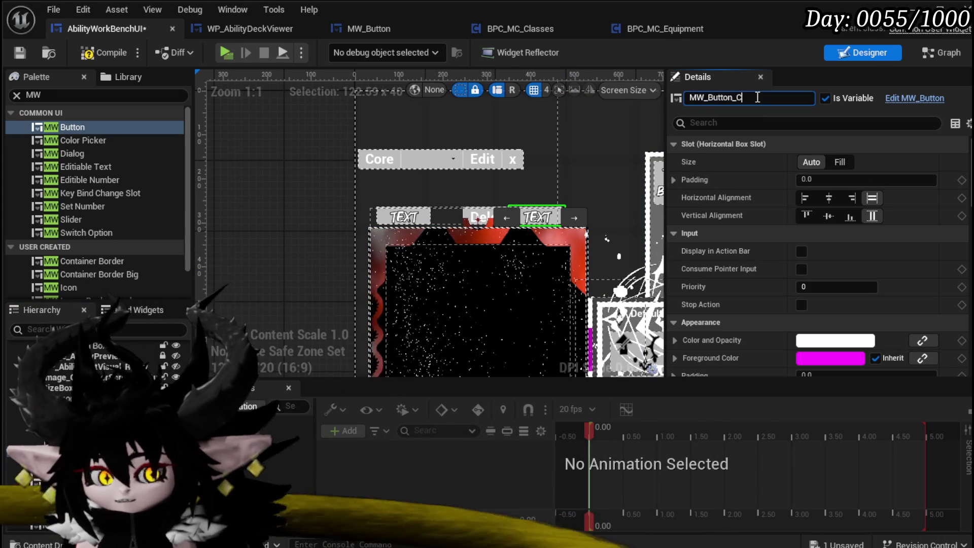
type("opy")
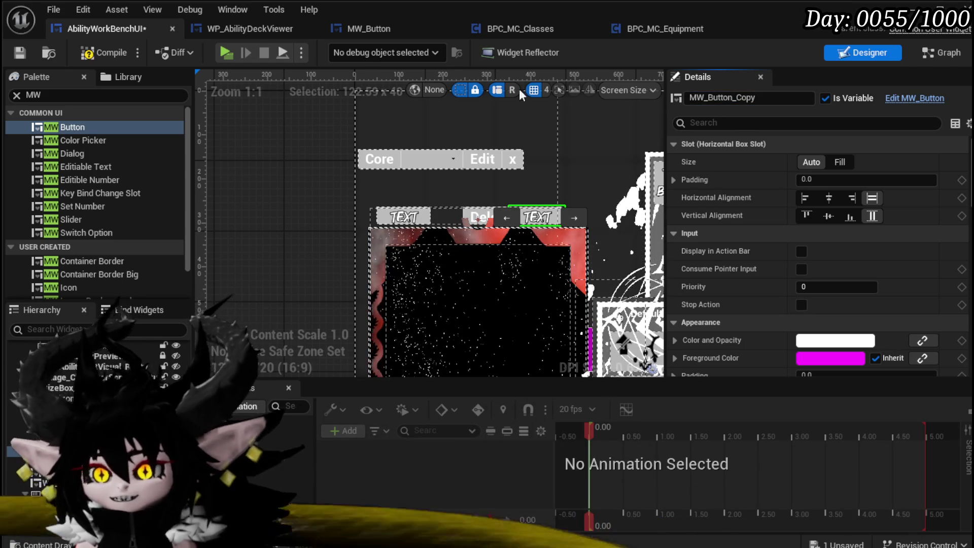
left_click(97, 52)
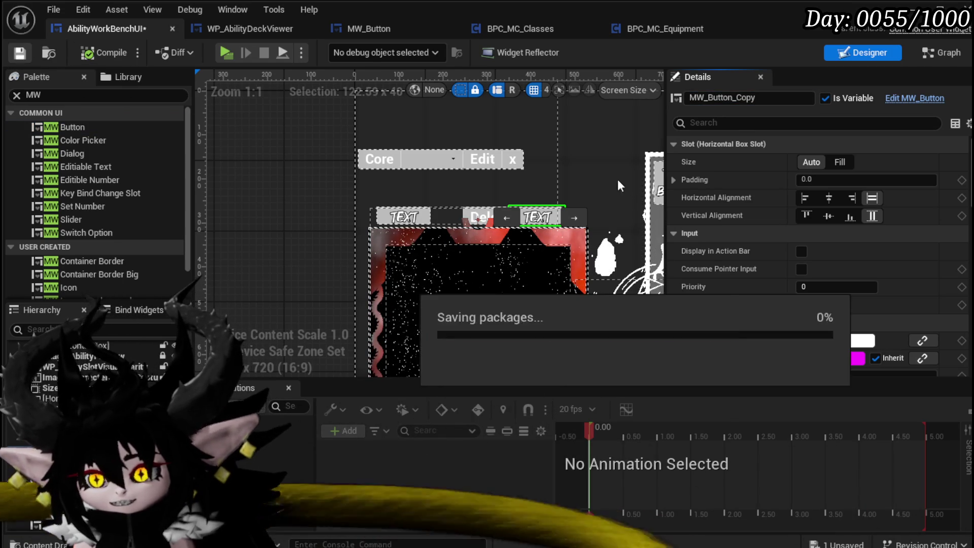
Create an On Pressed event for MW_Button_Copy from the Details Events section
scroll(550, 199, "up", 5)
scroll(400, 221, "down", 4)
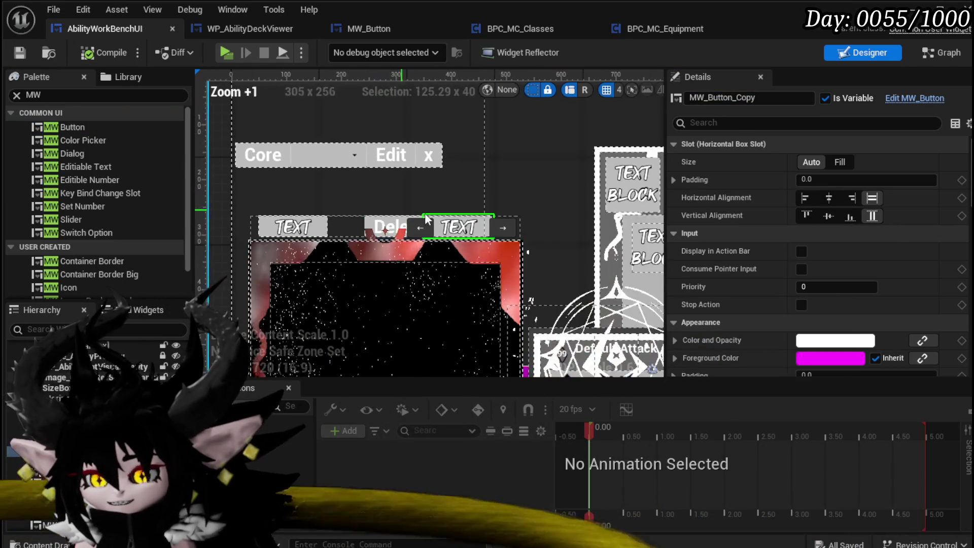
scroll(895, 259, "down", 10)
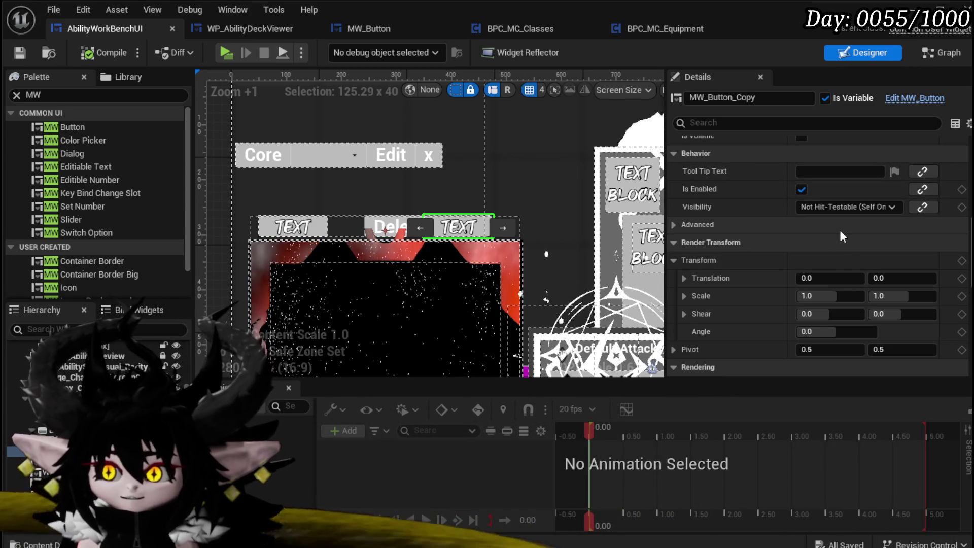
scroll(839, 226, "down", 15)
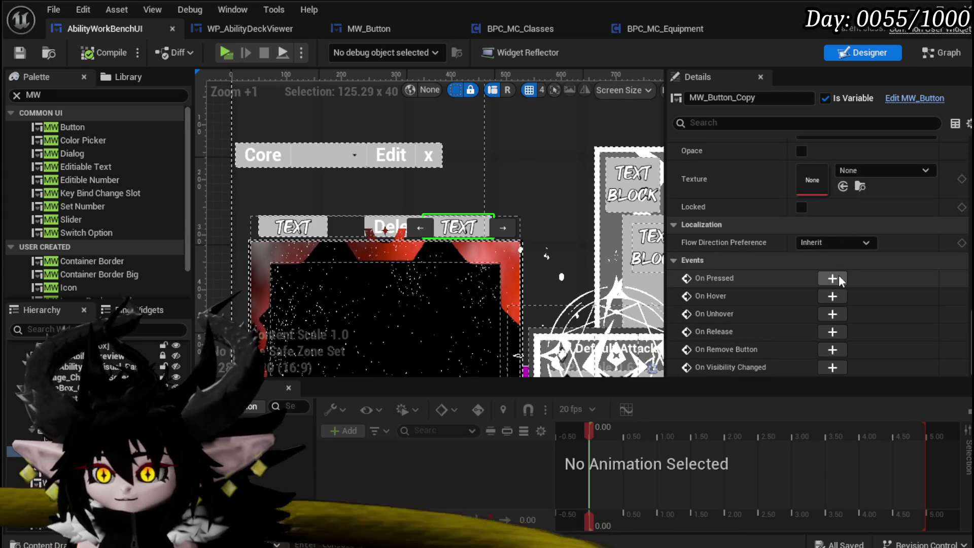
left_click(832, 279)
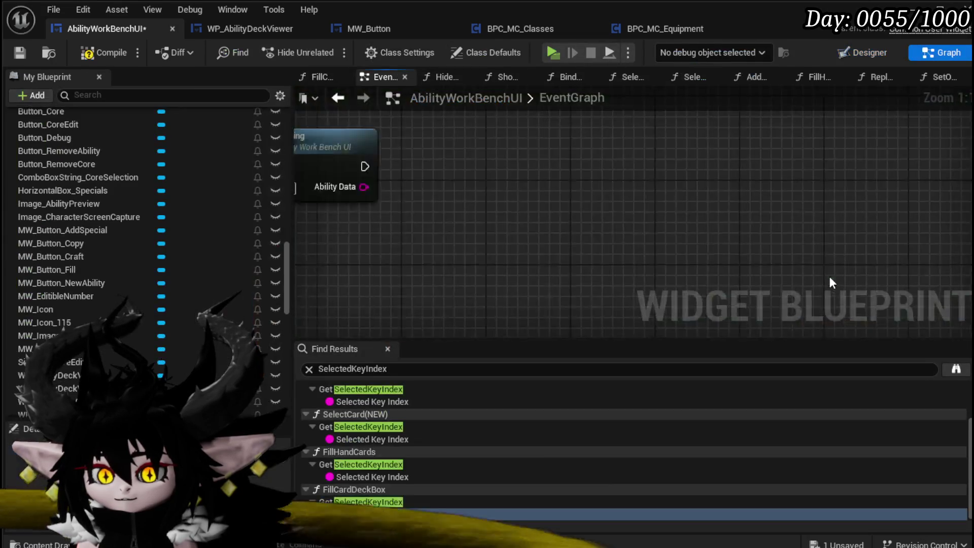
Attach a Print String printing 'Copy From' to the On Pressed event, then compile and save
mouse_move(683, 192)
left_mouse_down()
mouse_move(481, 194)
mouse_move(441, 317)
mouse_move(474, 228)
mouse_move(635, 240)
left_mouse_up()
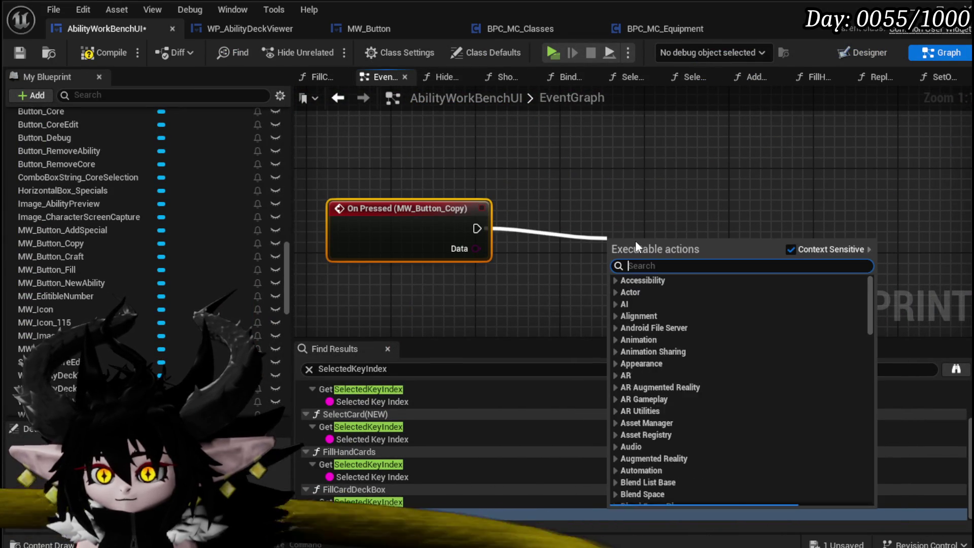
type("Print str")
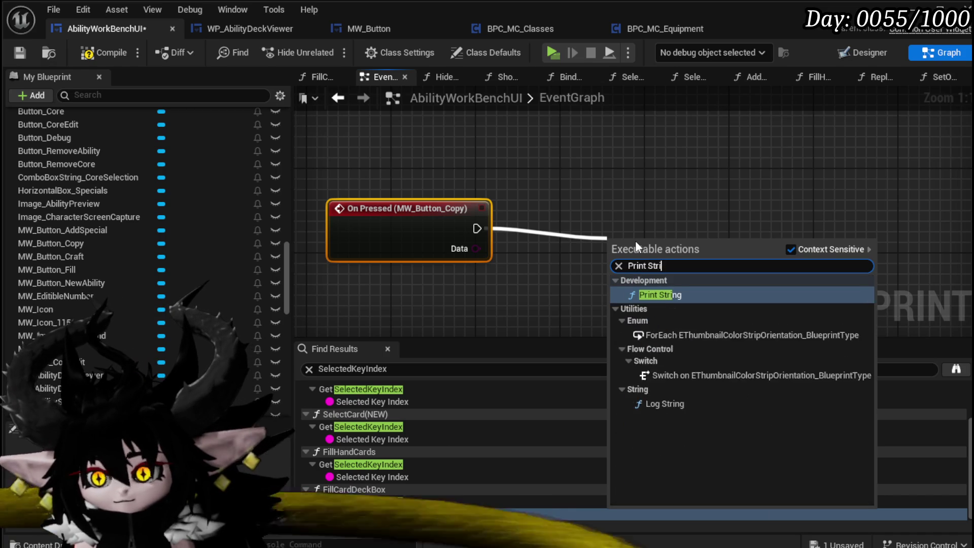
key("Return")
left_click(675, 286)
type("Copy From")
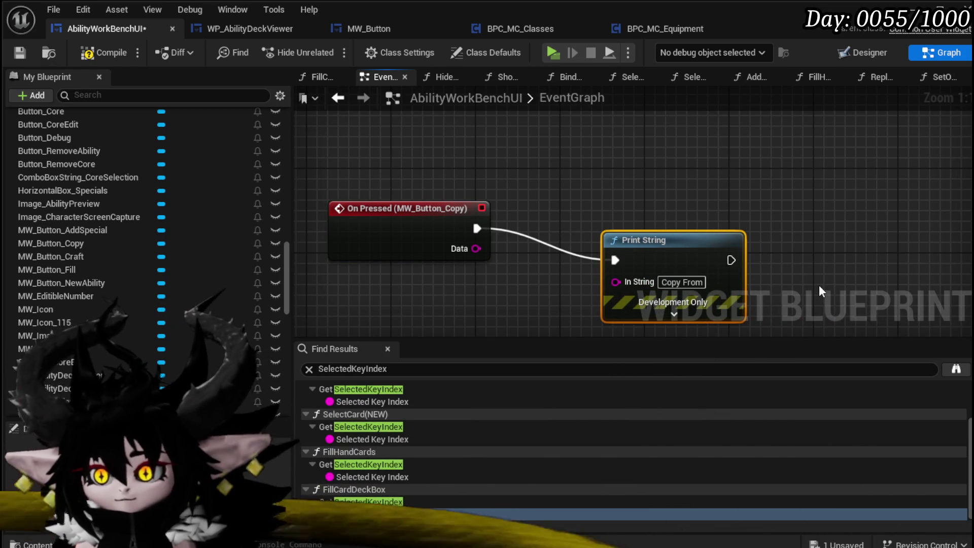
left_click_drag(684, 233, 631, 191)
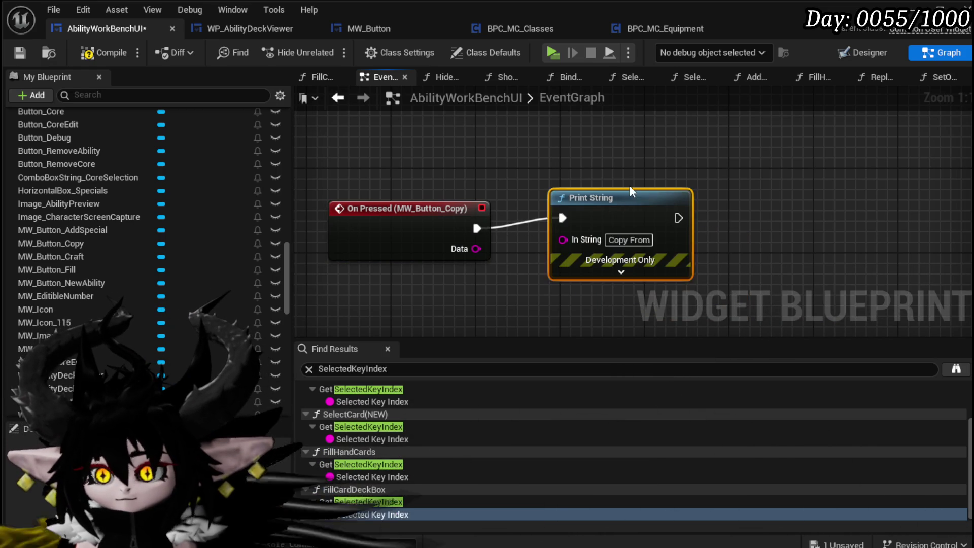
left_click(108, 52)
left_click(19, 51)
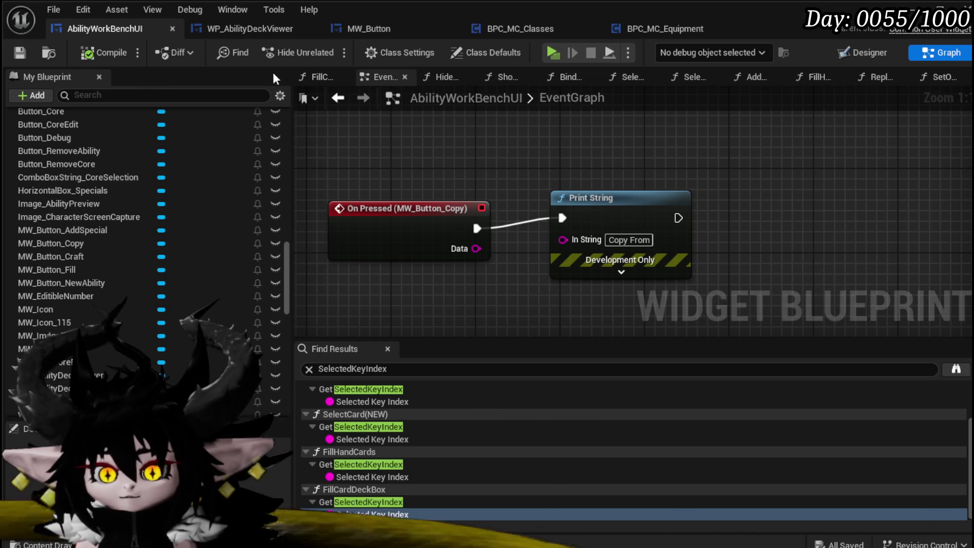
left_click(868, 53)
Set MW_Button_Copy's Name label to 'Copy From:' and save
scroll(311, 208, "up", 6)
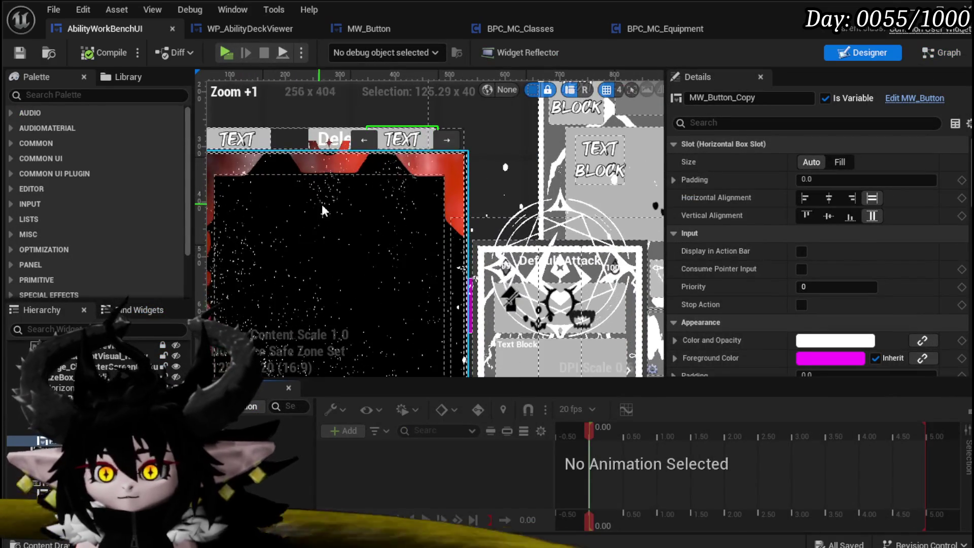
scroll(891, 212, "down", 10)
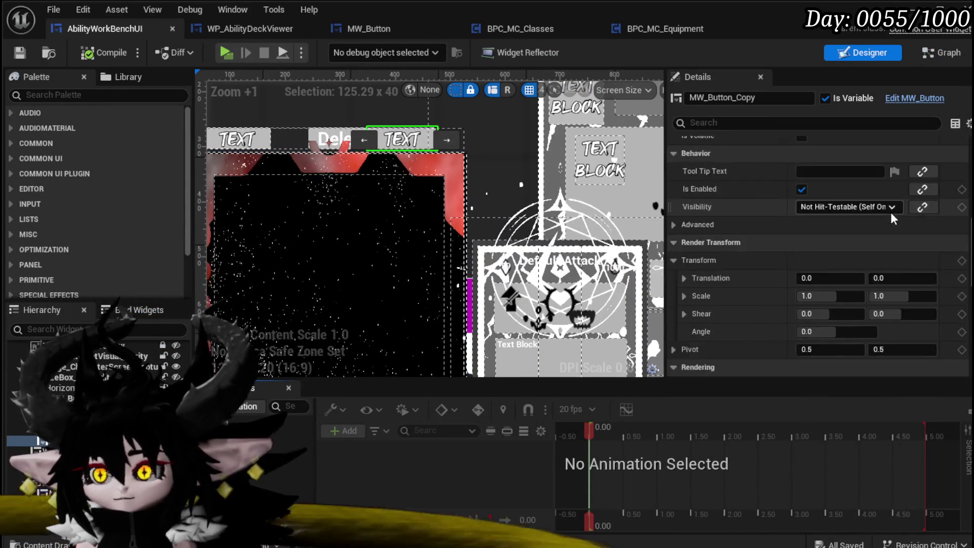
scroll(890, 212, "down", 10)
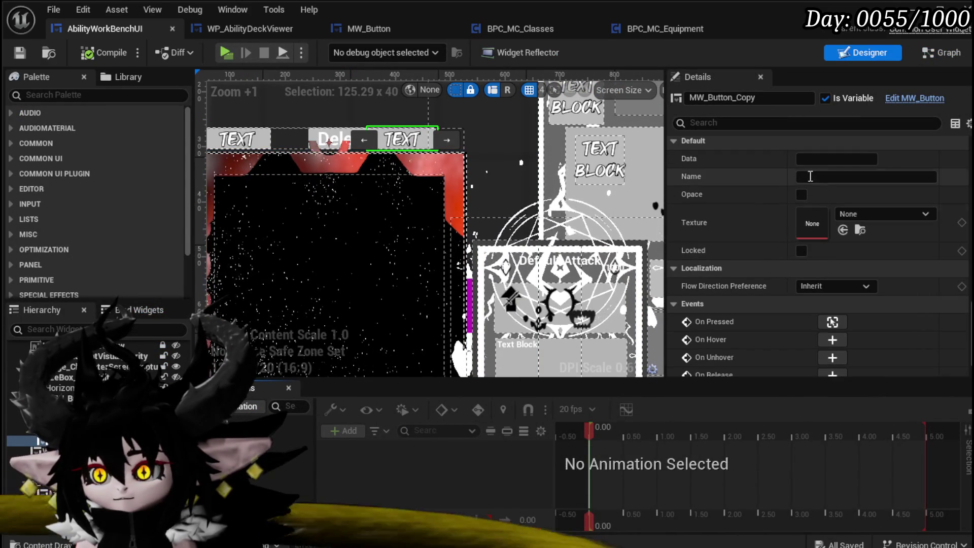
left_click(822, 175)
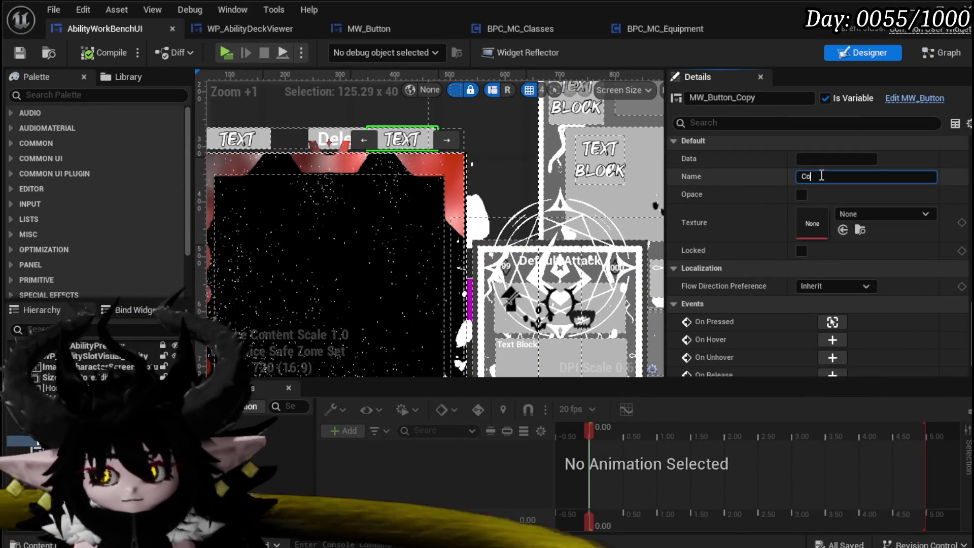
type("py Fro")
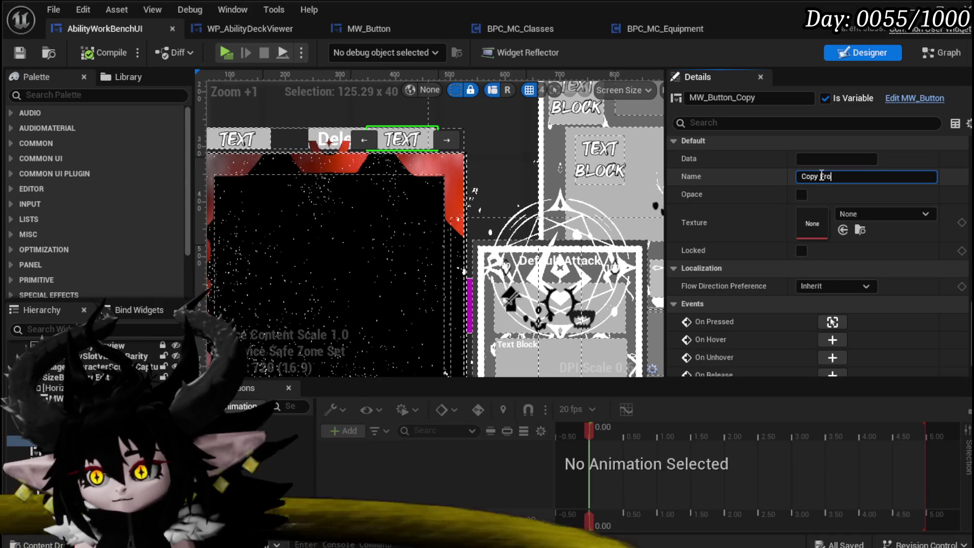
type("m:")
key("Return")
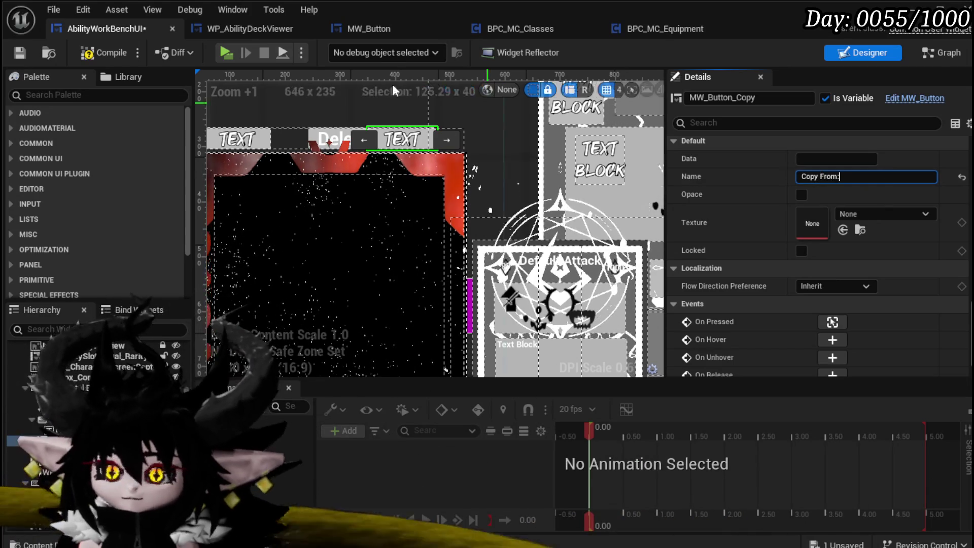
left_click(19, 53)
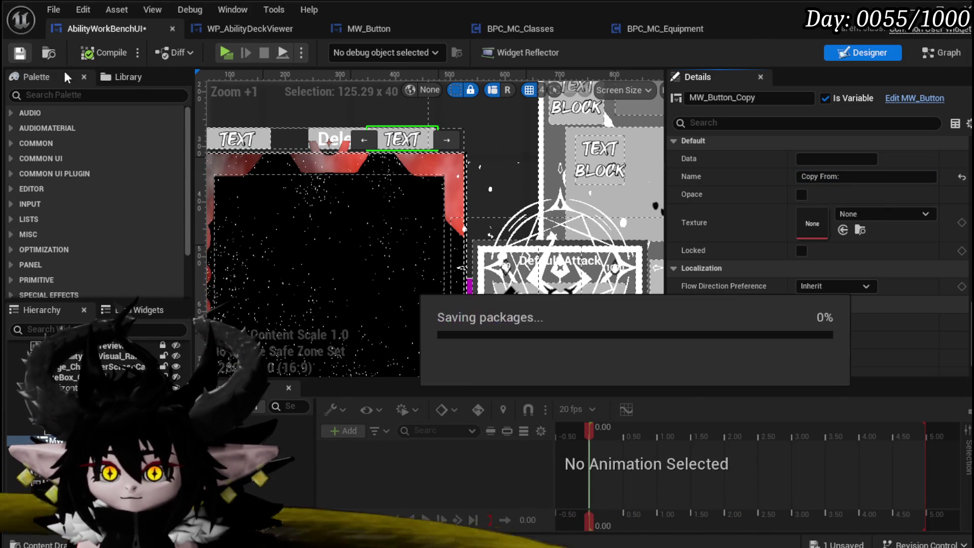
Pan the layout to the Core row and inspect its core selection dropdown
scroll(507, 153, "down", 3)
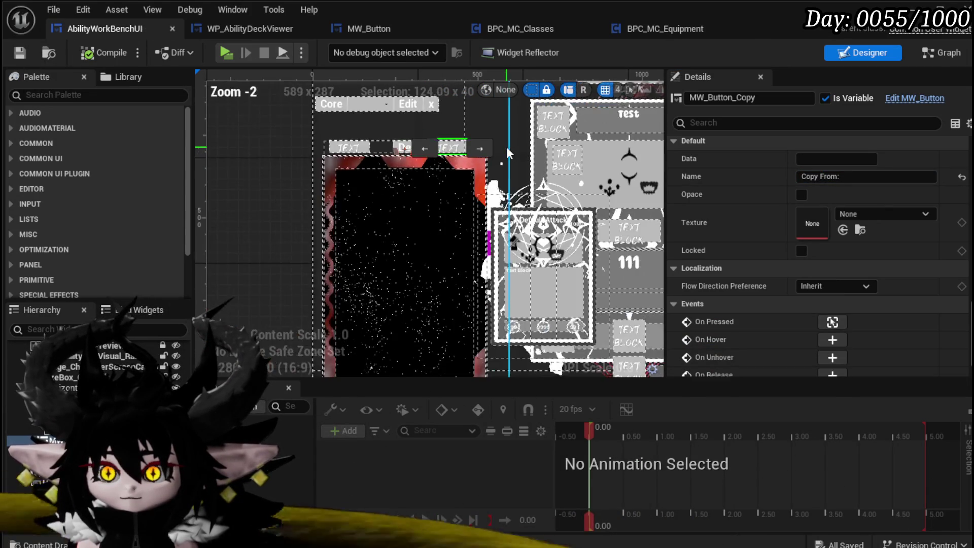
mouse_move(508, 153)
left_mouse_down()
mouse_move(485, 151)
mouse_move(538, 147)
mouse_move(294, 160)
mouse_move(462, 209)
mouse_move(352, 182)
mouse_move(168, 173)
mouse_move(552, 193)
left_mouse_up()
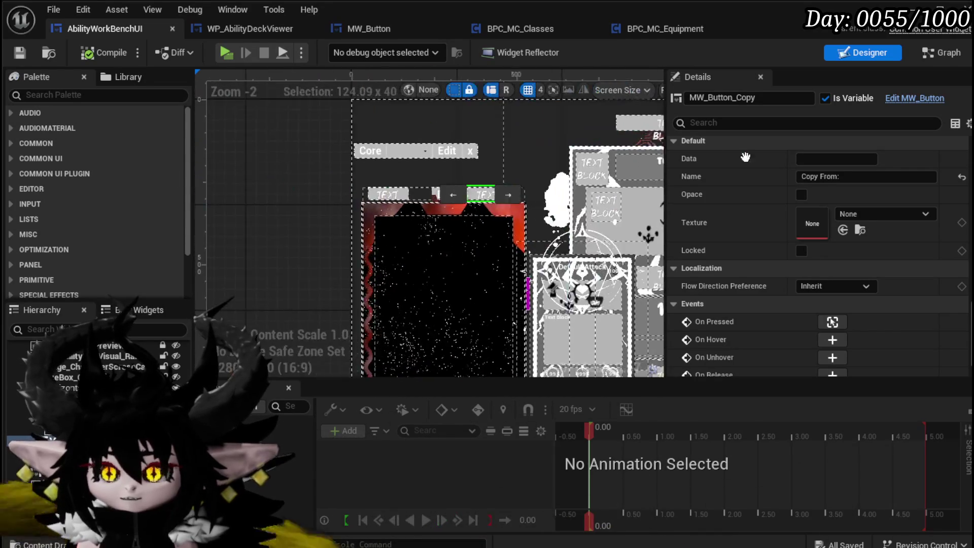
left_click(410, 153)
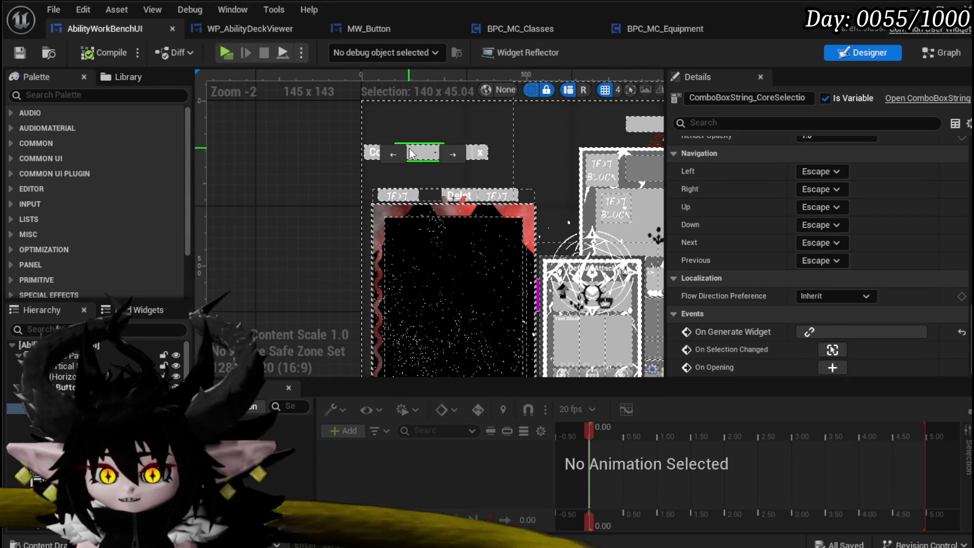
left_click(324, 141)
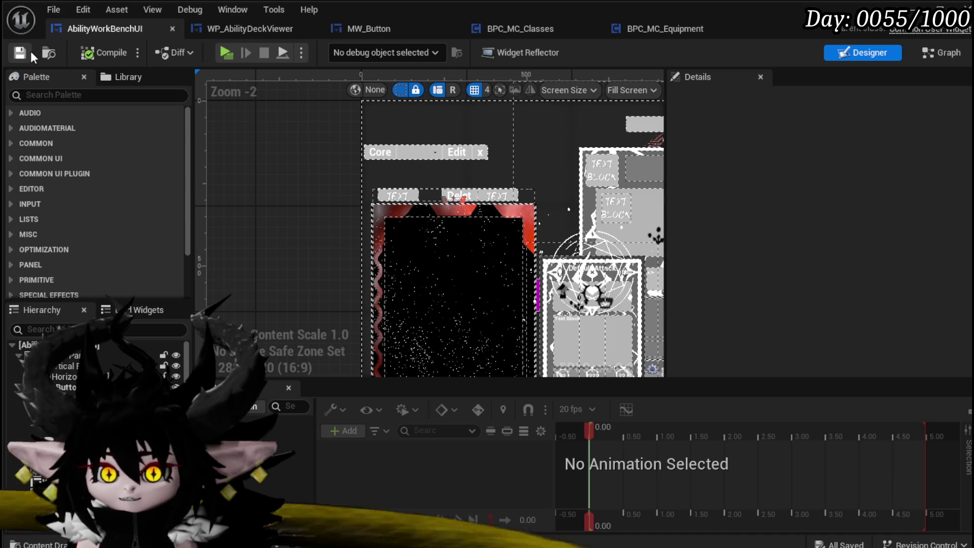
Save the widget, then drop a ComboBox (String) from the Palette onto the canvas
left_click(29, 53)
left_click(418, 148)
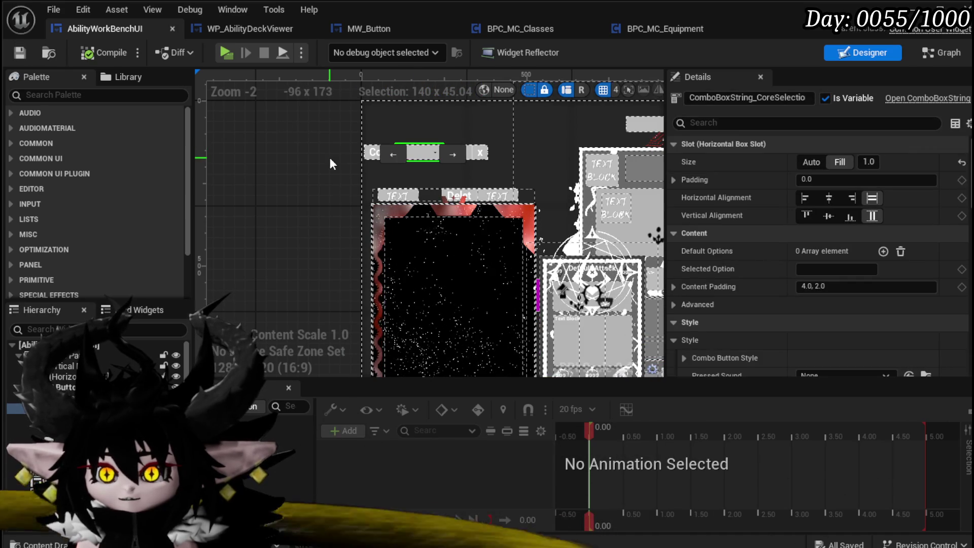
left_click(332, 163)
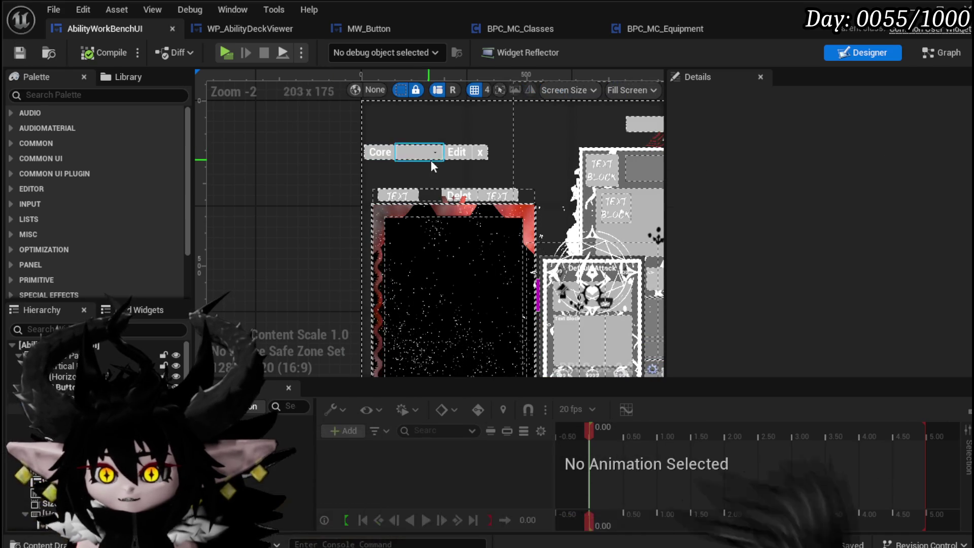
right_click(405, 171)
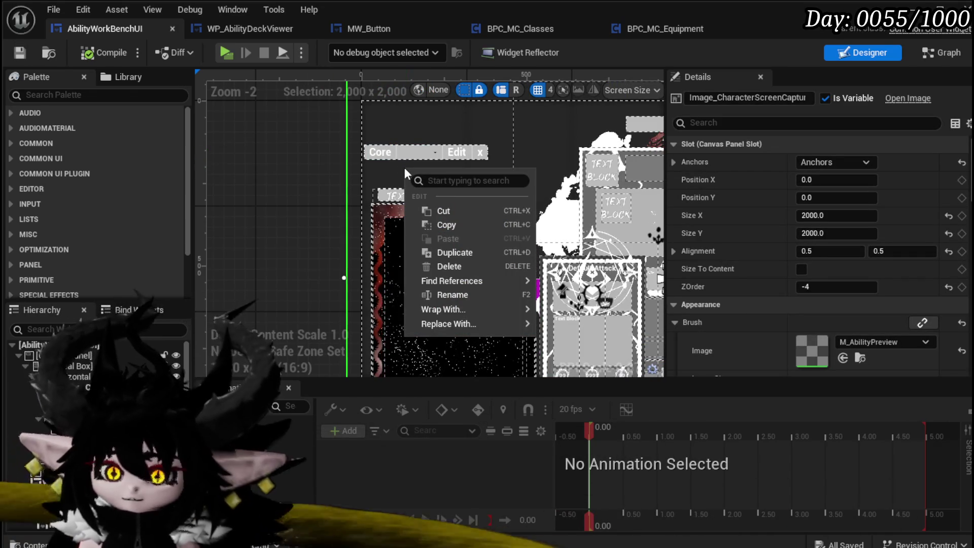
left_click(118, 96)
type("omb")
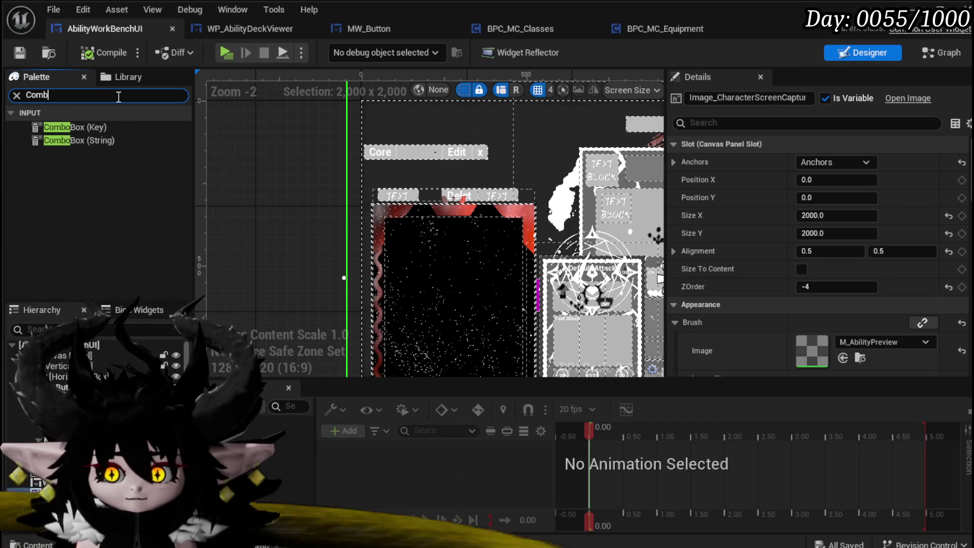
type("ooDrop")
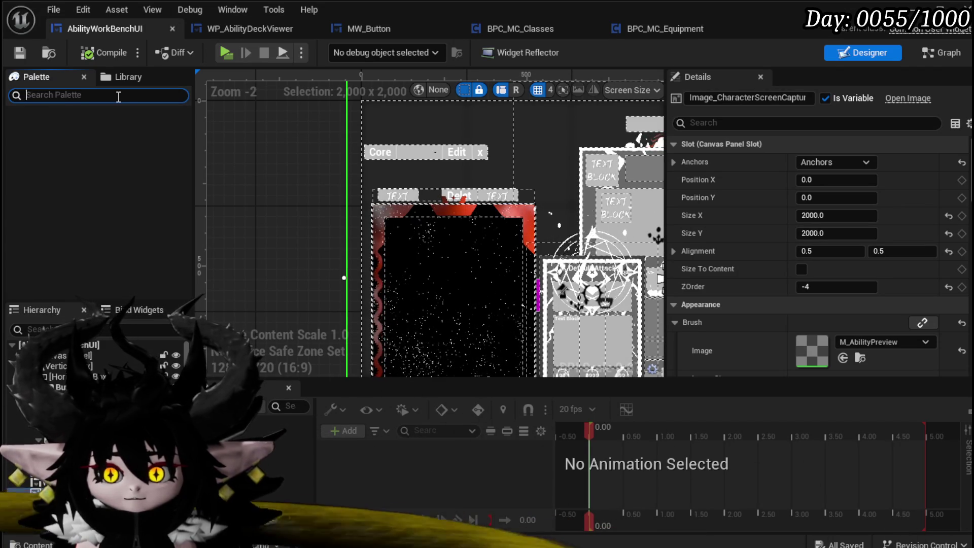
type("Como")
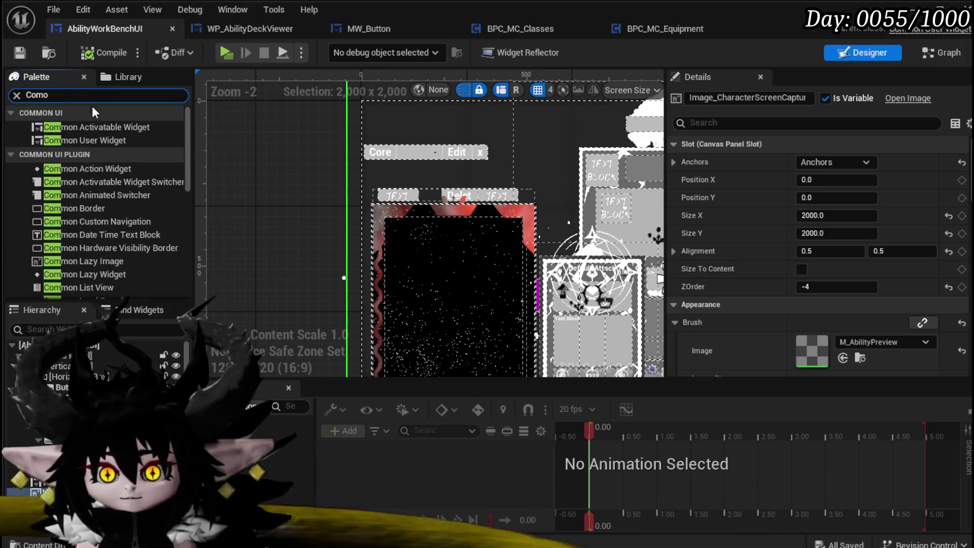
key("BackSpace")
type("bo")
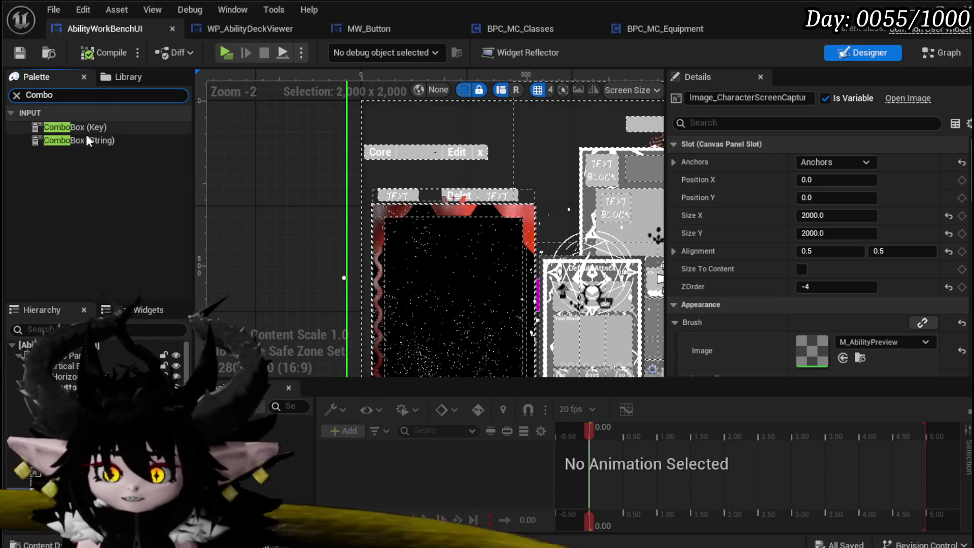
left_click(93, 140)
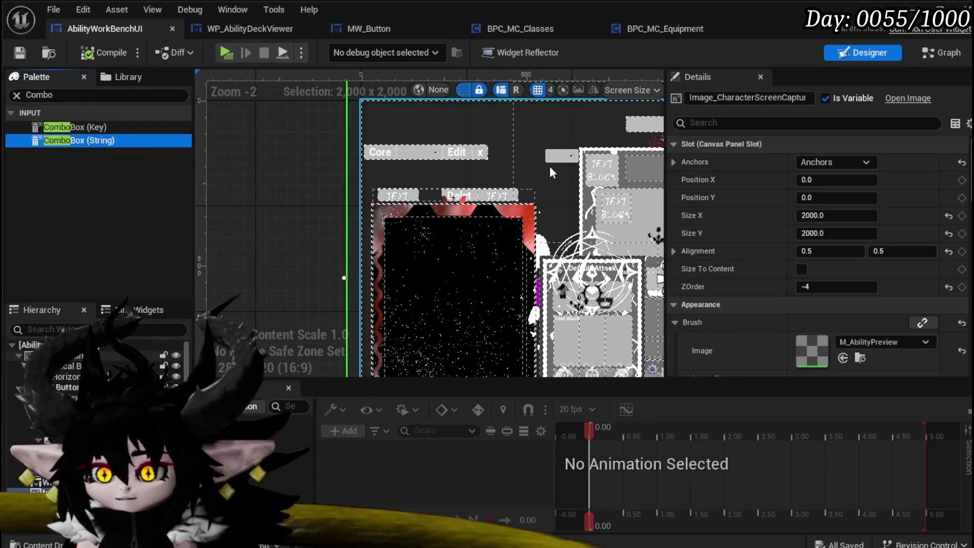
left_click_drag(549, 166, 550, 166)
Position ComboBoxString_0 above the right-hand deck viewer card, near X 1404, Y 236
scroll(549, 166, "down", 2)
scroll(450, 164, "down", 3)
left_click_drag(449, 163, 262, 165)
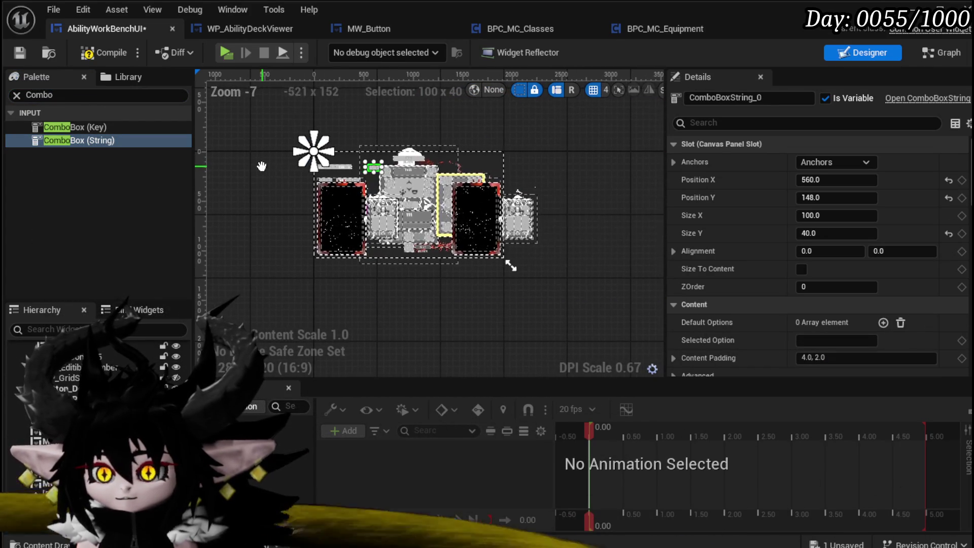
left_click(482, 194)
scroll(321, 182, "up", 2)
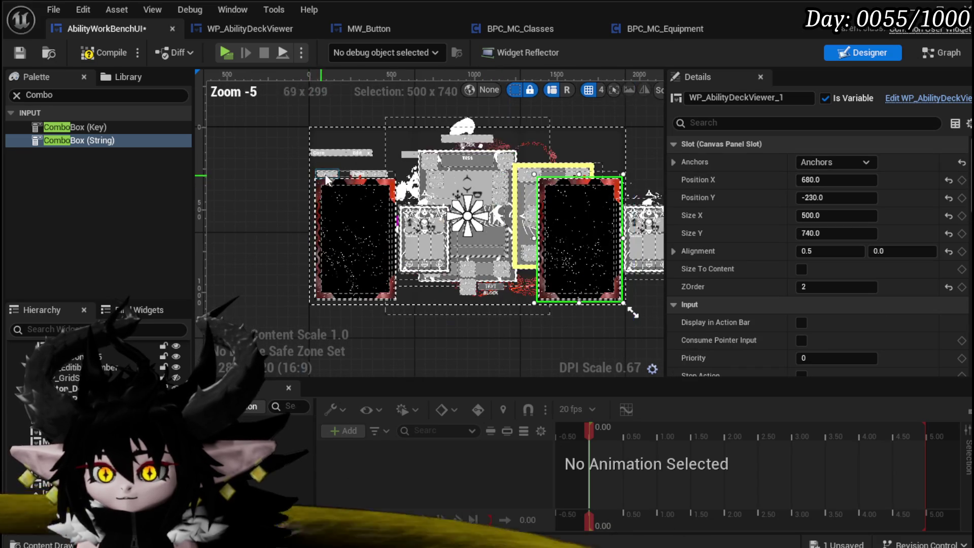
left_click(409, 156)
mouse_move(410, 155)
left_mouse_down()
mouse_move(608, 175)
mouse_move(553, 173)
mouse_move(573, 180)
left_mouse_up()
scroll(541, 172, "up", 2)
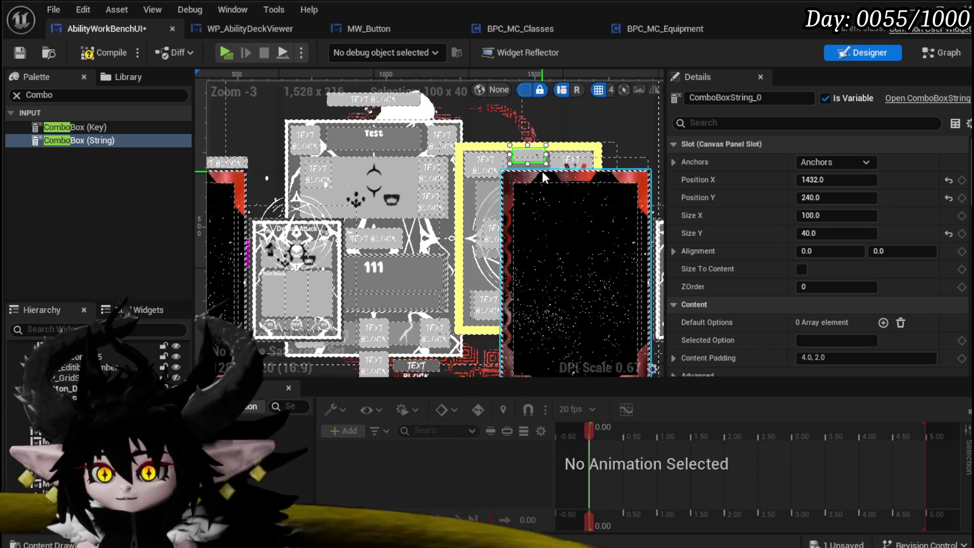
left_click_drag(522, 158, 519, 159)
left_click(810, 165)
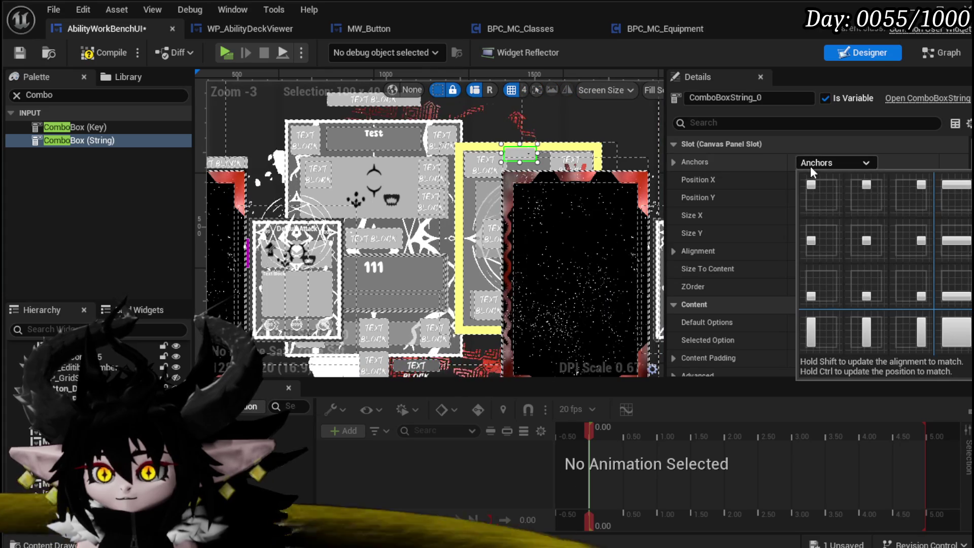
Anchor the combo box, move it beside the Copy button row, and save
left_click(866, 241, "ctrl")
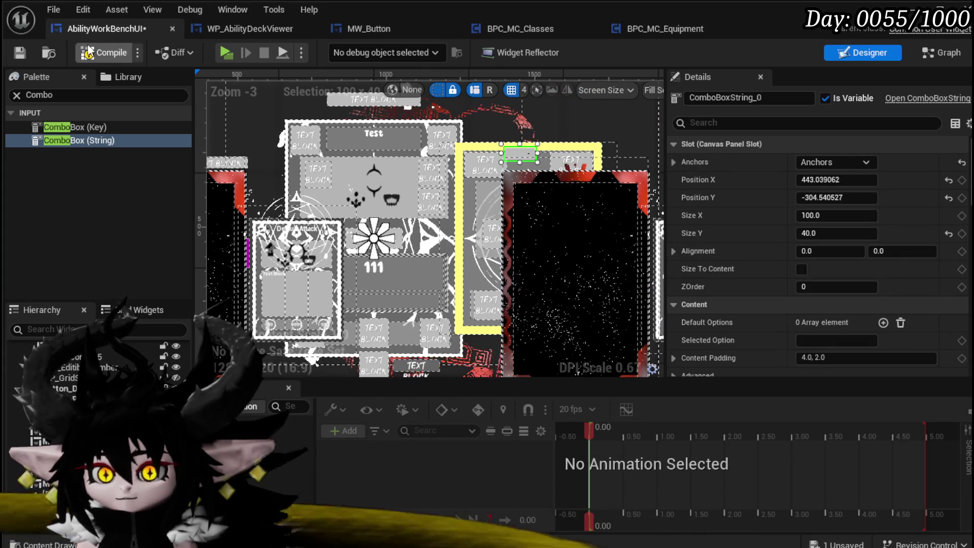
left_click(15, 51)
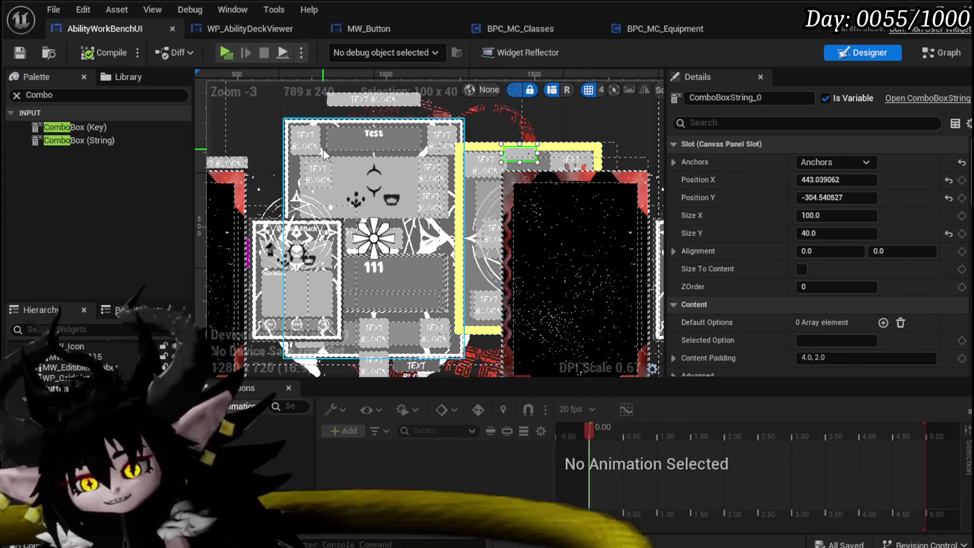
mouse_move(584, 154)
left_mouse_down()
mouse_move(338, 157)
mouse_move(334, 166)
left_mouse_up()
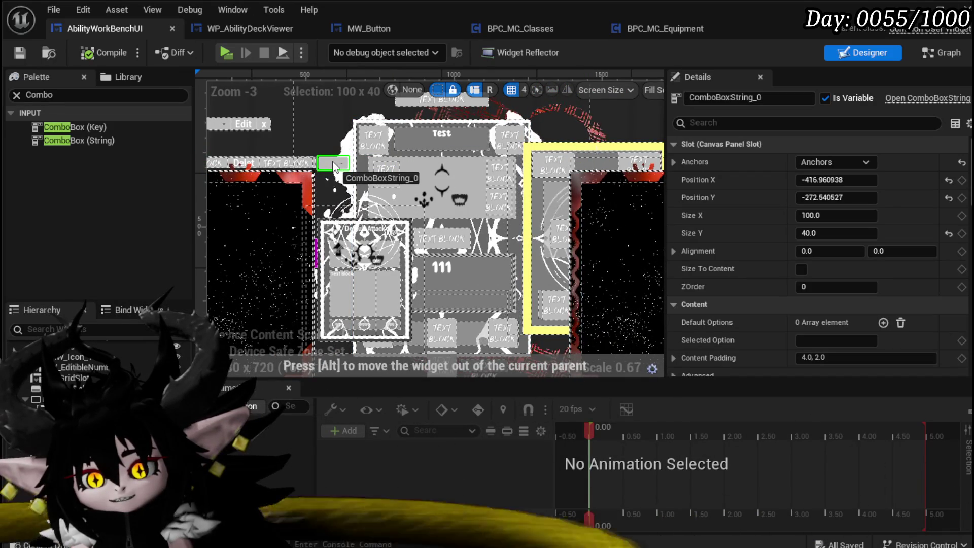
left_click_drag(333, 165, 334, 164)
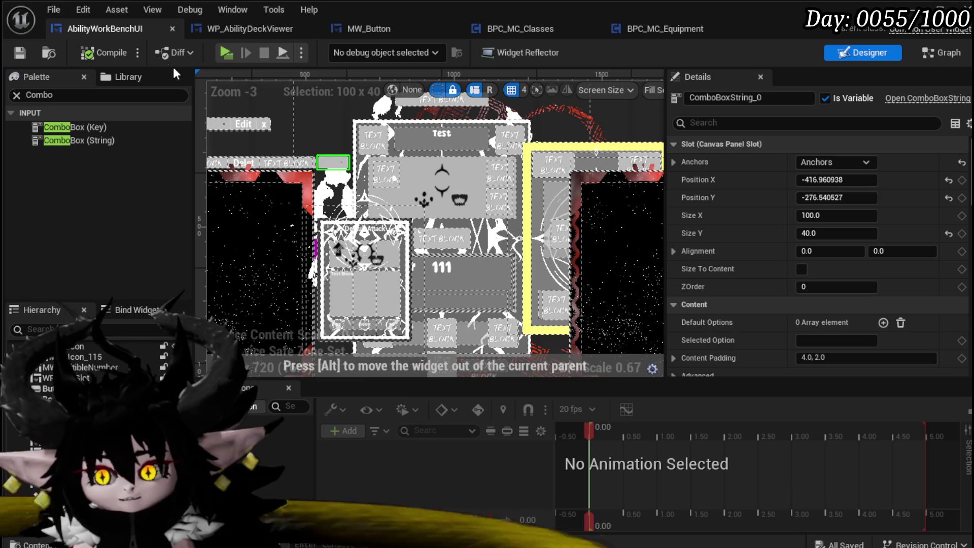
left_click(23, 50)
Add an On Selection Changed event for the combo box
left_click(302, 163)
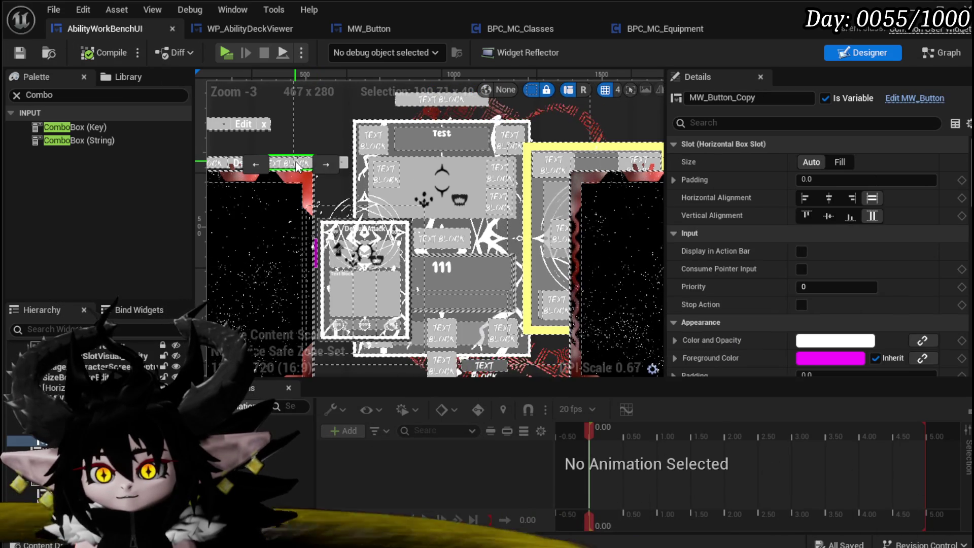
left_click(345, 164)
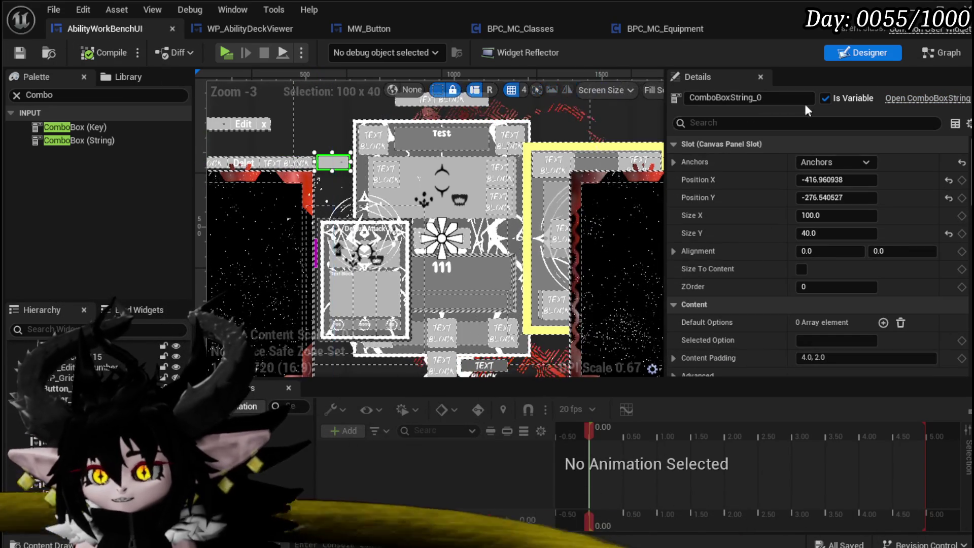
scroll(817, 254, "down", 10)
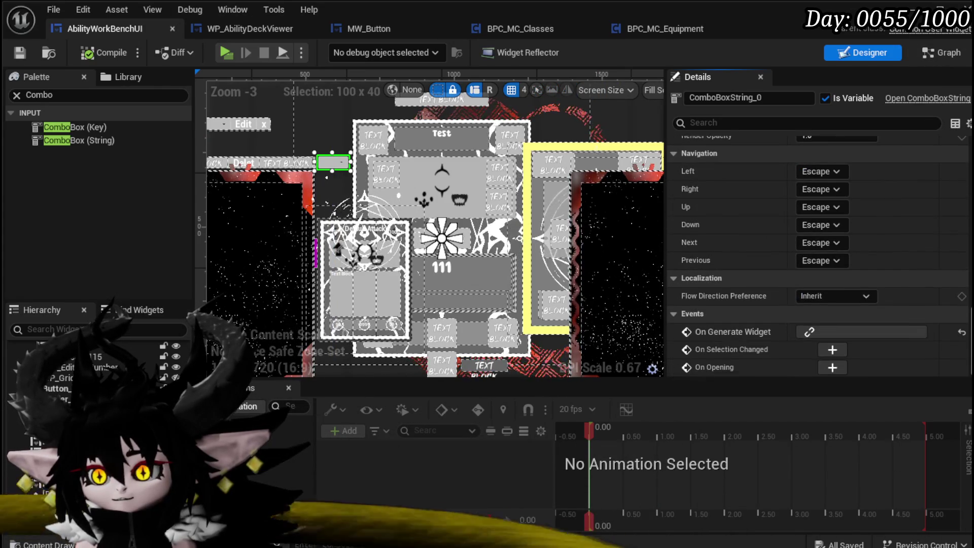
scroll(846, 234, "up", 6)
scroll(846, 234, "down", 8)
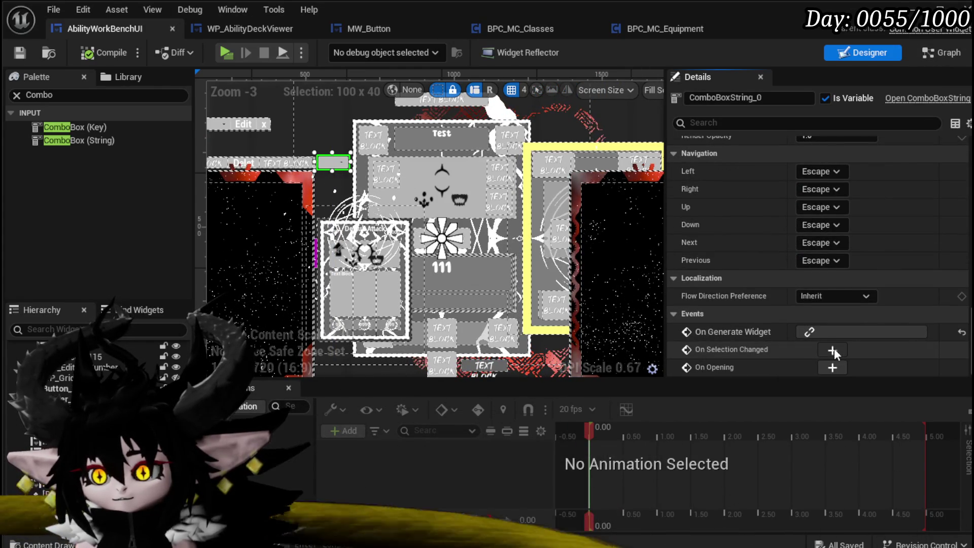
left_click(832, 349)
scroll(786, 202, "down", 2)
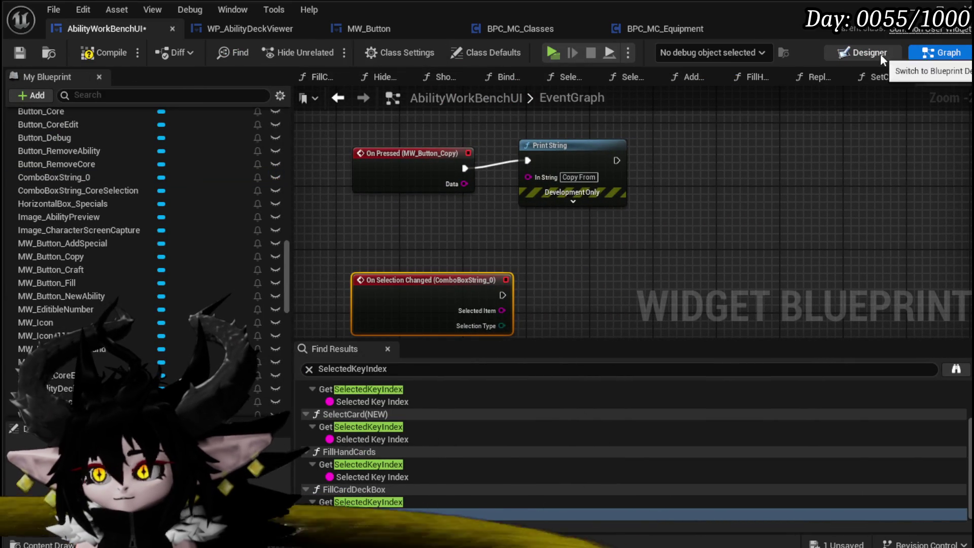
Rename the combo box to ComboBoxString_CopyFrom and save the widget blueprint
left_click(881, 54)
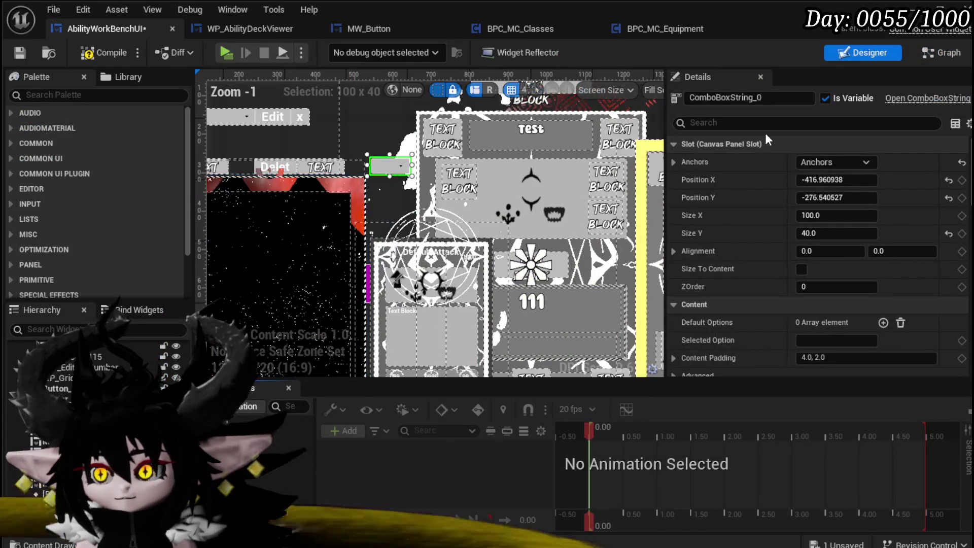
type("opyFrom")
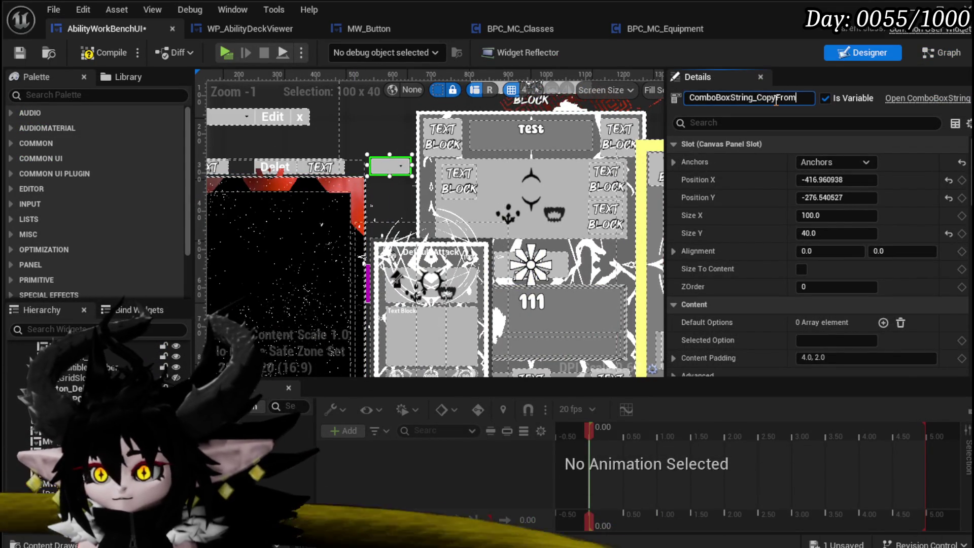
key("Return")
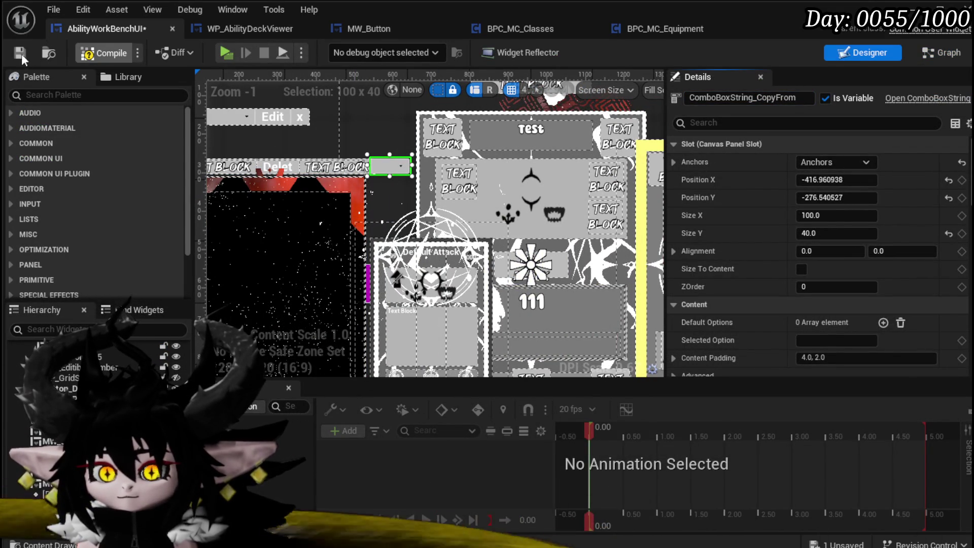
left_click(25, 56)
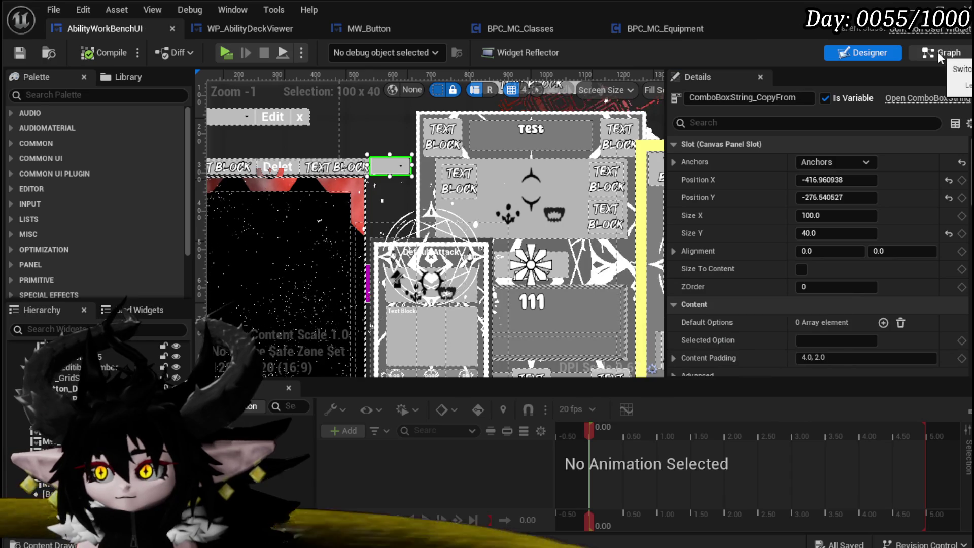
In the event graph, wire a ComboBoxString_CopyFrom getter into an Add Option node and save
left_click(940, 53)
left_click_drag(528, 244, 488, 316)
left_click_drag(76, 177, 388, 123)
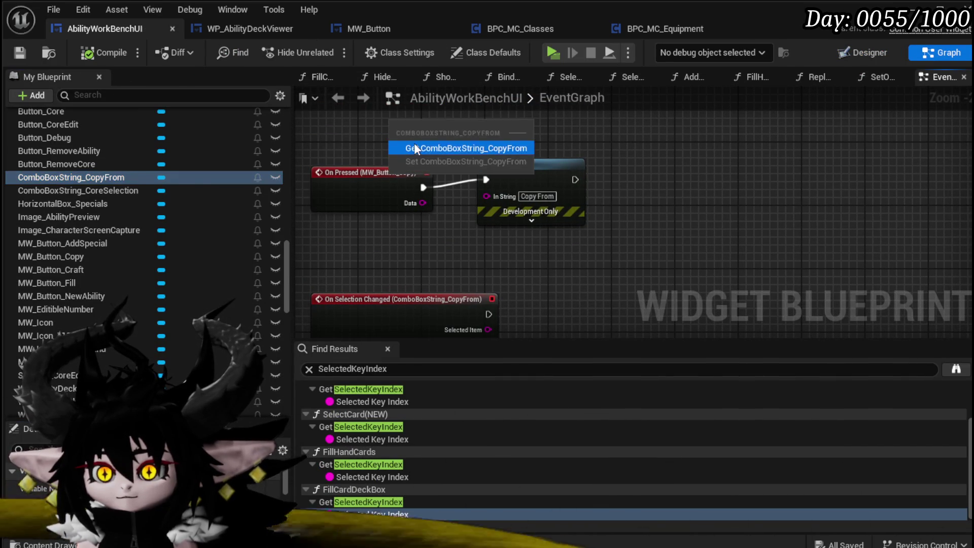
left_click(414, 142)
left_click_drag(476, 128, 650, 133)
type("add Options")
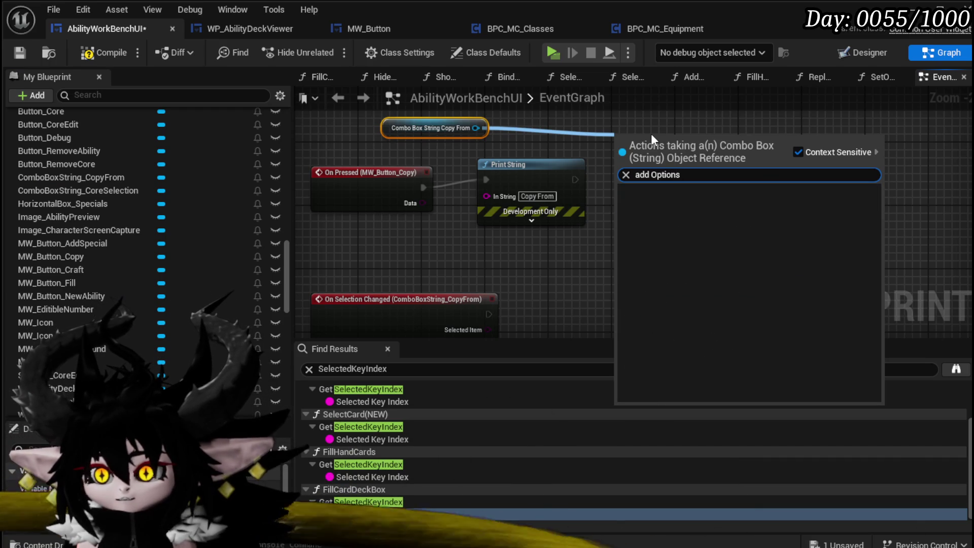
key("Return")
left_click_drag(665, 162, 823, 171)
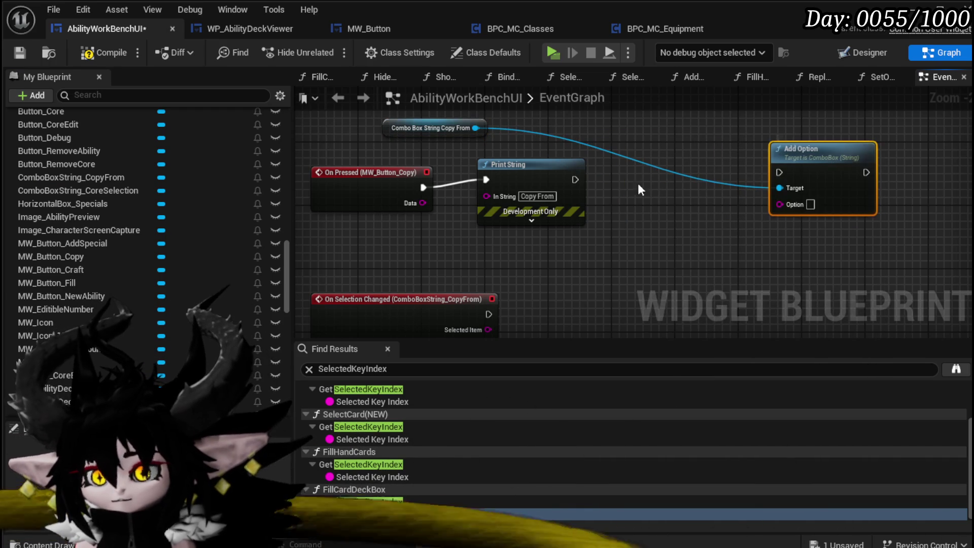
mouse_move(413, 158)
left_mouse_down()
mouse_move(825, 142)
mouse_move(802, 150)
left_mouse_up()
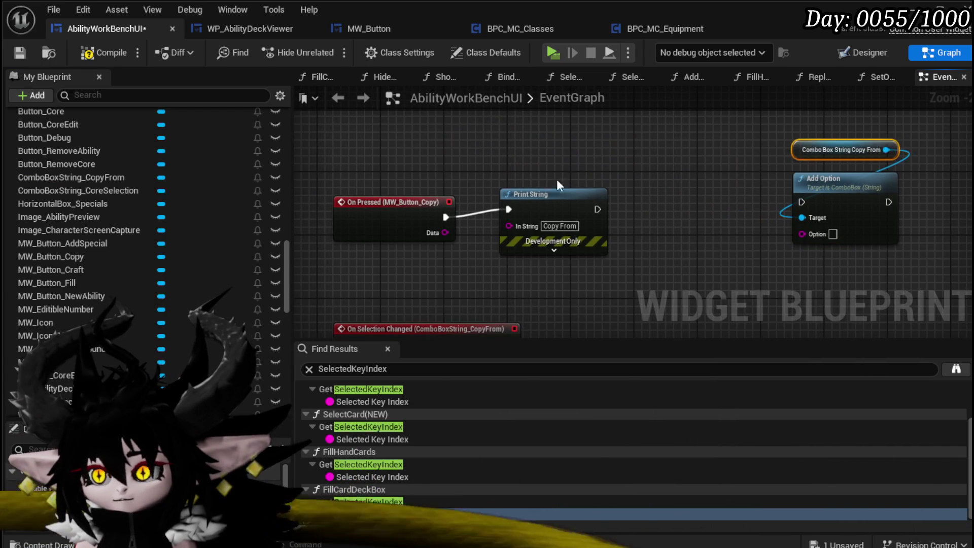
left_click(604, 169)
left_click(20, 53)
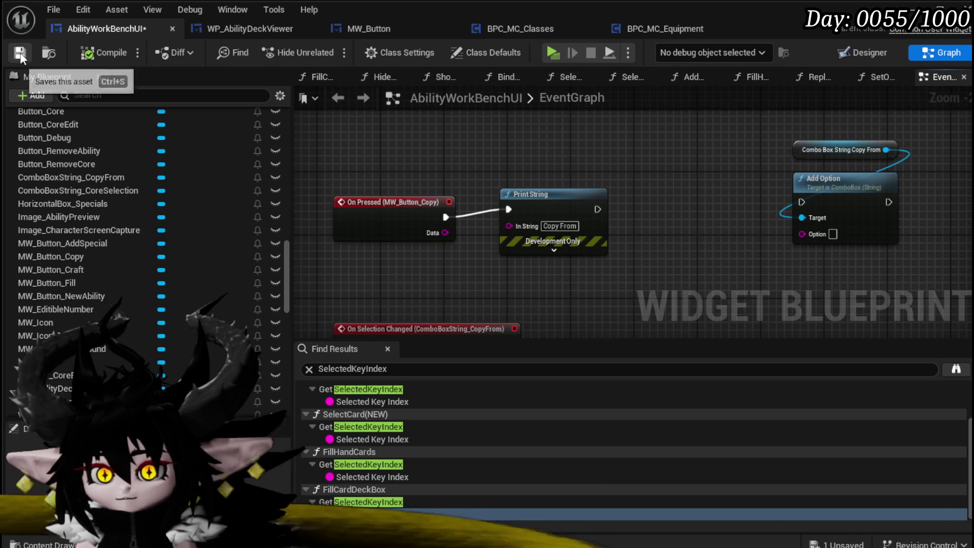
Add a Get Owner node with a Get BPC MC Classes node beneath it
left_click_drag(559, 205, 369, 131)
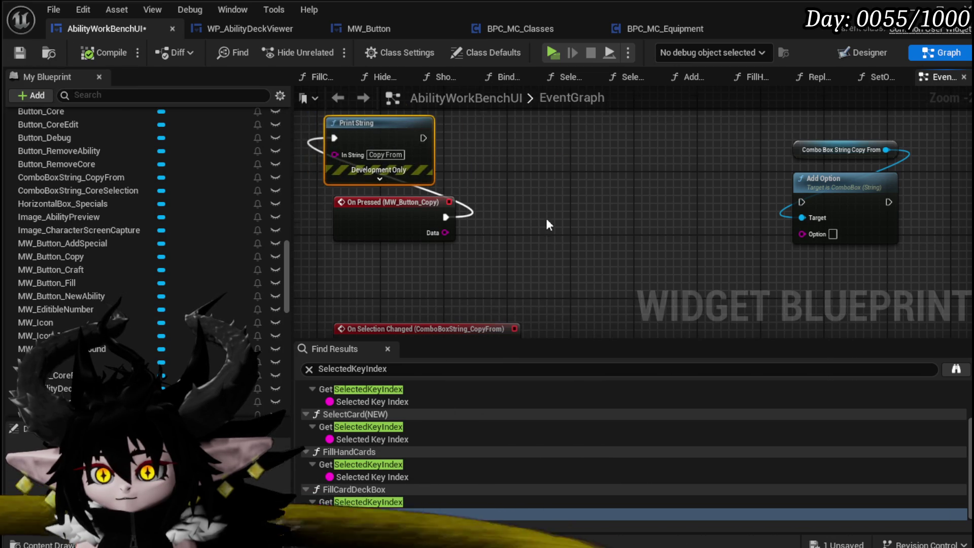
left_click_drag(425, 241, 391, 218)
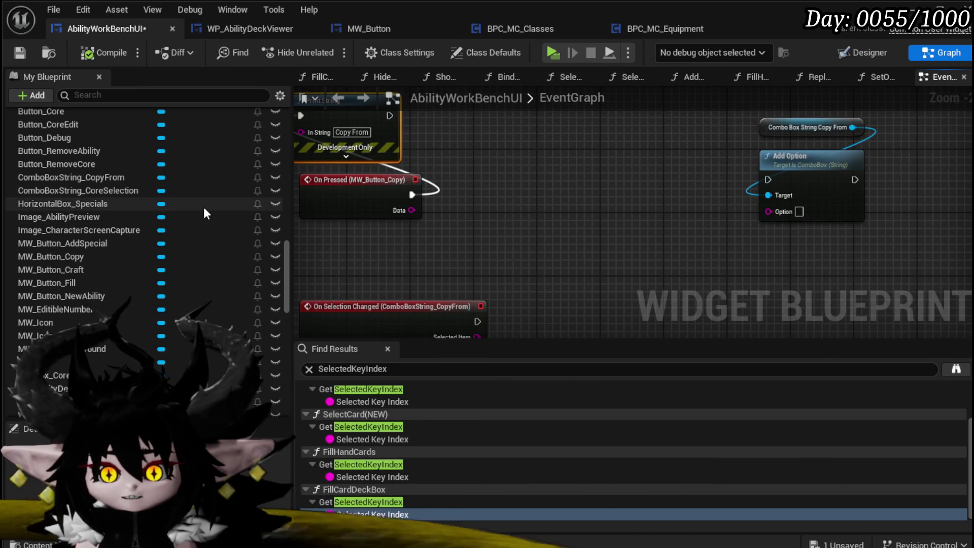
right_click(512, 225)
type("get owner")
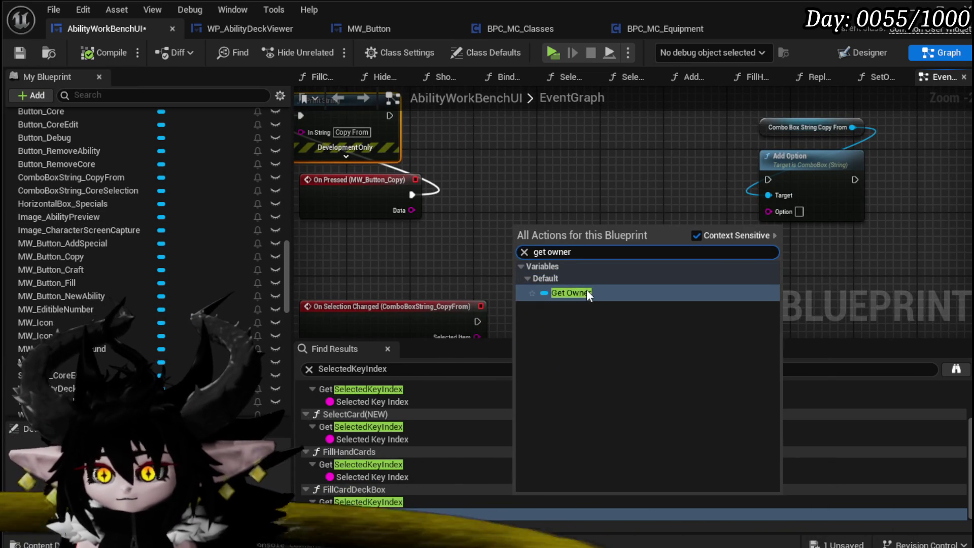
left_click(586, 289)
mouse_move(541, 231)
left_mouse_down()
mouse_move(372, 238)
mouse_move(491, 225)
left_mouse_up()
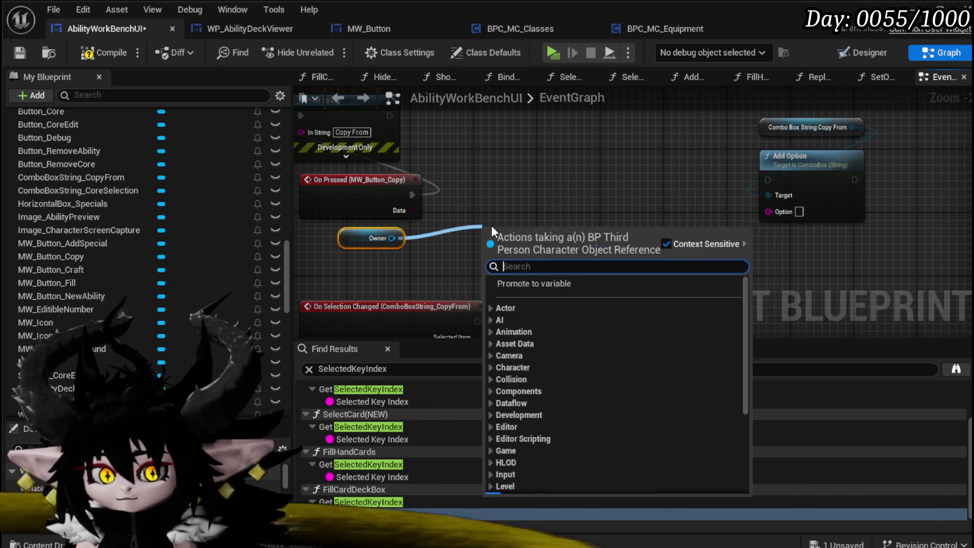
type("Classes")
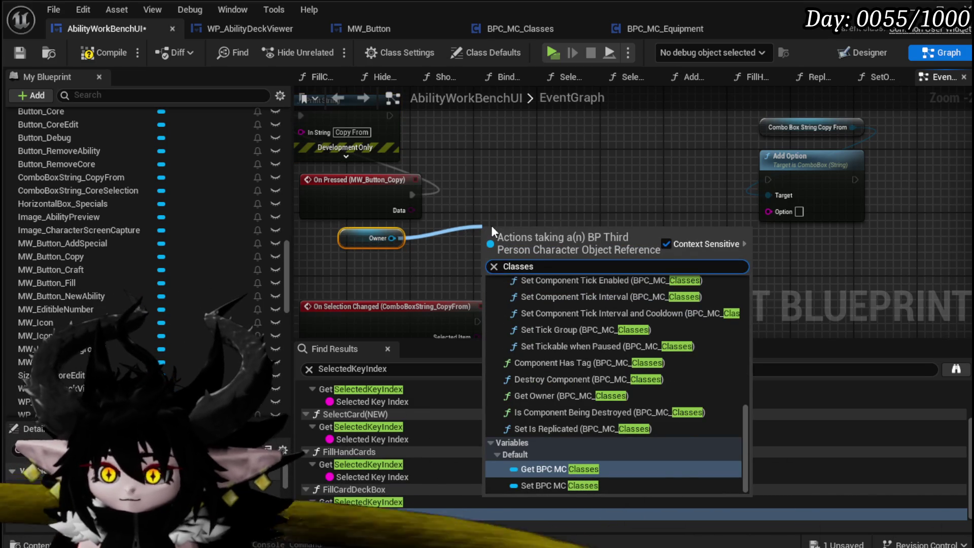
left_click(541, 468)
mouse_move(530, 239)
left_mouse_down()
mouse_move(453, 263)
mouse_move(396, 267)
mouse_move(326, 233)
left_mouse_up()
Pull a Get Player Core Setup node from the BPC MC Classes output
scroll(490, 233, "up", 2)
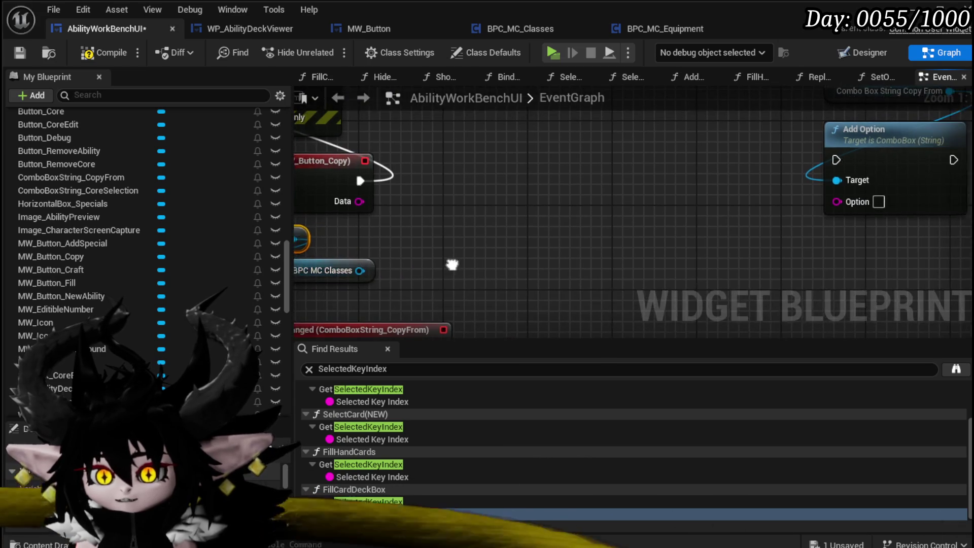
scroll(503, 278, "down", 1)
left_click_drag(461, 270, 626, 203)
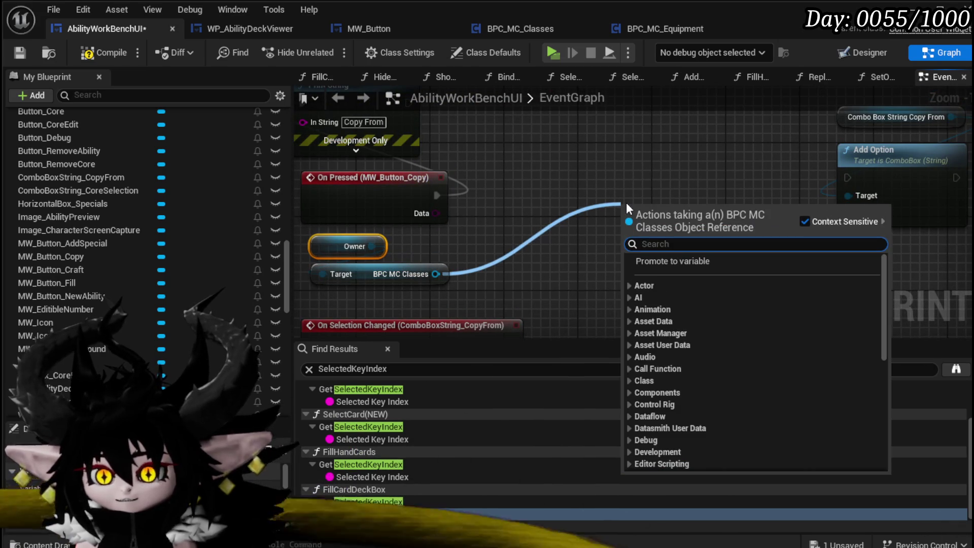
type("P")
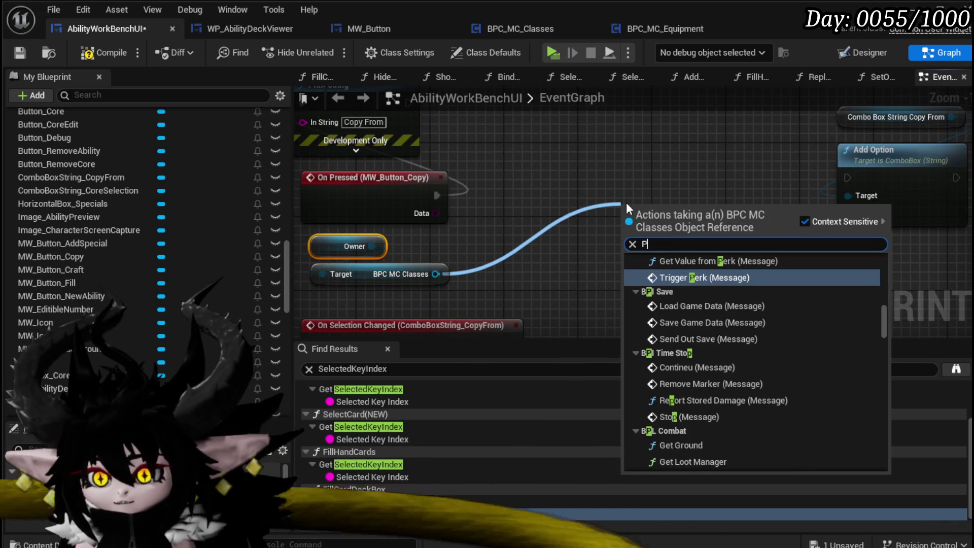
key("BackSpace")
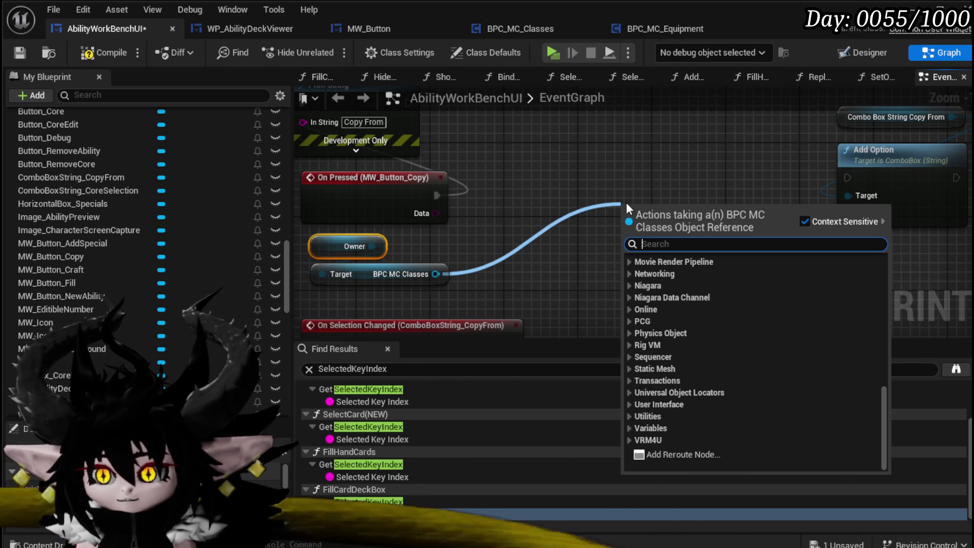
type("Core")
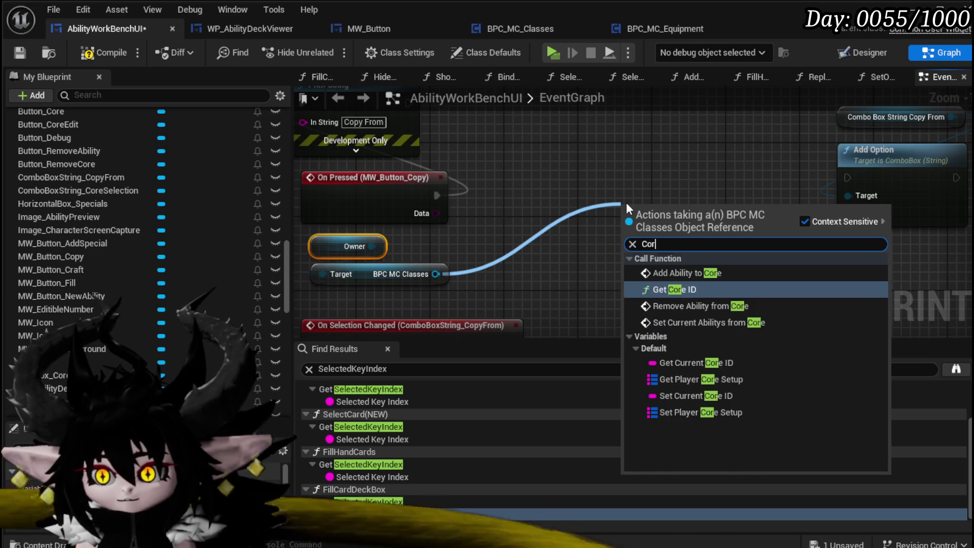
left_click(711, 377)
mouse_move(664, 251)
left_mouse_down()
mouse_move(631, 235)
mouse_move(560, 262)
left_mouse_up()
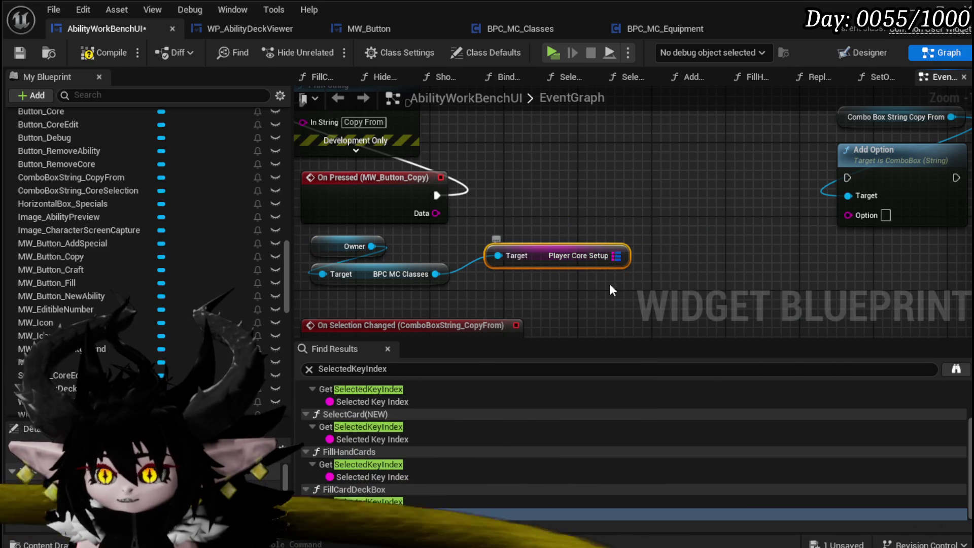